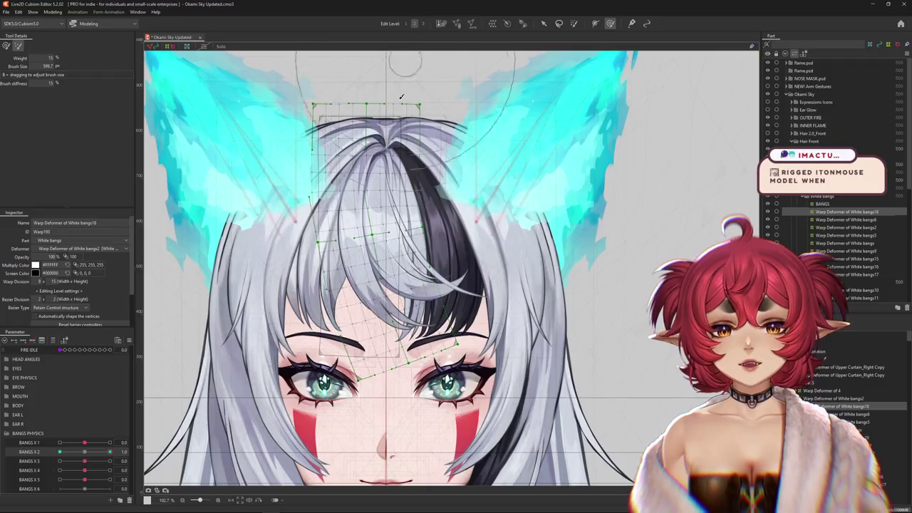
# Set BANGS X 2 to -1.0 and hide the deformer mesh to preview the bangs
pyautogui.moveTo(404, 77)
pyautogui.mouseDown()
pyautogui.moveTo(123, 271)
pyautogui.moveTo(7, 48)
pyautogui.mouseUp()
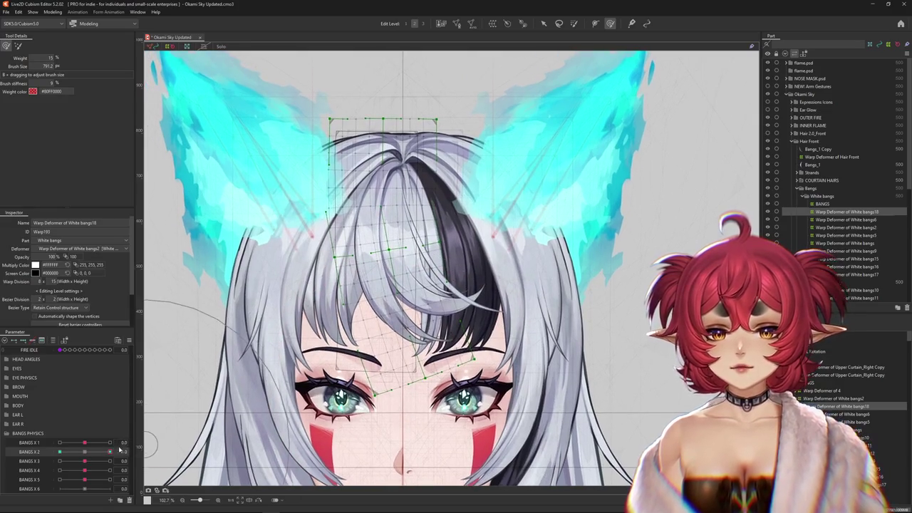
pyautogui.moveTo(109, 452); pyautogui.dragTo(59, 452)
pyautogui.click(523, 23)
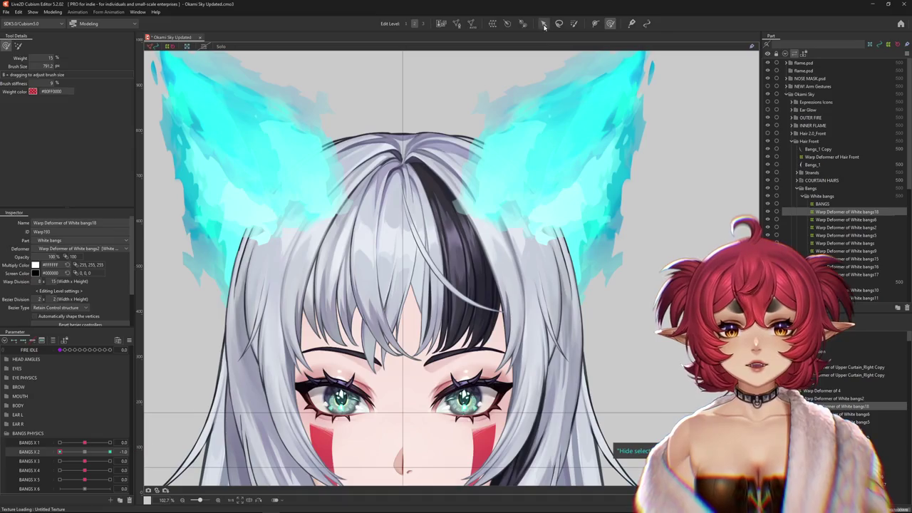
# Wrap the white bangs in a temporary warp and zoom in on them
pyautogui.hotkey('ctrl', 't')
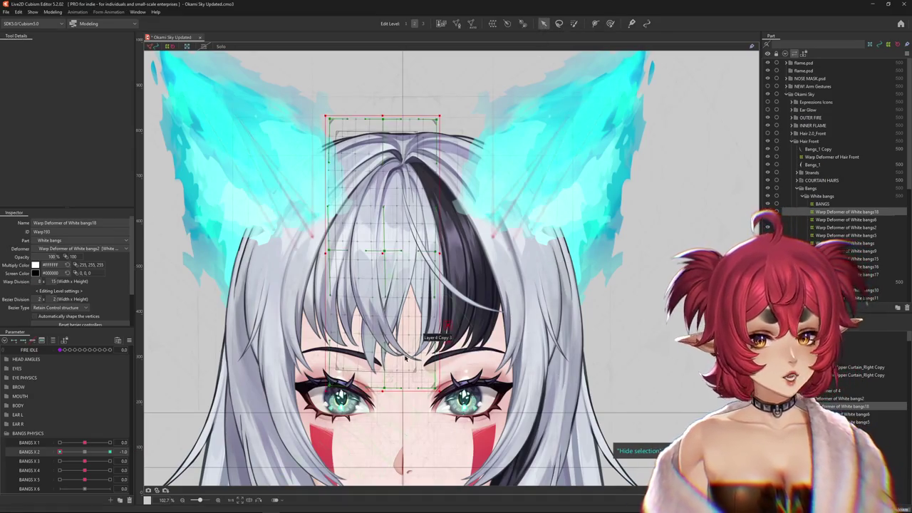
pyautogui.scroll(2, 449, 342)
pyautogui.scroll(2, 380, 299)
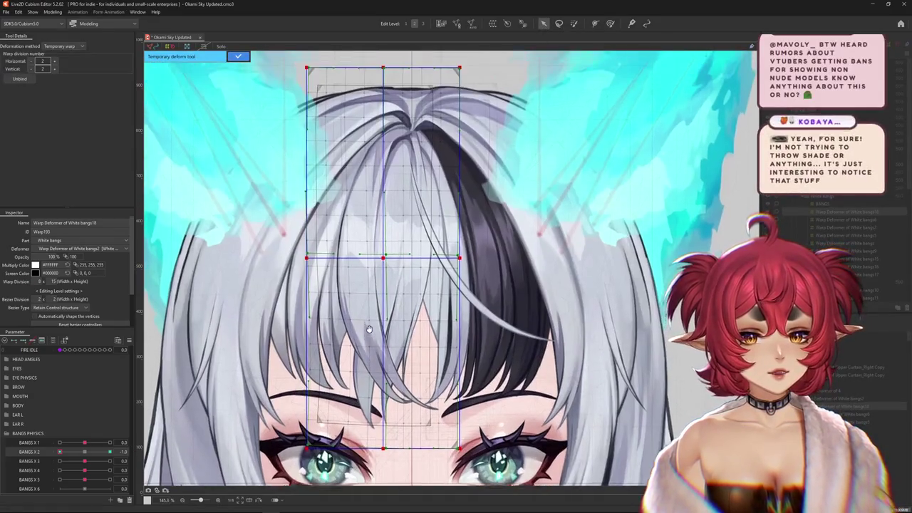
# Bend the white bangs leftward with a temporary path ending below the nose, and apply it
pyautogui.click(69, 46)
pyautogui.click(63, 93)
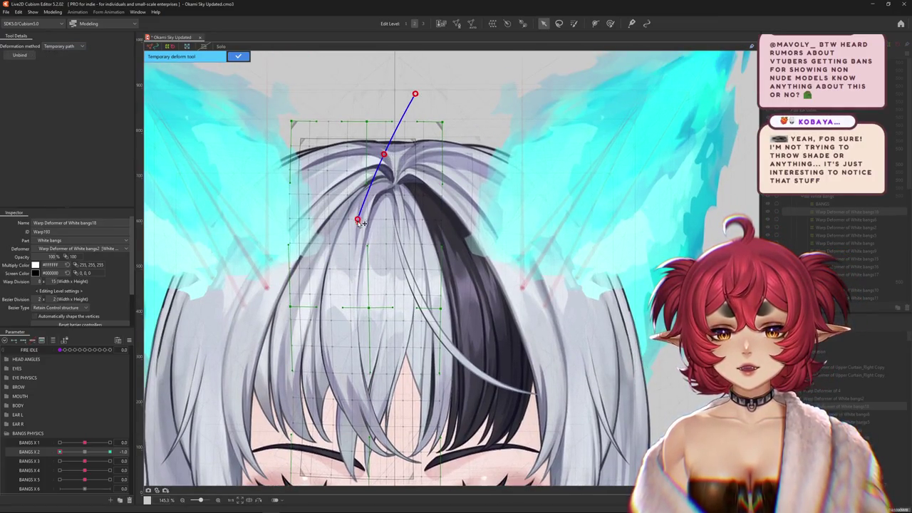
pyautogui.scroll(-2, 360, 221)
pyautogui.moveTo(503, 380); pyautogui.dragTo(420, 398)
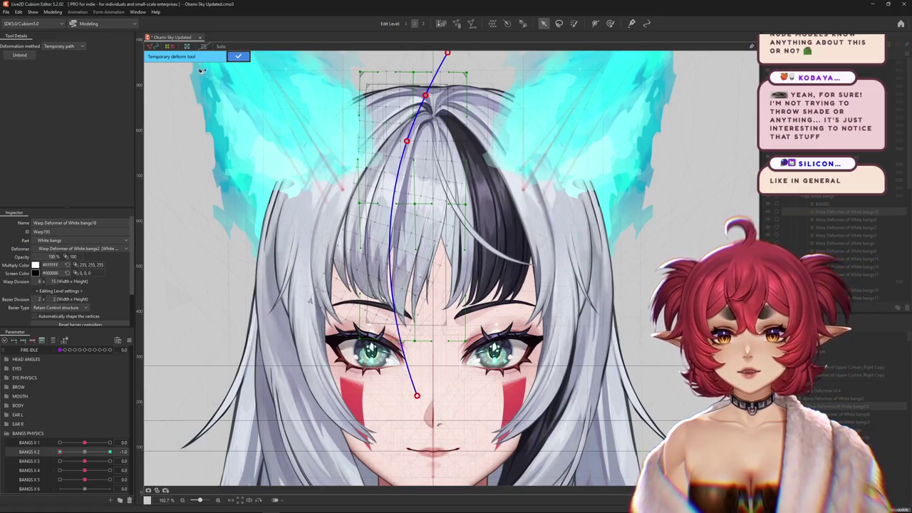
pyautogui.click(233, 59)
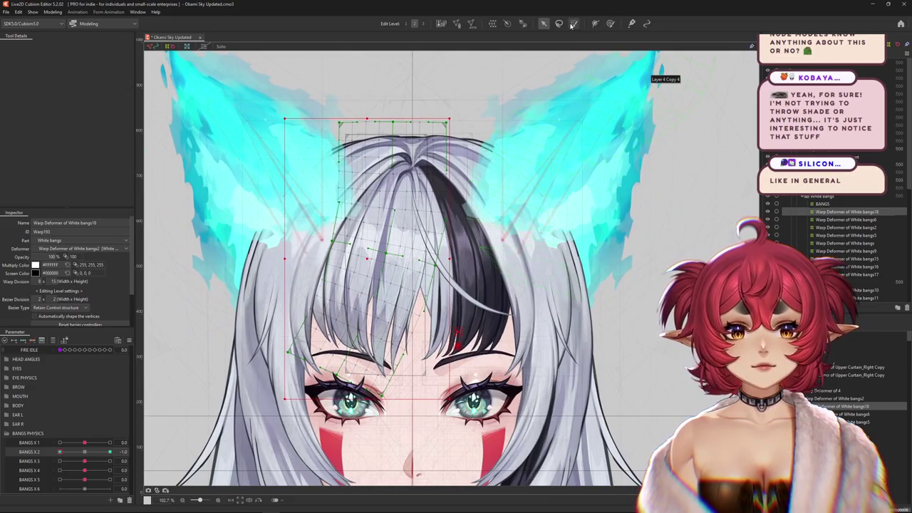
pyautogui.click(574, 24)
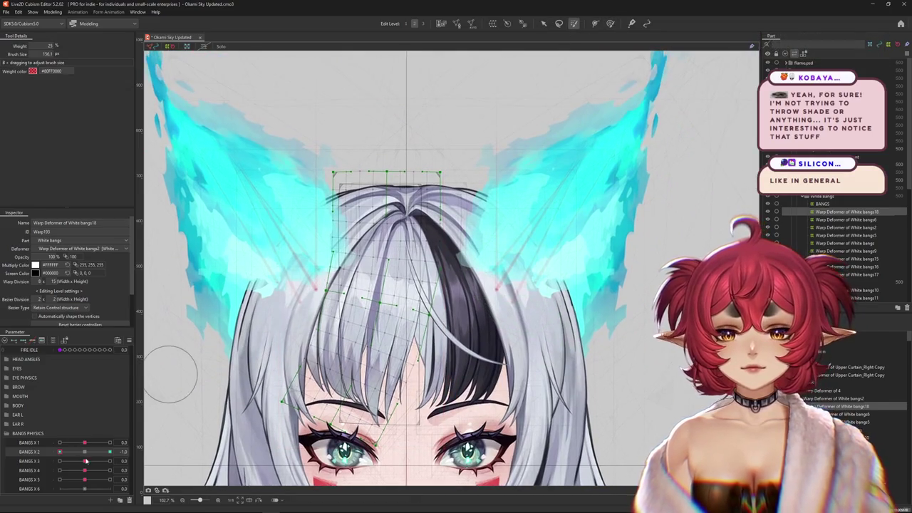
# Paint deformation weight over the top of the bangs at BANGS X 2 = -1.0
pyautogui.click(84, 453)
pyautogui.moveTo(421, 280)
pyautogui.mouseDown()
pyautogui.moveTo(424, 111)
pyautogui.moveTo(335, 317)
pyautogui.mouseUp()
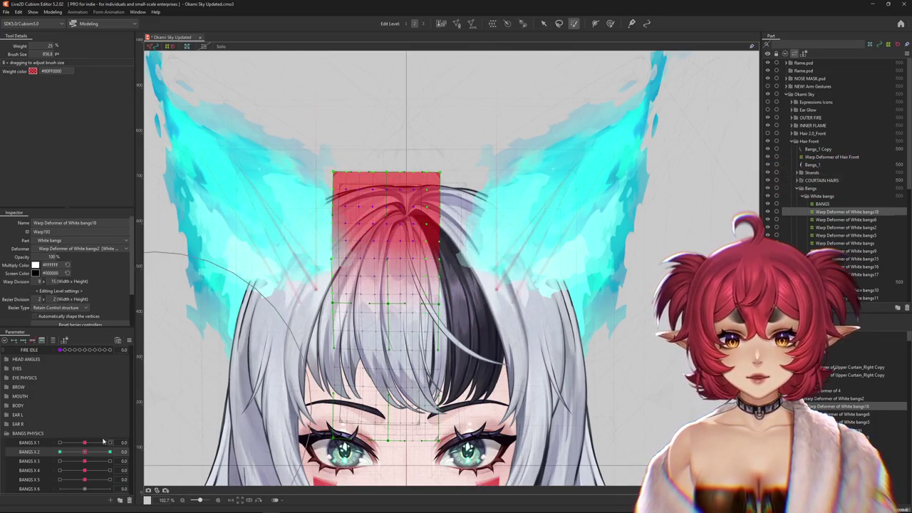
pyautogui.moveTo(85, 453); pyautogui.dragTo(59, 451)
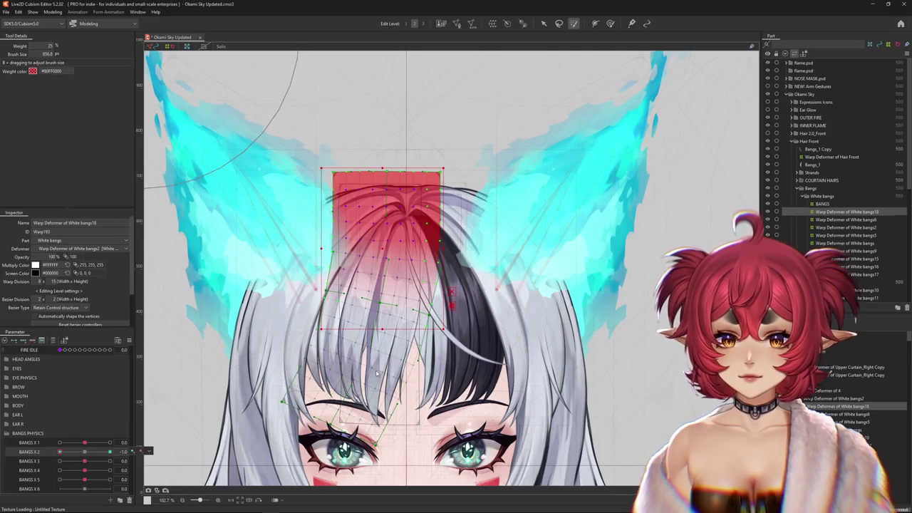
pyautogui.click(427, 312)
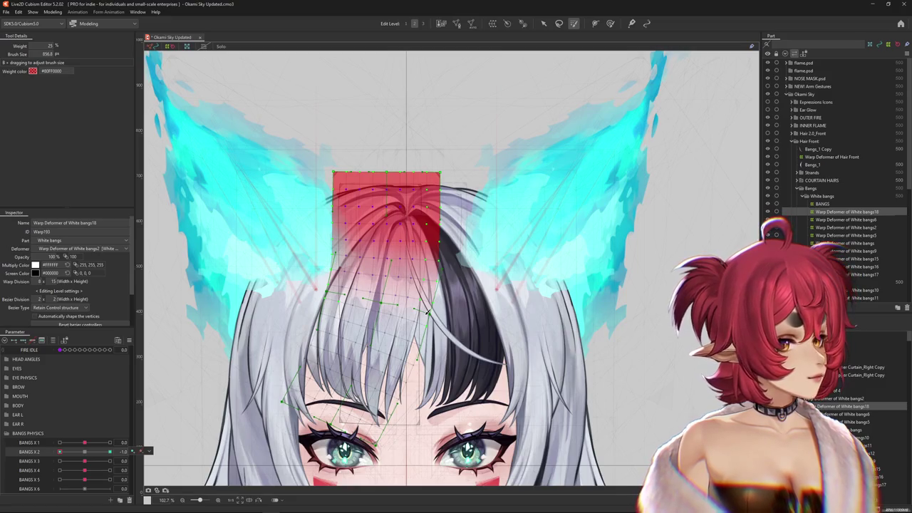
# Hide the mesh and swing the bangs to BANGS X 2 = 1.0
pyautogui.hotkey('ctrl', 'h')
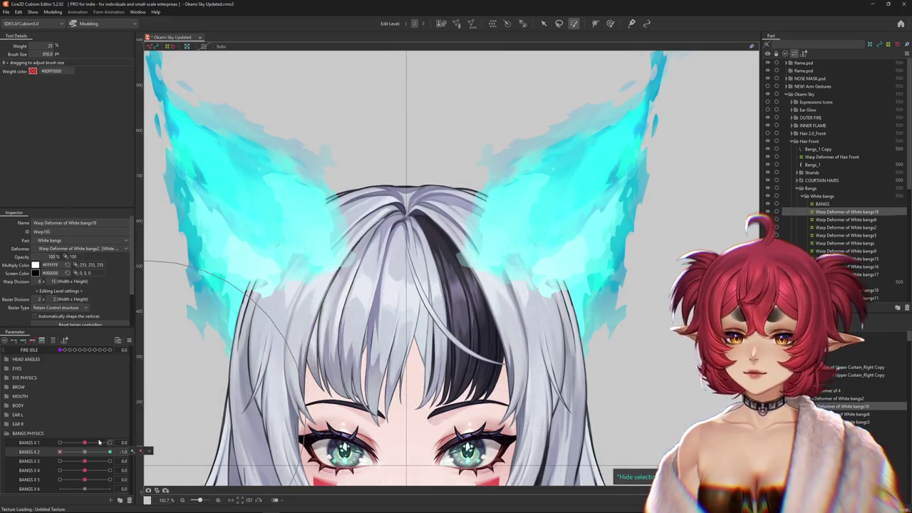
pyautogui.moveTo(61, 452); pyautogui.dragTo(119, 443)
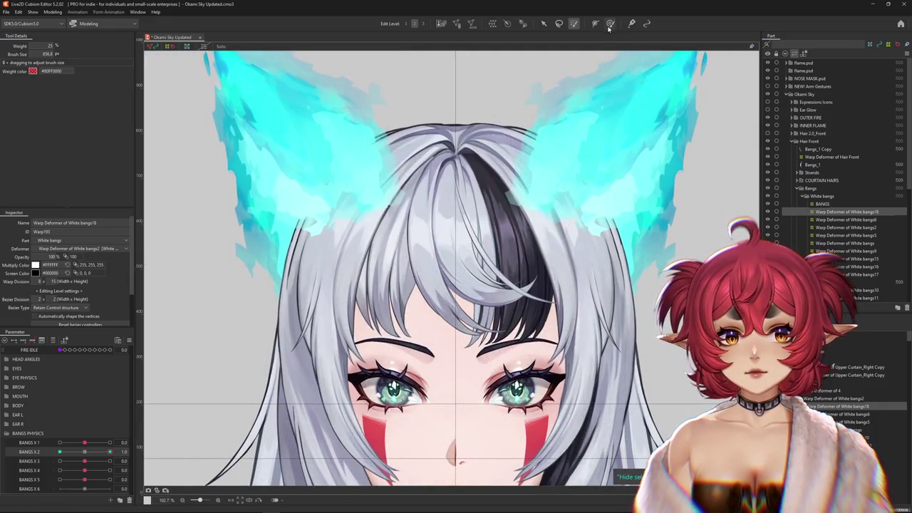
pyautogui.click(610, 24)
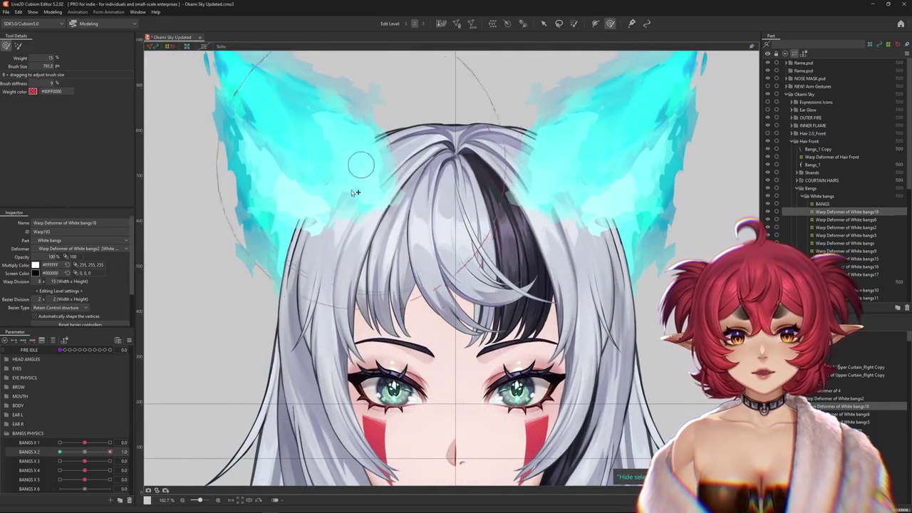
# Sculpt the left bangs strands over the forehead at BANGS X 2 = -1.0
pyautogui.click(60, 452)
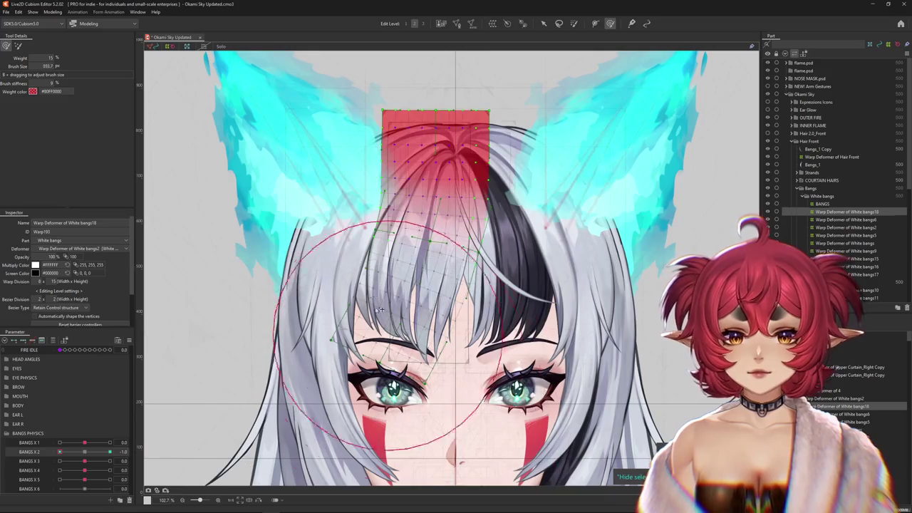
pyautogui.moveTo(398, 210)
pyautogui.mouseDown()
pyautogui.moveTo(423, 233)
pyautogui.moveTo(433, 284)
pyautogui.mouseUp()
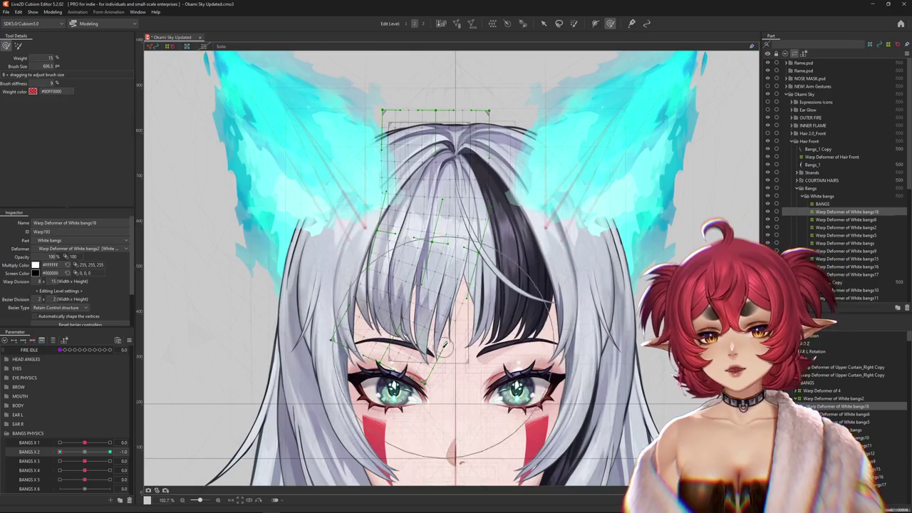
pyautogui.moveTo(388, 332); pyautogui.dragTo(381, 312)
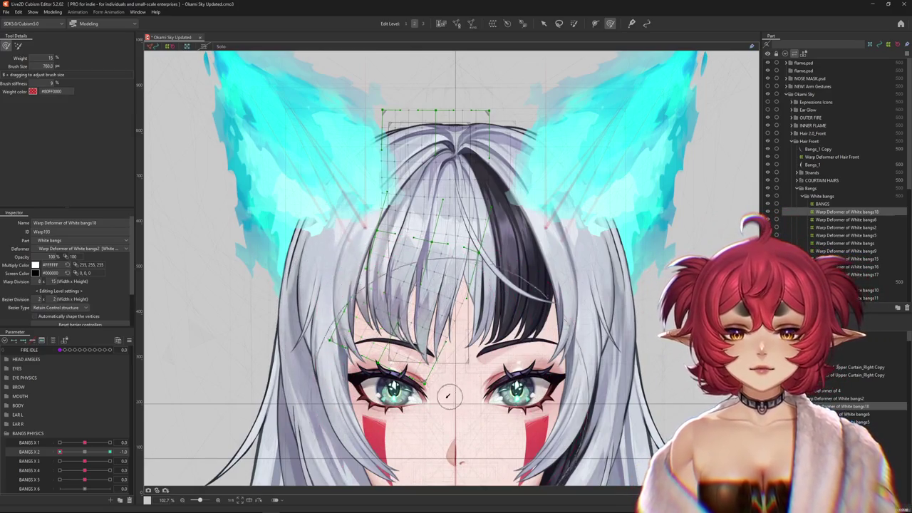
pyautogui.moveTo(427, 347)
pyautogui.mouseDown()
pyautogui.moveTo(344, 314)
pyautogui.moveTo(403, 291)
pyautogui.mouseUp()
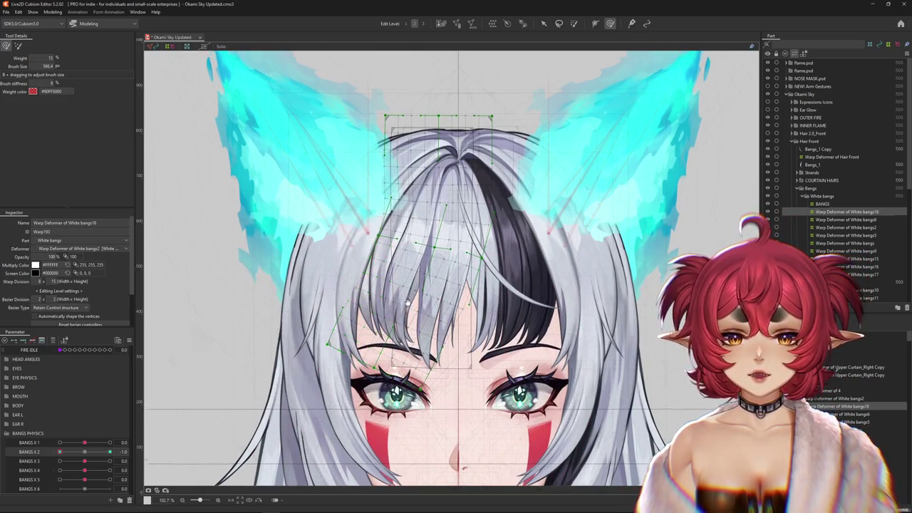
pyautogui.scroll(2, 404, 292)
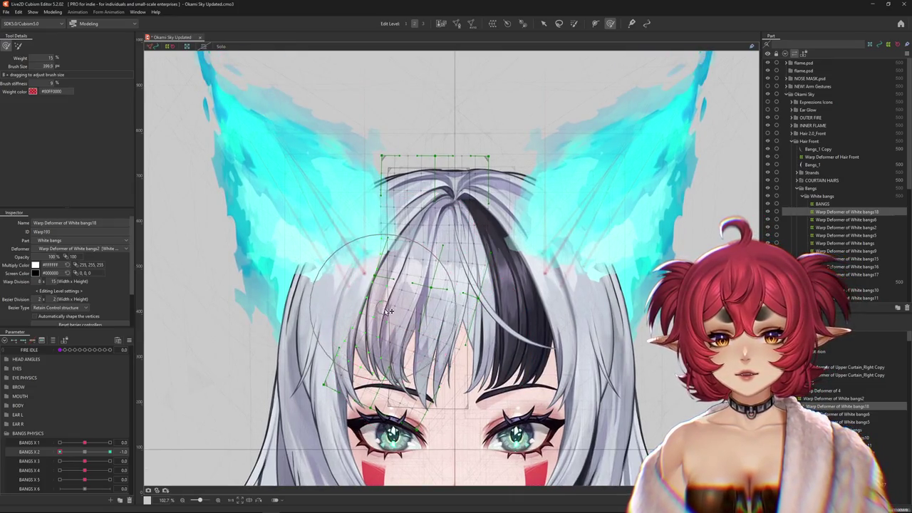
pyautogui.moveTo(436, 434)
pyautogui.mouseDown()
pyautogui.moveTo(423, 407)
pyautogui.moveTo(412, 431)
pyautogui.mouseUp()
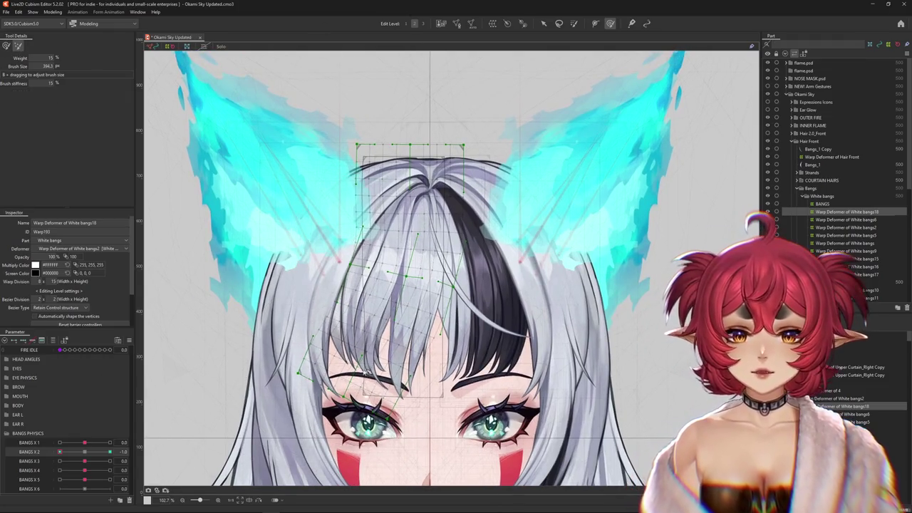
pyautogui.moveTo(368, 384); pyautogui.dragTo(389, 385)
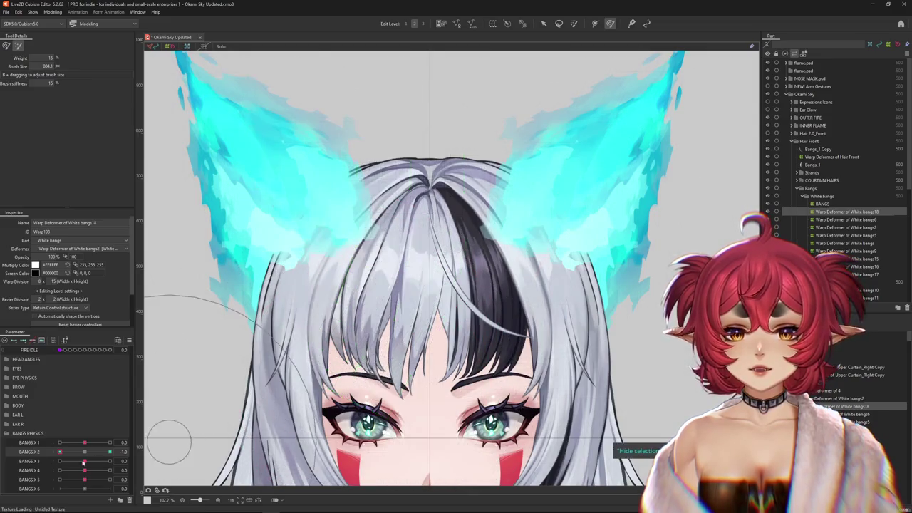
# Swing the bangs to BANGS X 2 = 1.0 and preview them with the mesh hidden
pyautogui.moveTo(61, 452); pyautogui.dragTo(111, 453)
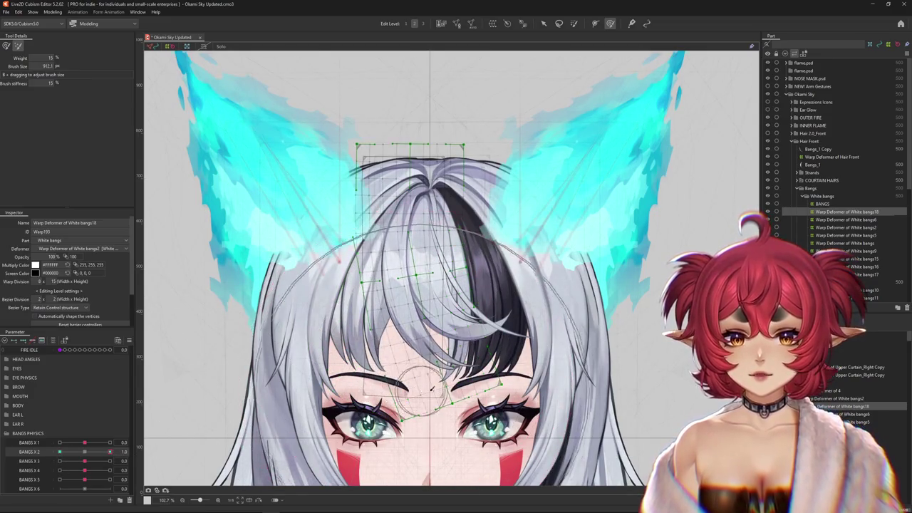
pyautogui.hotkey('ctrl', 'h')
pyautogui.hotkey('ctrl', 'h')
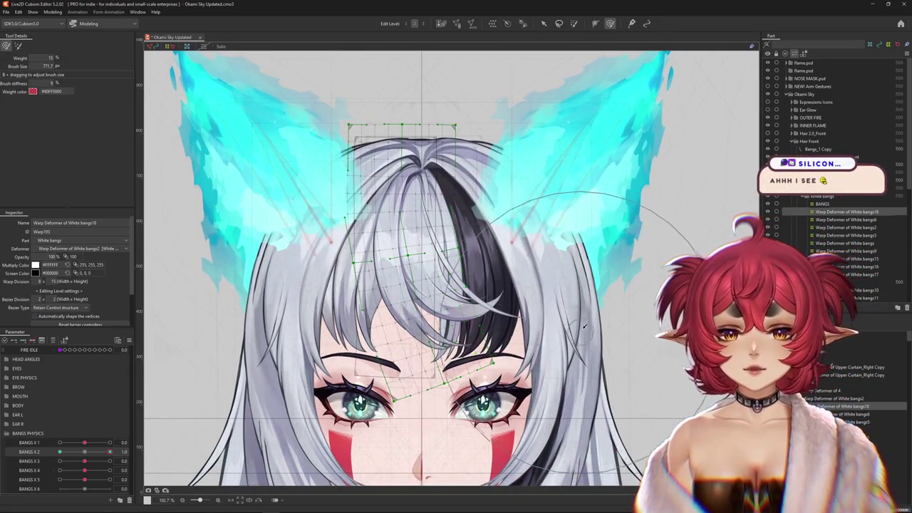
pyautogui.scroll(-2, 540, 342)
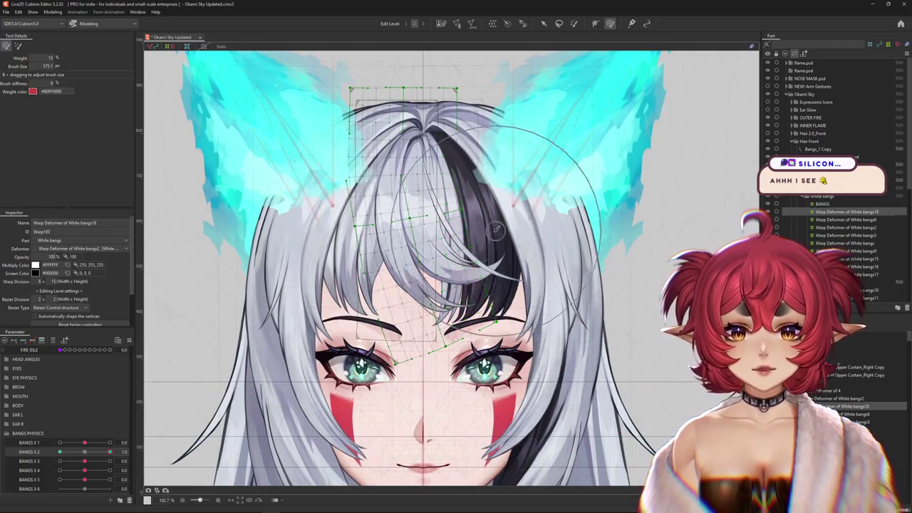
pyautogui.hotkey('ctrl', 'h')
pyautogui.scroll(2, 428, 267)
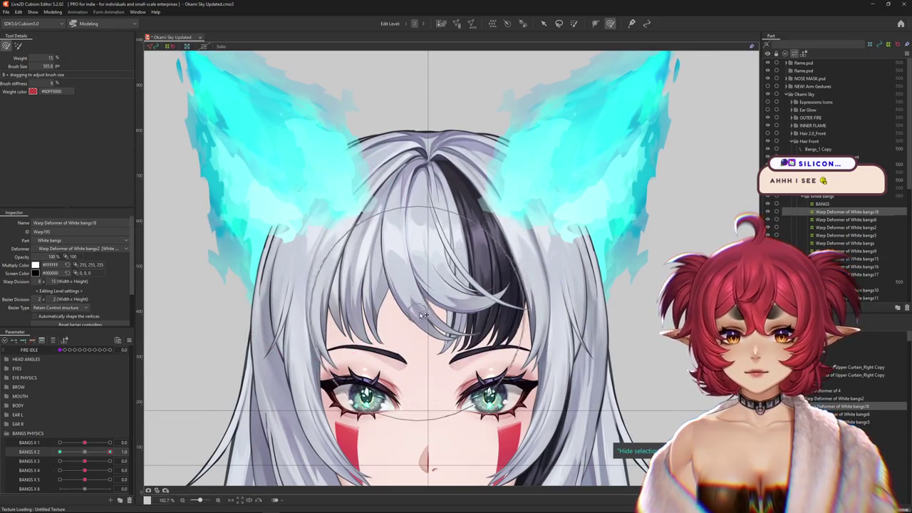
# Return BANGS X 2 to -1.0 with the mesh shown and reframe the bangs
pyautogui.click(85, 454)
pyautogui.moveTo(84, 454); pyautogui.dragTo(59, 453)
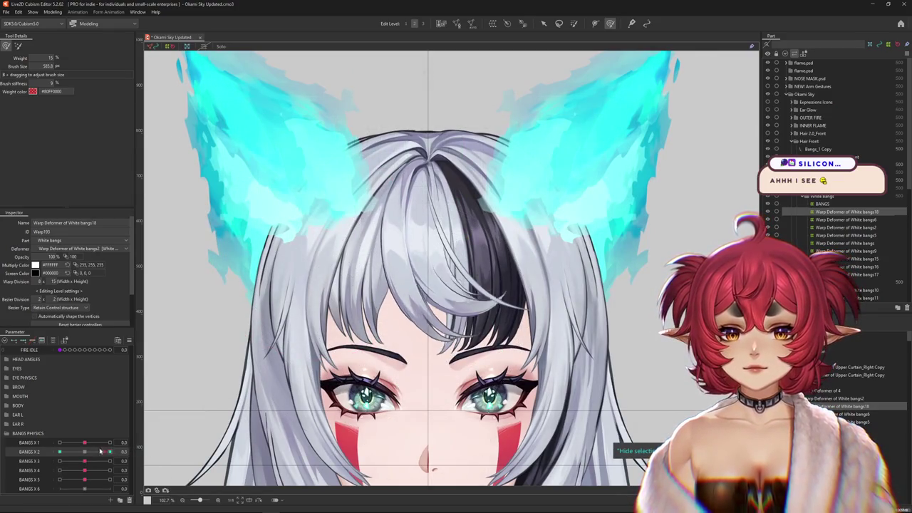
pyautogui.hotkey('ctrl', 'h')
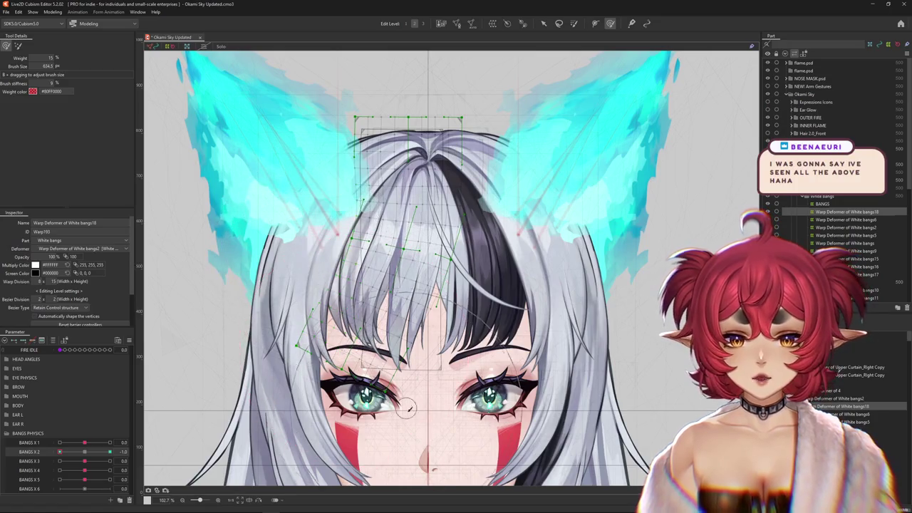
pyautogui.moveTo(387, 426); pyautogui.dragTo(406, 404)
pyautogui.moveTo(370, 252); pyautogui.dragTo(359, 305)
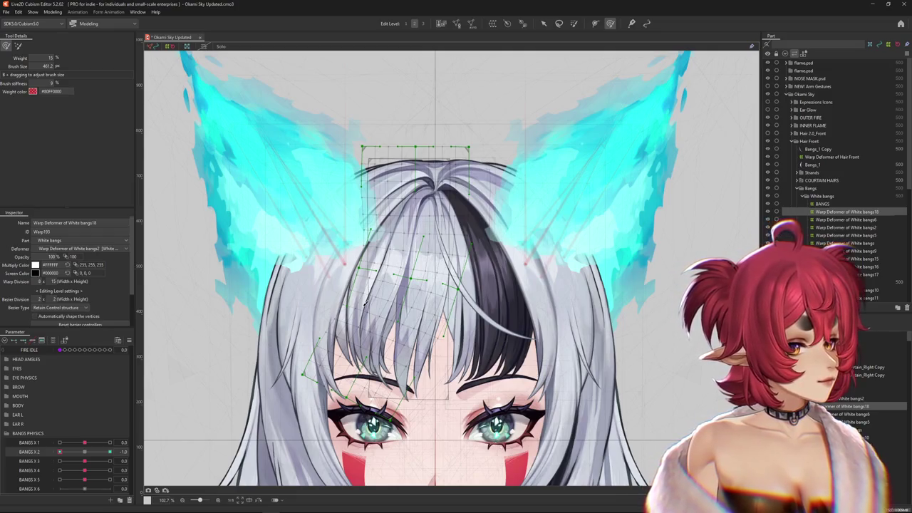
pyautogui.scroll(-2, 365, 302)
# Sculpt the bangs' swing and strand curve at the BANGS X 2 = 1.0 key
pyautogui.scroll(2, 367, 326)
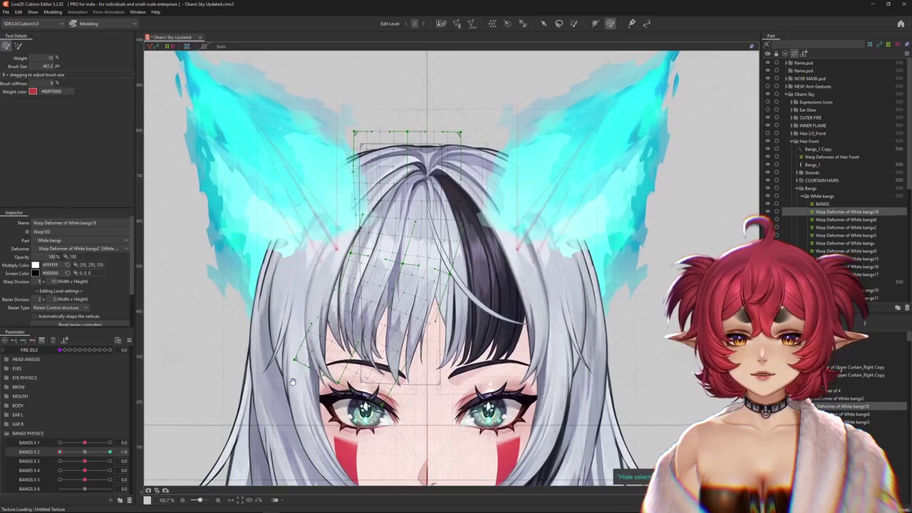
pyautogui.moveTo(86, 451); pyautogui.dragTo(129, 453)
pyautogui.moveTo(399, 342); pyautogui.dragTo(437, 266)
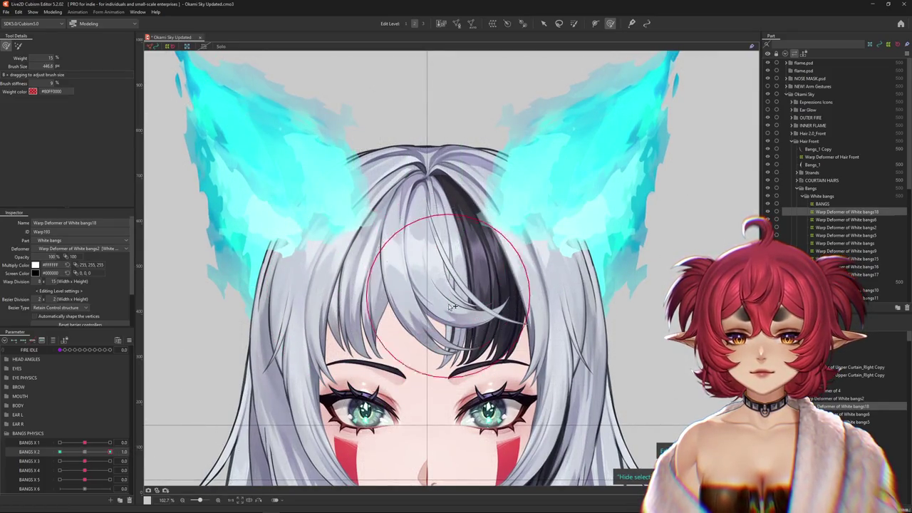
pyautogui.moveTo(411, 415); pyautogui.dragTo(415, 414)
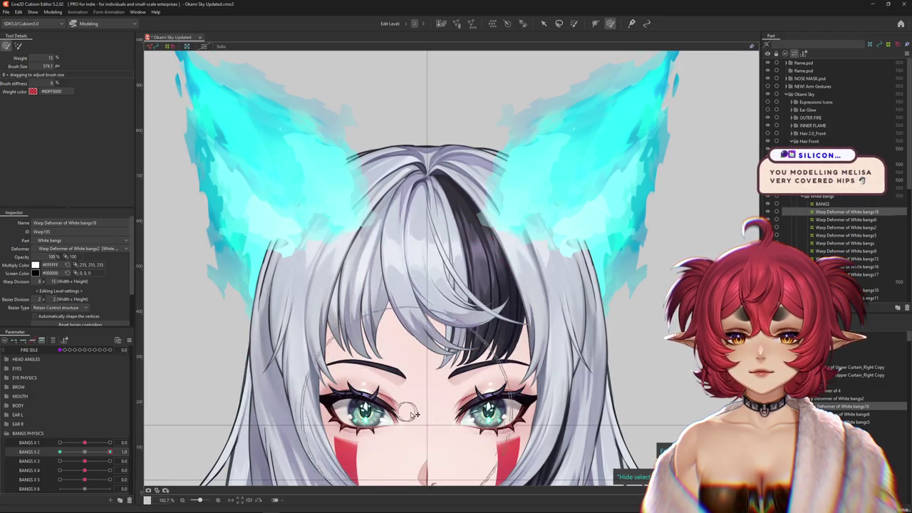
pyautogui.moveTo(523, 401); pyautogui.dragTo(475, 372)
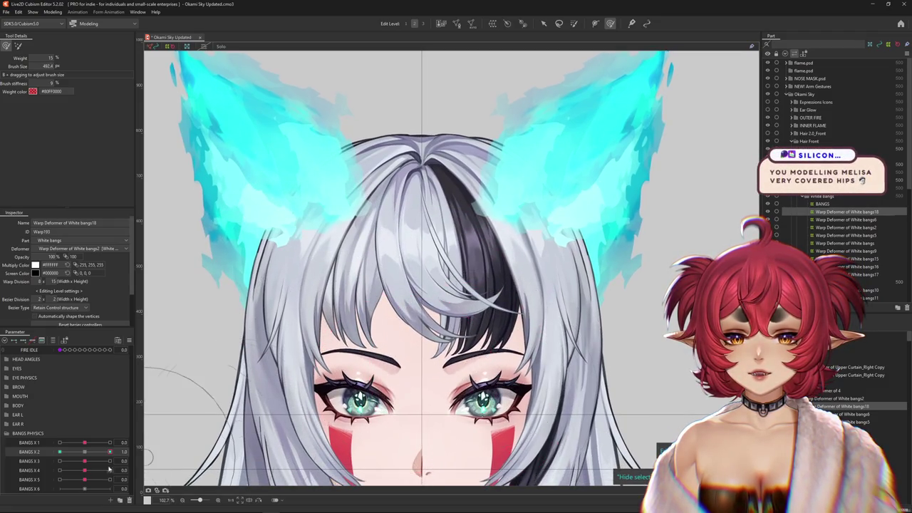
pyautogui.moveTo(499, 342)
pyautogui.mouseDown()
pyautogui.moveTo(551, 337)
pyautogui.moveTo(463, 288)
pyautogui.mouseUp()
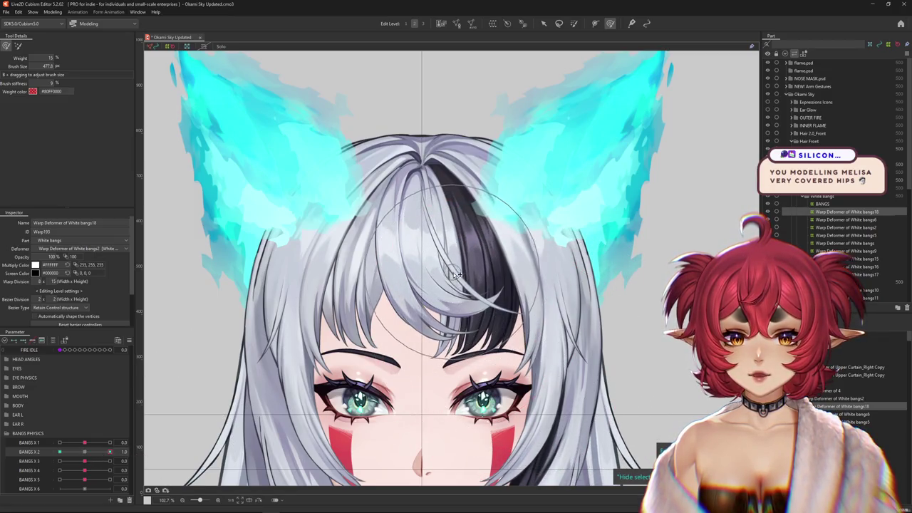
pyautogui.moveTo(419, 259); pyautogui.dragTo(353, 261)
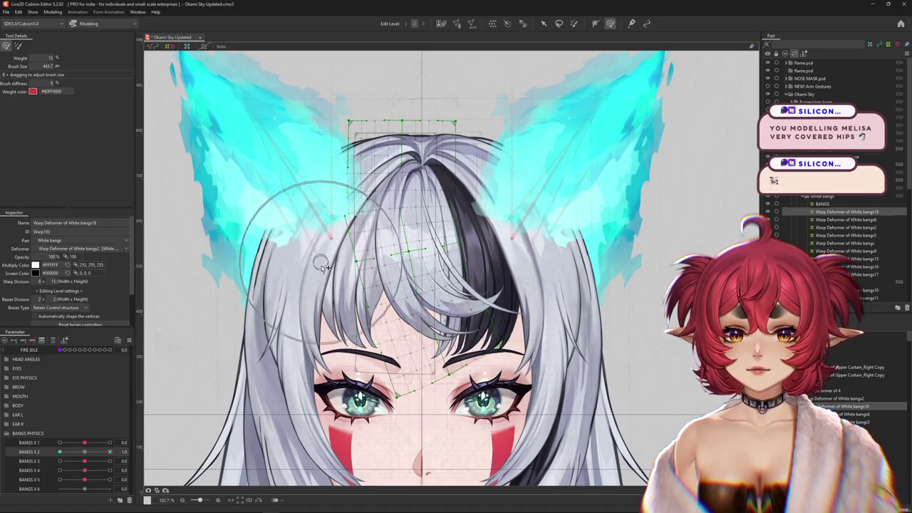
pyautogui.moveTo(282, 226); pyautogui.dragTo(288, 210)
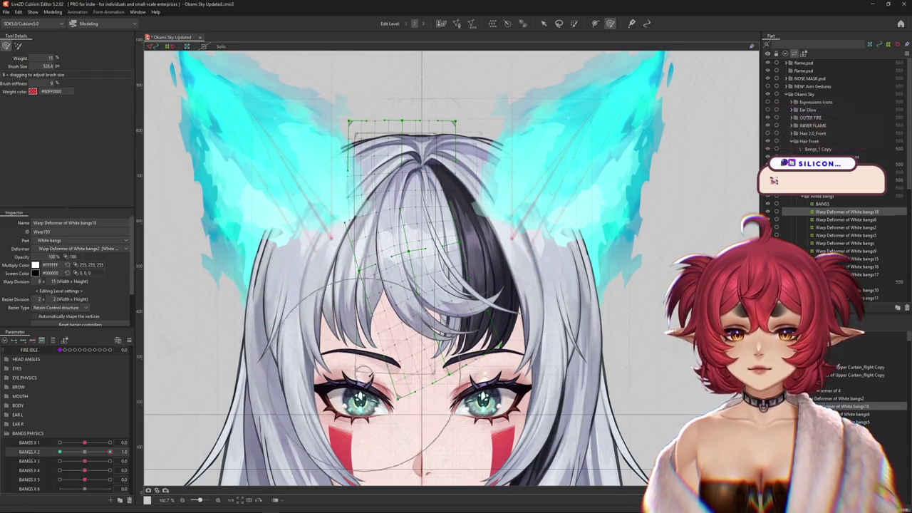
pyautogui.moveTo(582, 329); pyautogui.dragTo(451, 308)
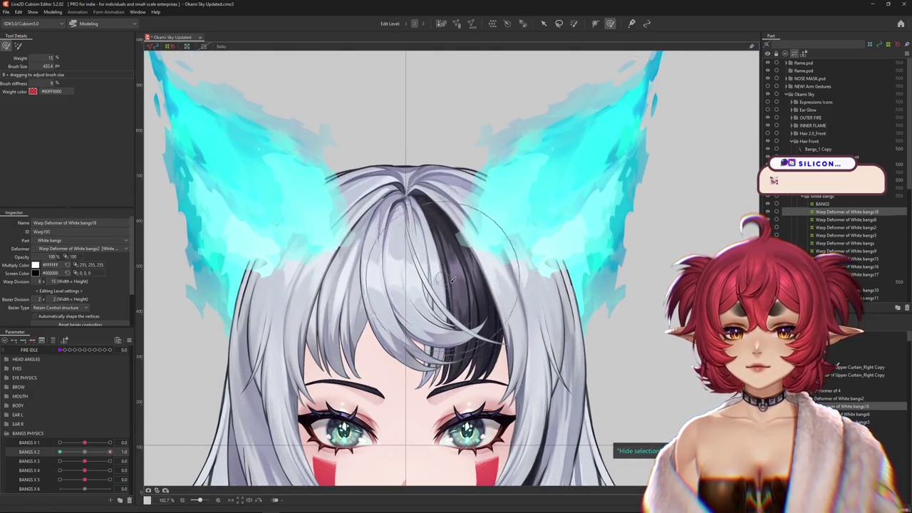
pyautogui.moveTo(272, 280); pyautogui.dragTo(288, 238)
pyautogui.moveTo(349, 317)
pyautogui.mouseDown()
pyautogui.moveTo(357, 323)
pyautogui.moveTo(403, 275)
pyautogui.mouseUp()
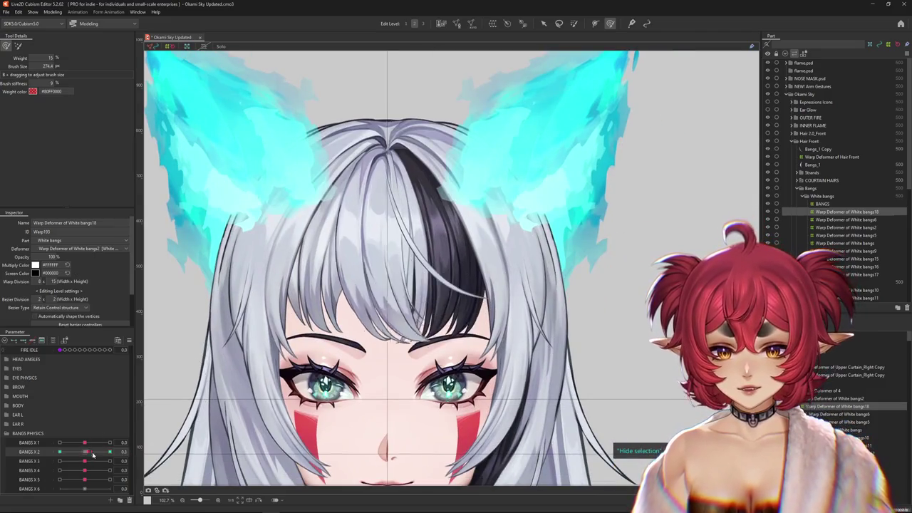
# Switch BANGS X 2 to the opposite key and refine the bangs' sideways sweep
pyautogui.moveTo(93, 454)
pyautogui.mouseDown()
pyautogui.moveTo(111, 453)
pyautogui.moveTo(60, 453)
pyautogui.mouseUp()
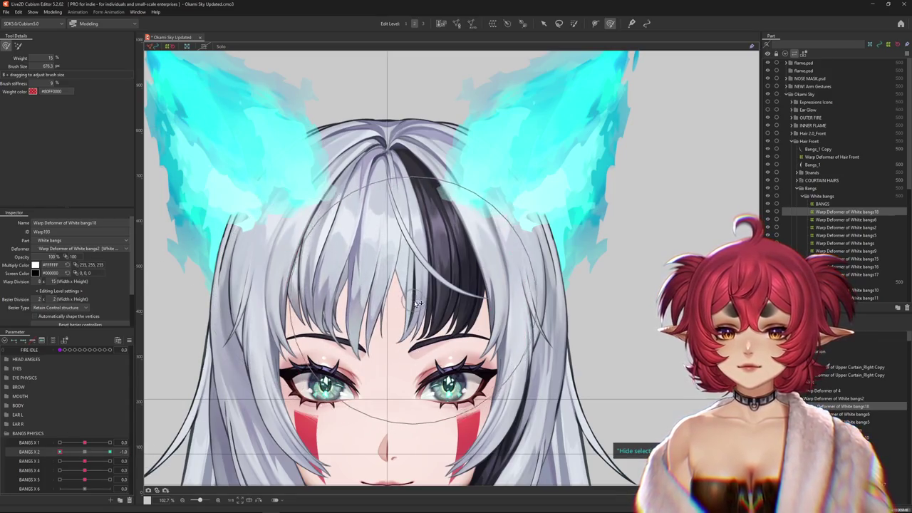
pyautogui.moveTo(417, 303); pyautogui.dragTo(429, 278)
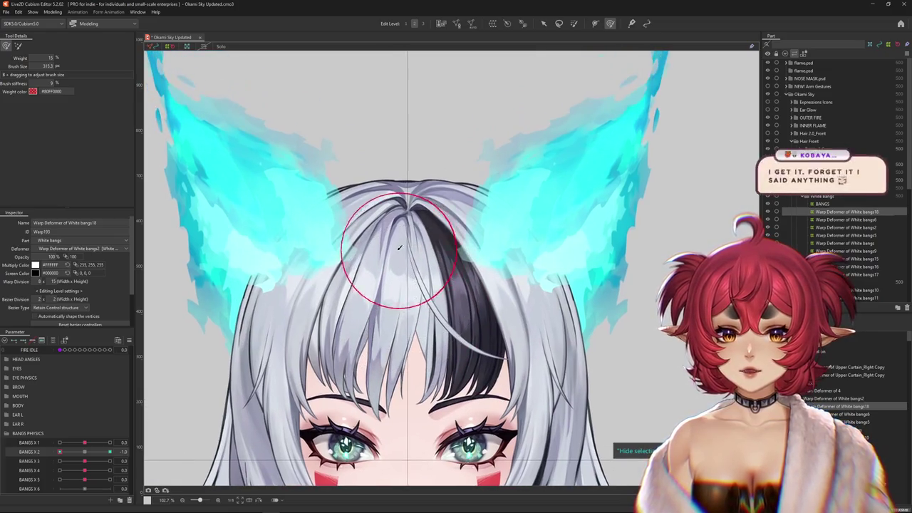
pyautogui.moveTo(393, 226); pyautogui.dragTo(298, 184)
pyautogui.moveTo(163, 158)
pyautogui.mouseDown()
pyautogui.moveTo(378, 350)
pyautogui.moveTo(314, 370)
pyautogui.mouseUp()
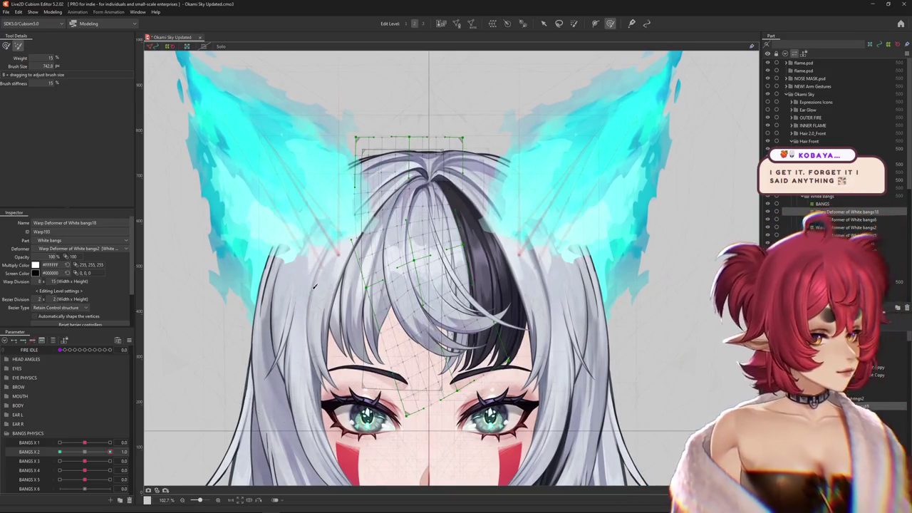
pyautogui.moveTo(335, 297)
pyautogui.mouseDown()
pyautogui.moveTo(362, 297)
pyautogui.moveTo(355, 325)
pyautogui.moveTo(492, 258)
pyautogui.mouseUp()
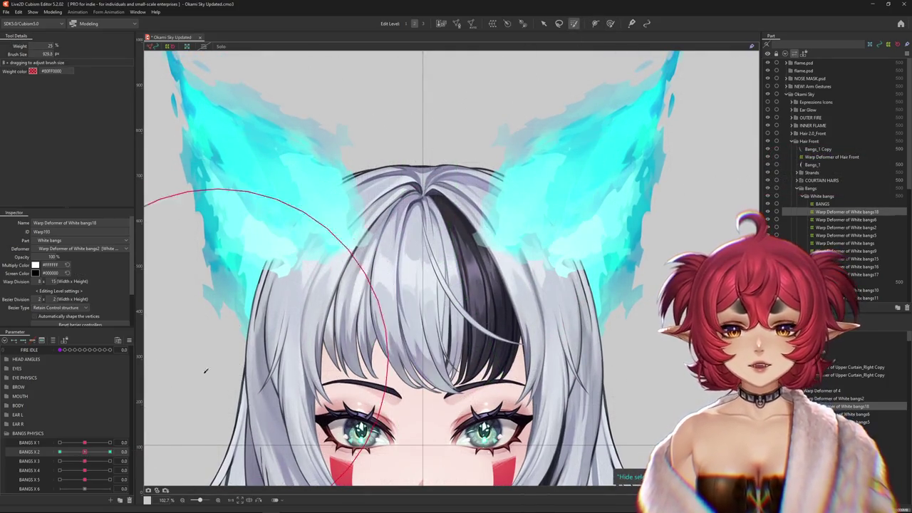
# Paint weight over the top of the bangs warp at the BANGS X 2 = 1.0 key
pyautogui.click(110, 452)
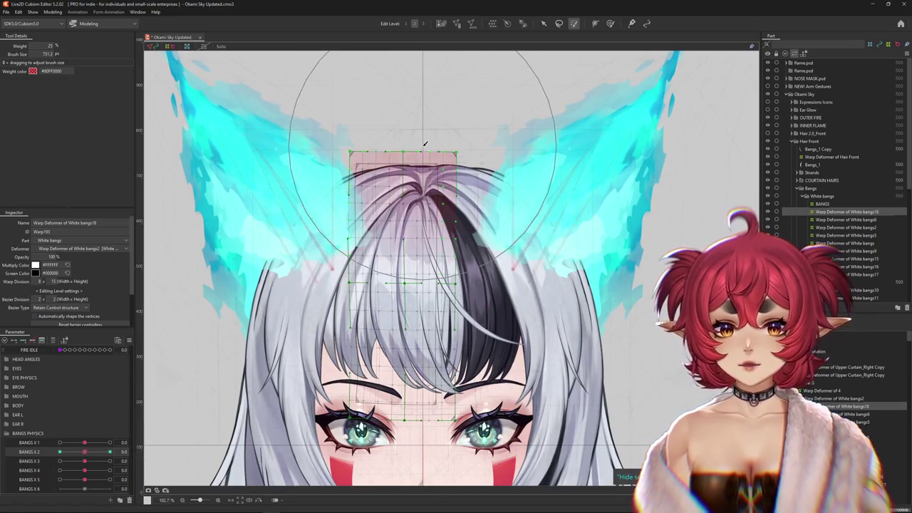
pyautogui.click(110, 451)
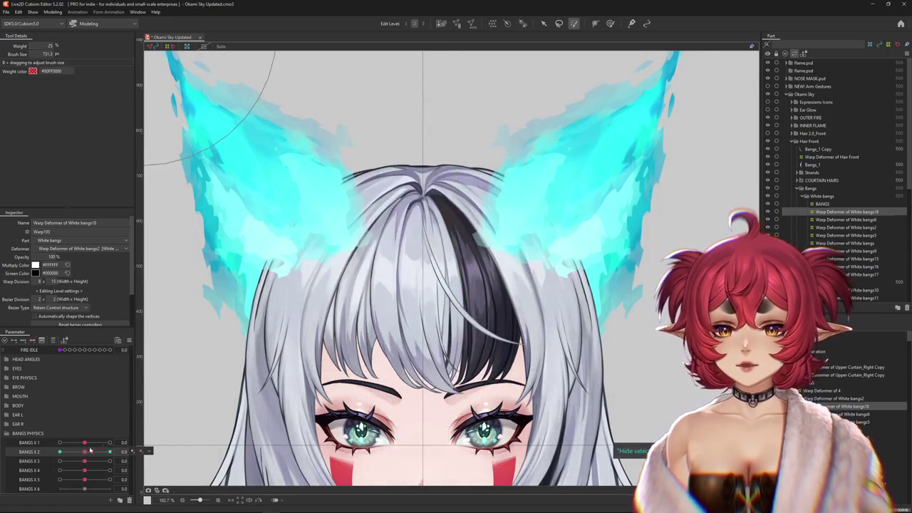
pyautogui.moveTo(335, 153); pyautogui.dragTo(312, 236)
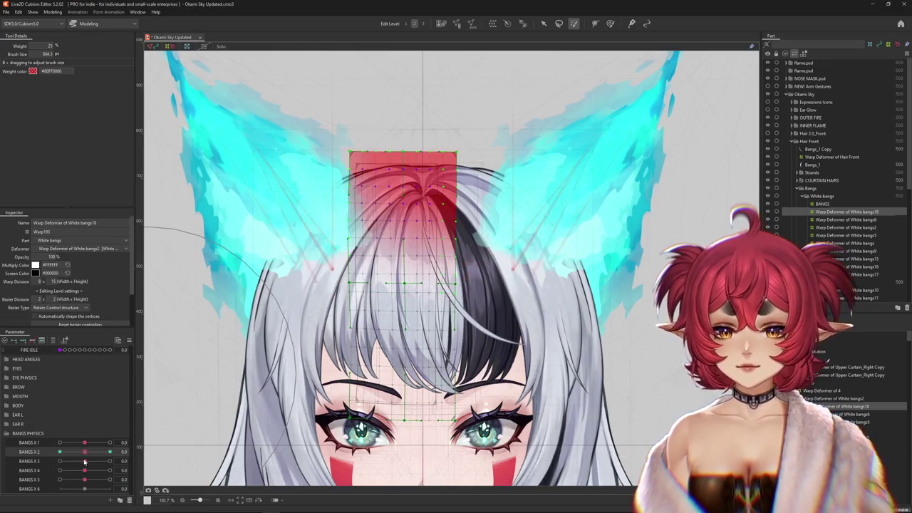
# Test the pinned roots by setting BANGS X 1 and BANGS X 2 to -1.0
pyautogui.moveTo(84, 442); pyautogui.dragTo(6, 443)
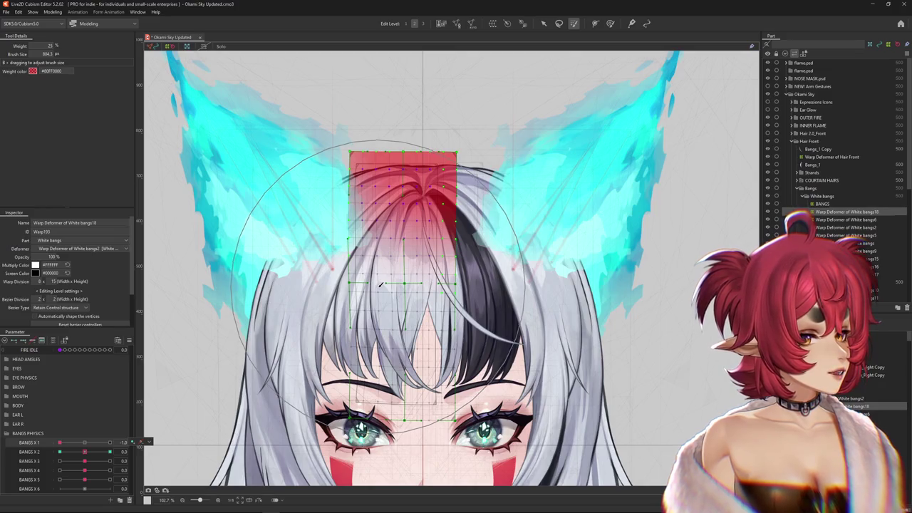
pyautogui.click(87, 452)
pyautogui.click(84, 443)
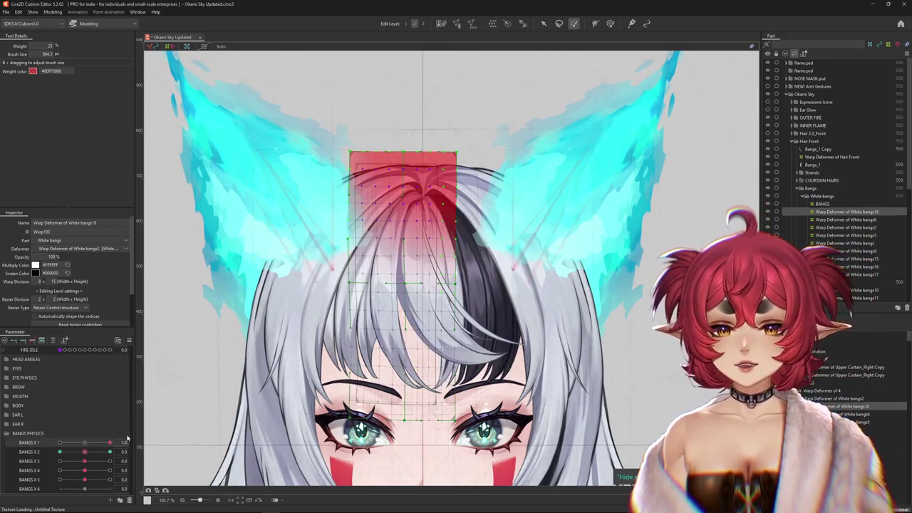
pyautogui.click(85, 452)
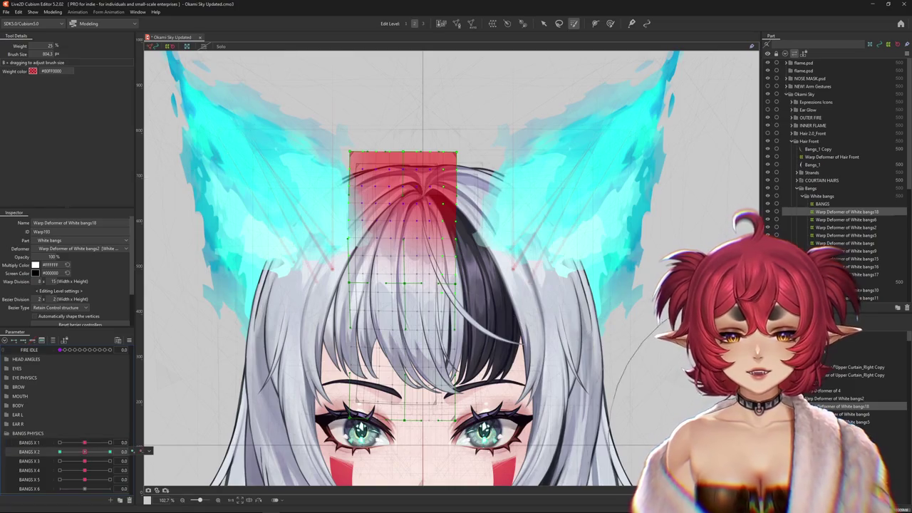
pyautogui.moveTo(85, 452)
pyautogui.mouseDown()
pyautogui.moveTo(23, 451)
pyautogui.moveTo(280, 362)
pyautogui.mouseUp()
# Shrink the Deform Brush on the bangs and hide the grid to preview the swing
pyautogui.click(610, 23)
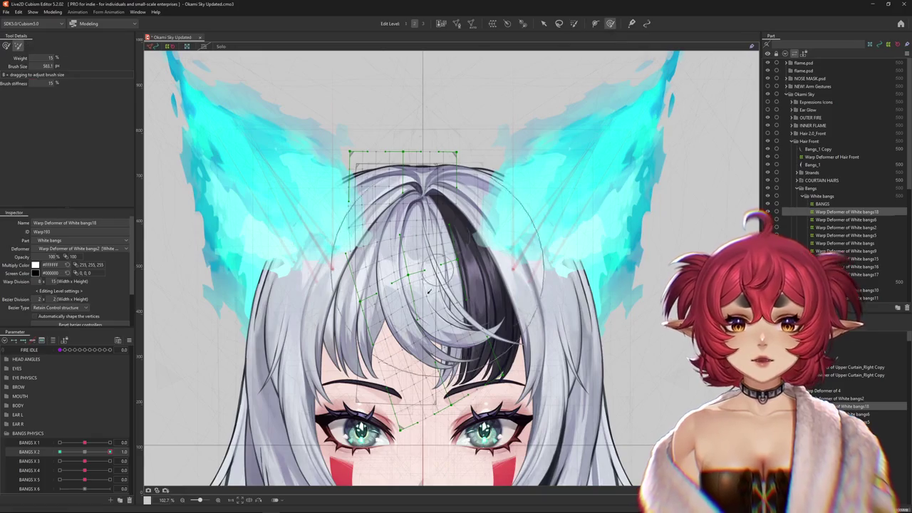
pyautogui.moveTo(434, 252); pyautogui.dragTo(442, 251)
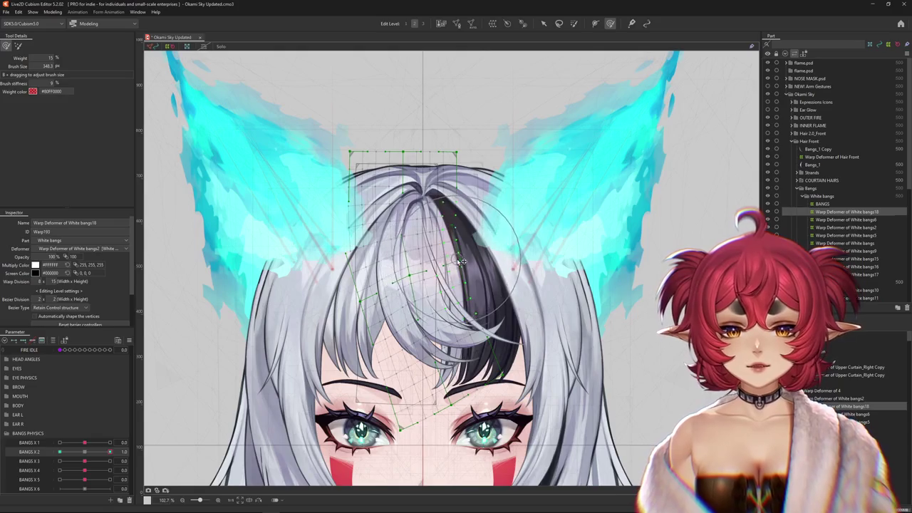
pyautogui.press('h')
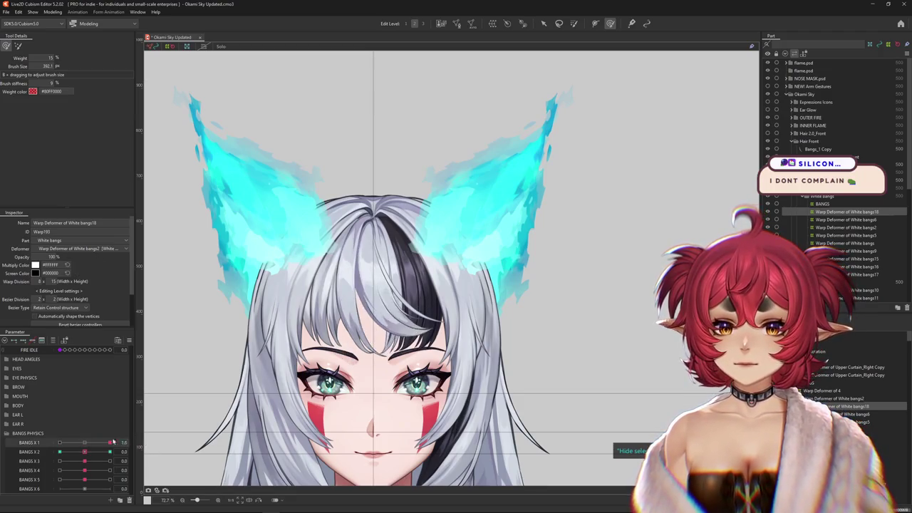
# Reset BANGS X 2 to neutral and create a warp deformer around White bangs6 and bangs5
pyautogui.moveTo(89, 453); pyautogui.dragTo(84, 455)
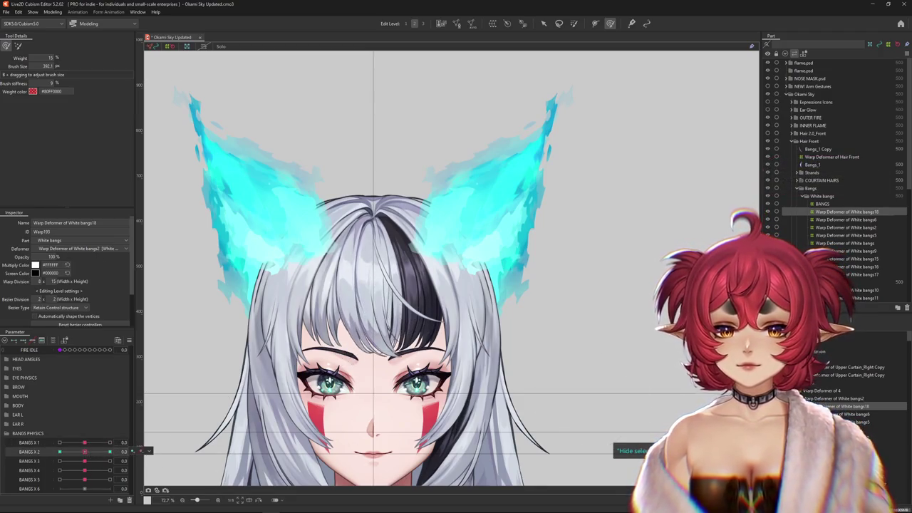
pyautogui.click(360, 285)
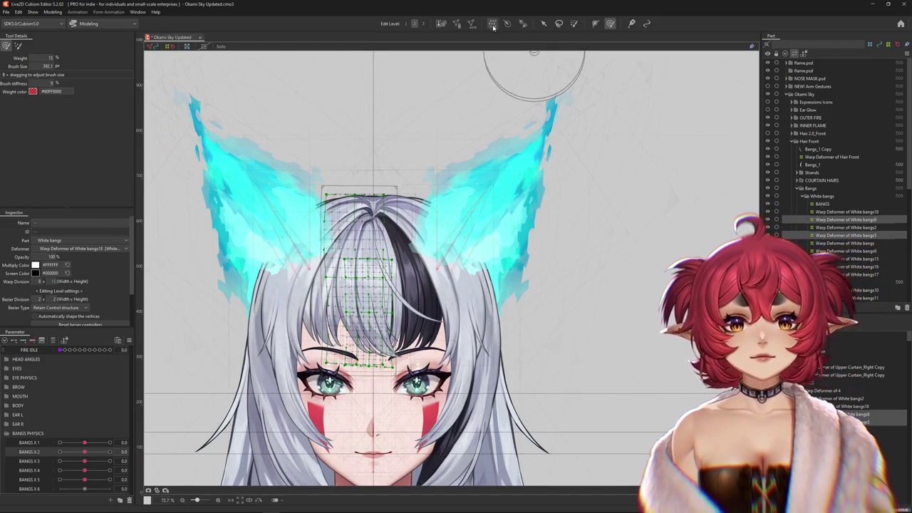
pyautogui.click(493, 25)
pyautogui.click(436, 262)
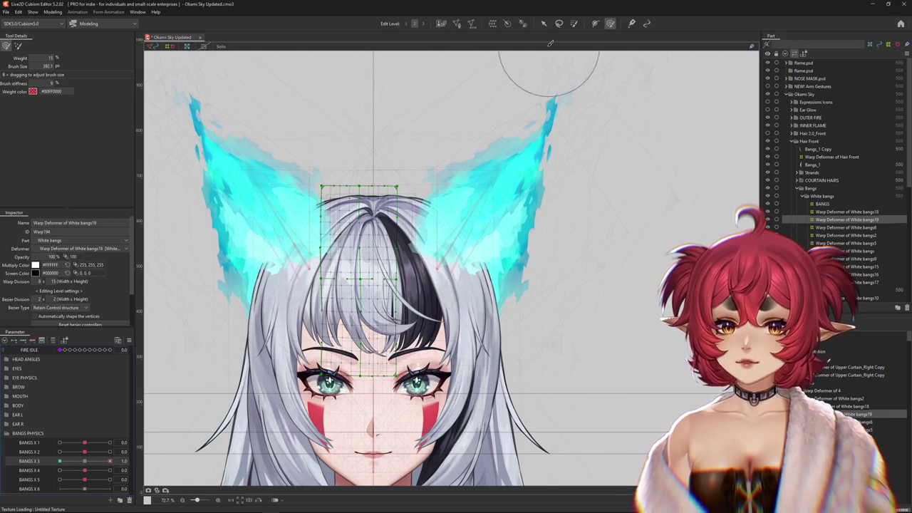
# Apply a temporary path bend to White bangs19 at BANGS X 3 = 1.0
pyautogui.click(544, 24)
pyautogui.hotkey('ctrl', 't')
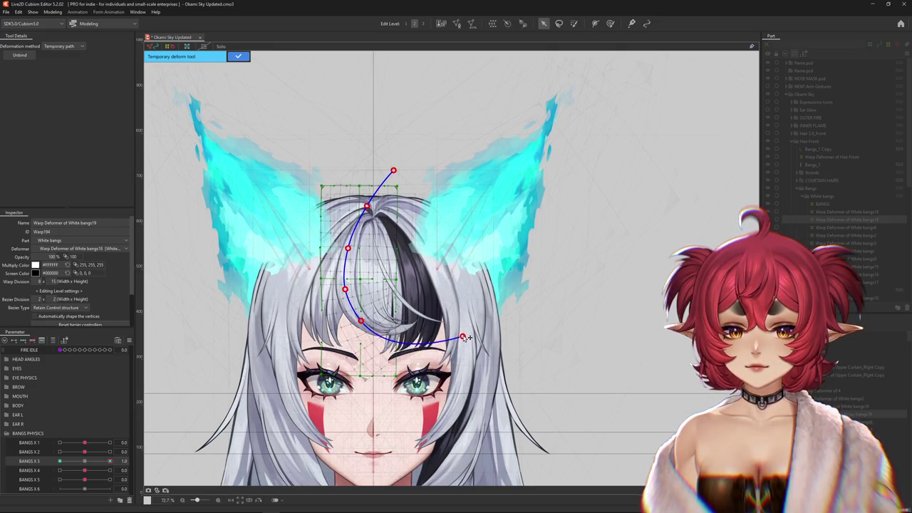
pyautogui.click(238, 57)
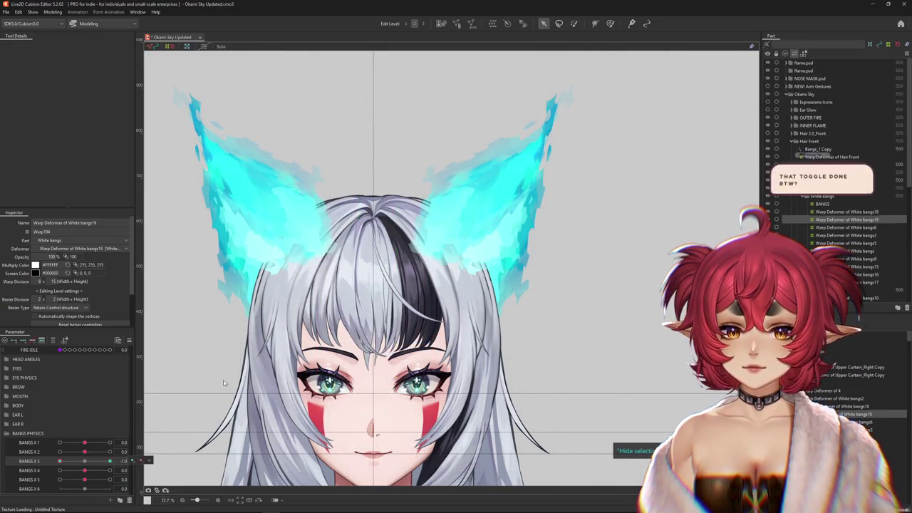
# Bend White bangs19 along a path extended past the face, then shrink the brush to about 300
pyautogui.scroll(3, 430, 352)
pyautogui.press('t')
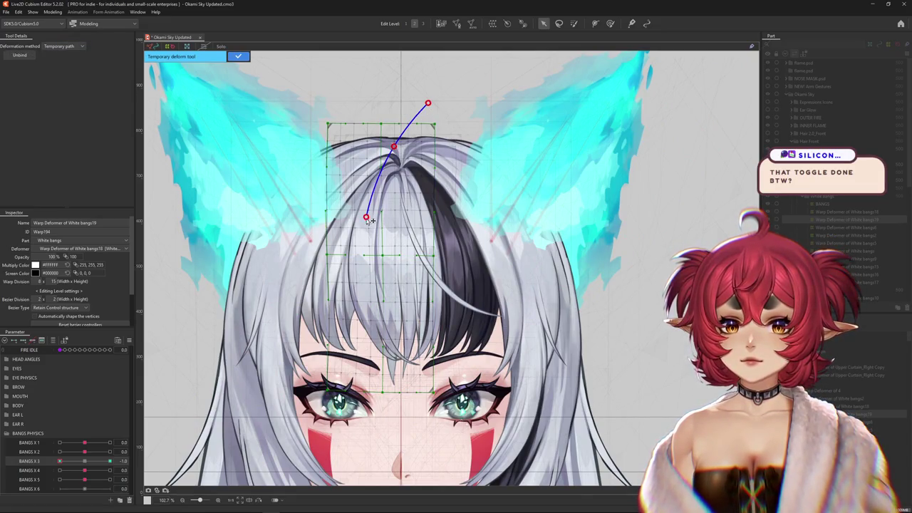
pyautogui.moveTo(460, 440); pyautogui.dragTo(360, 464)
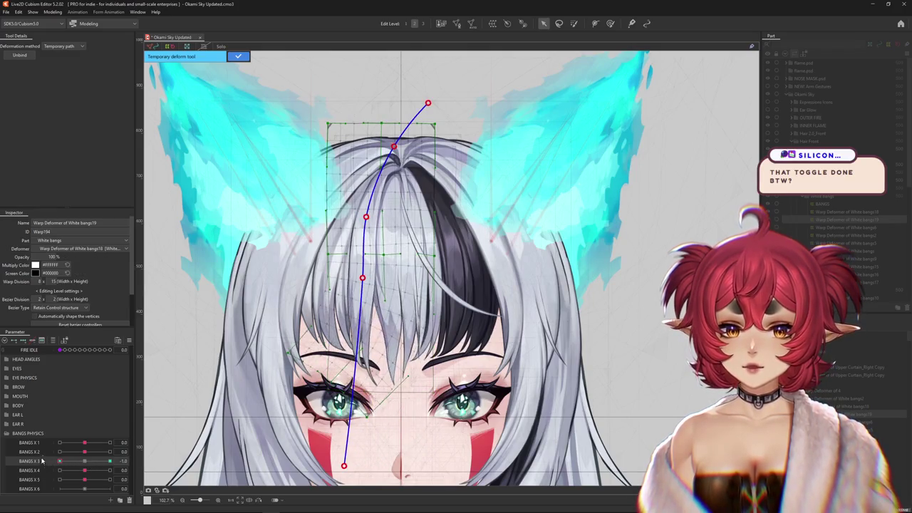
pyautogui.click(238, 56)
pyautogui.click(610, 22)
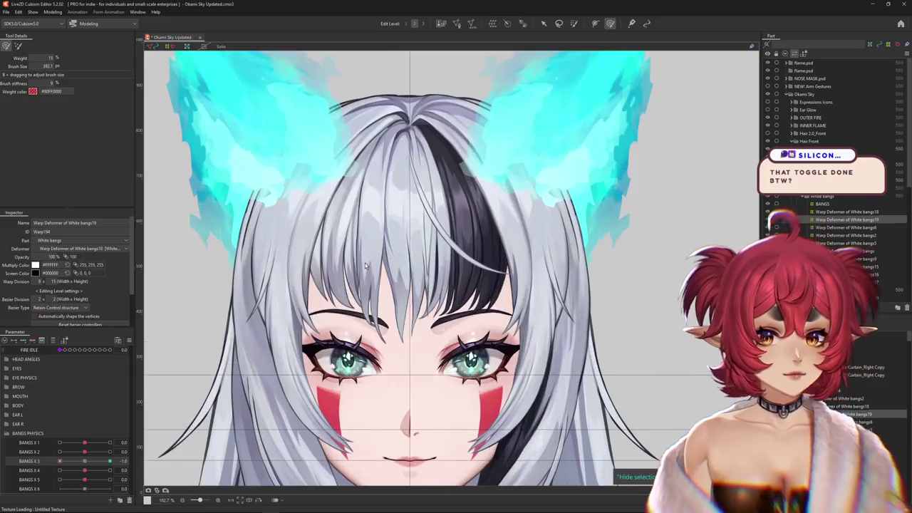
pyautogui.moveTo(384, 275); pyautogui.dragTo(362, 265)
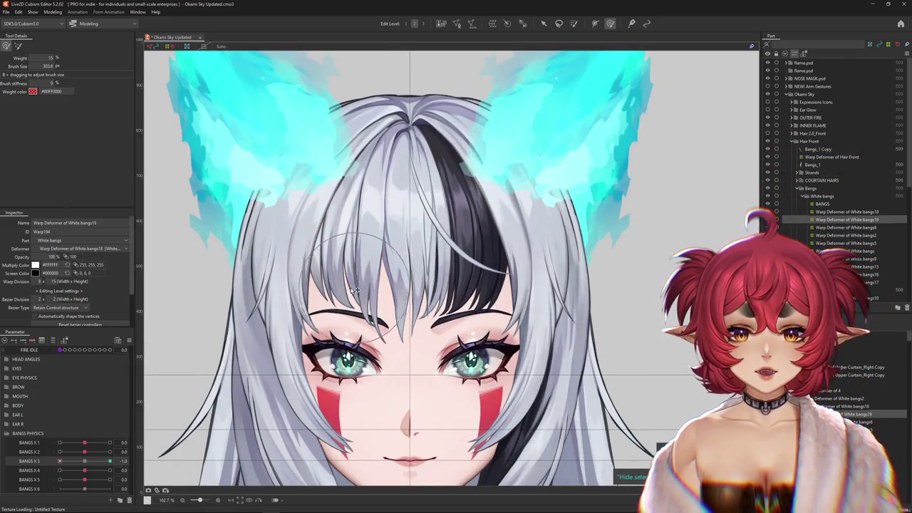
# Swing the bangs to BANGS X 3 = 1.0 and enlarge the brush over them
pyautogui.moveTo(60, 461); pyautogui.dragTo(125, 451)
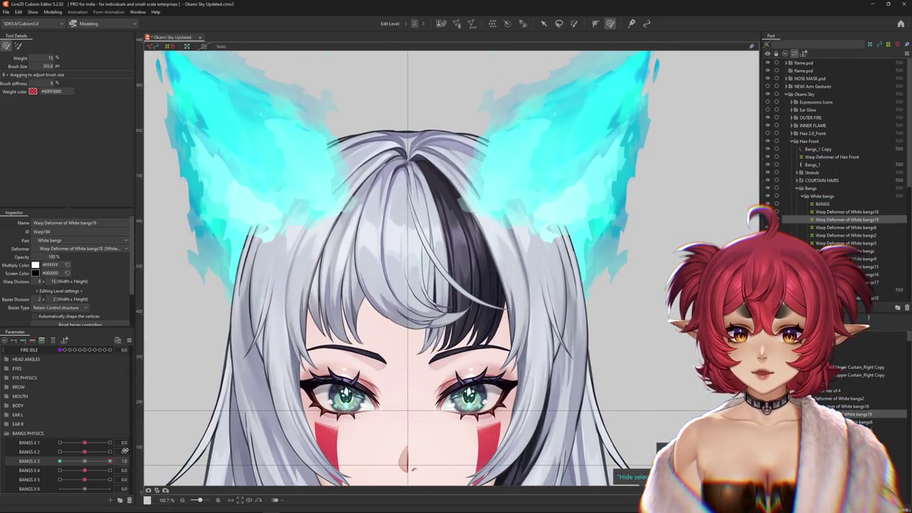
pyautogui.moveTo(378, 275)
pyautogui.mouseDown()
pyautogui.moveTo(392, 290)
pyautogui.moveTo(372, 285)
pyautogui.mouseUp()
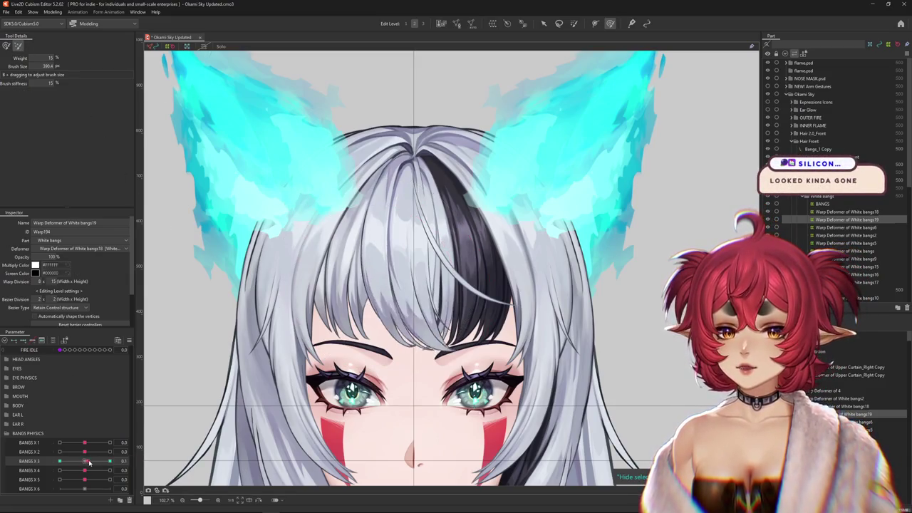
pyautogui.moveTo(316, 204)
pyautogui.mouseDown()
pyautogui.moveTo(333, 266)
pyautogui.moveTo(351, 224)
pyautogui.mouseUp()
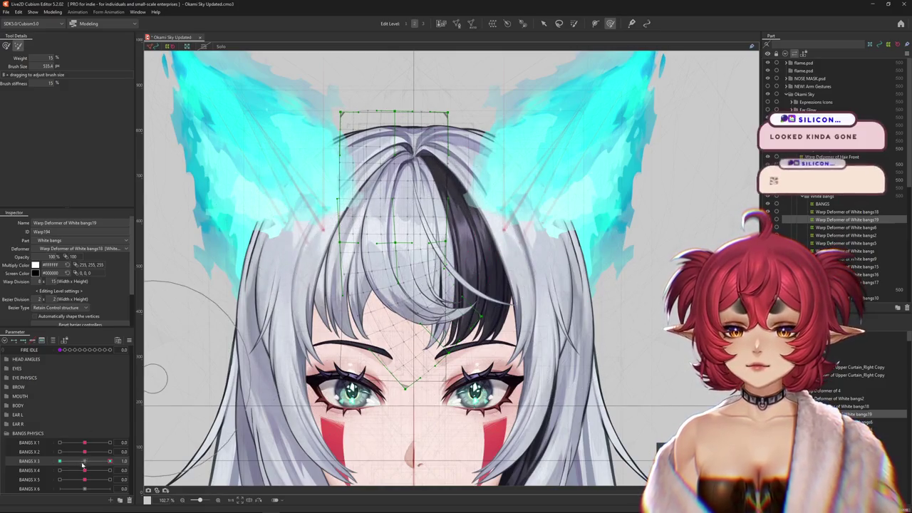
pyautogui.moveTo(245, 224)
pyautogui.mouseDown()
pyautogui.moveTo(374, 289)
pyautogui.moveTo(362, 205)
pyautogui.mouseUp()
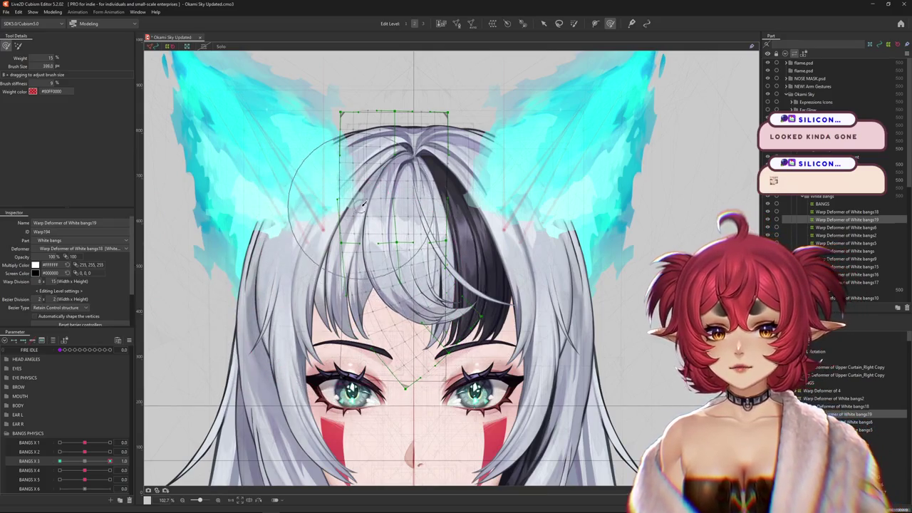
pyautogui.rightClick(361, 211)
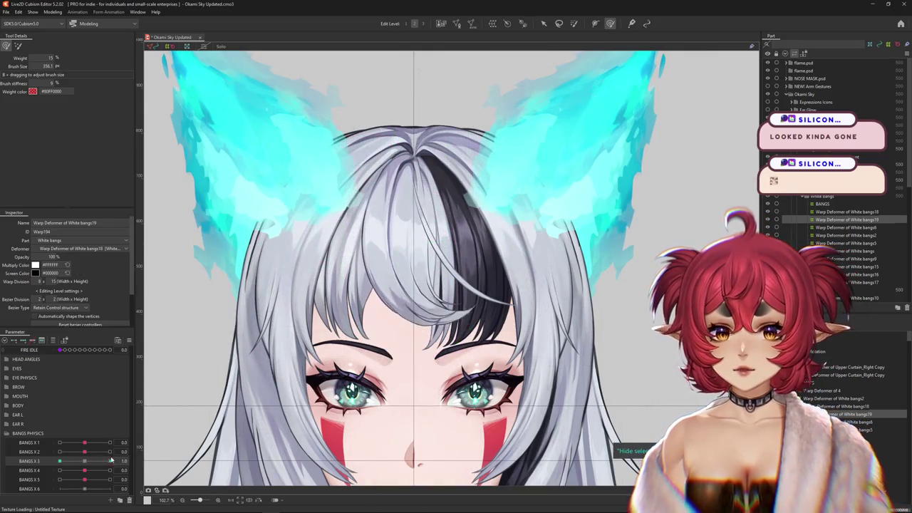
# Enlarge the brush to about 736 and bring BANGS X 3 back near the centre
pyautogui.click(89, 461)
pyautogui.scroll(2, 326, 285)
pyautogui.moveTo(326, 285)
pyautogui.mouseDown()
pyautogui.moveTo(352, 303)
pyautogui.moveTo(339, 293)
pyautogui.mouseUp()
pyautogui.moveTo(110, 461)
pyautogui.mouseDown()
pyautogui.moveTo(87, 462)
pyautogui.moveTo(156, 458)
pyautogui.moveTo(95, 466)
pyautogui.mouseUp()
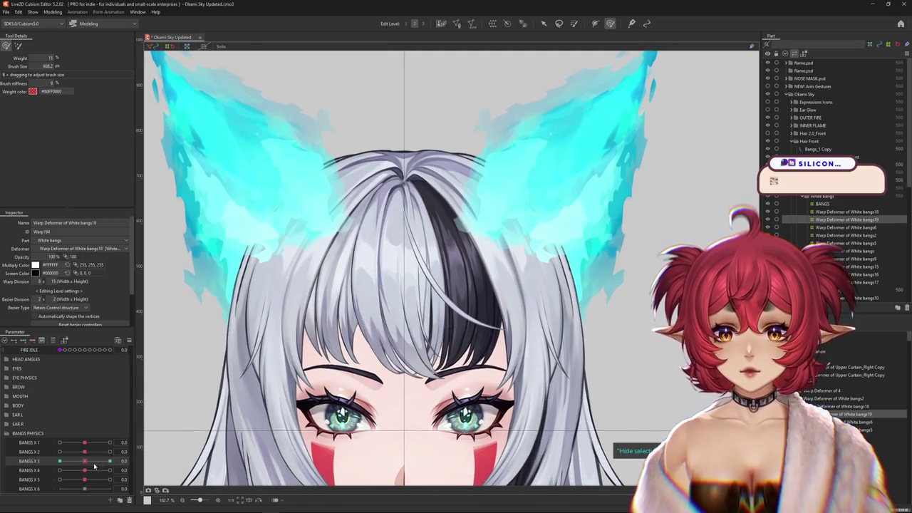
pyautogui.click(574, 24)
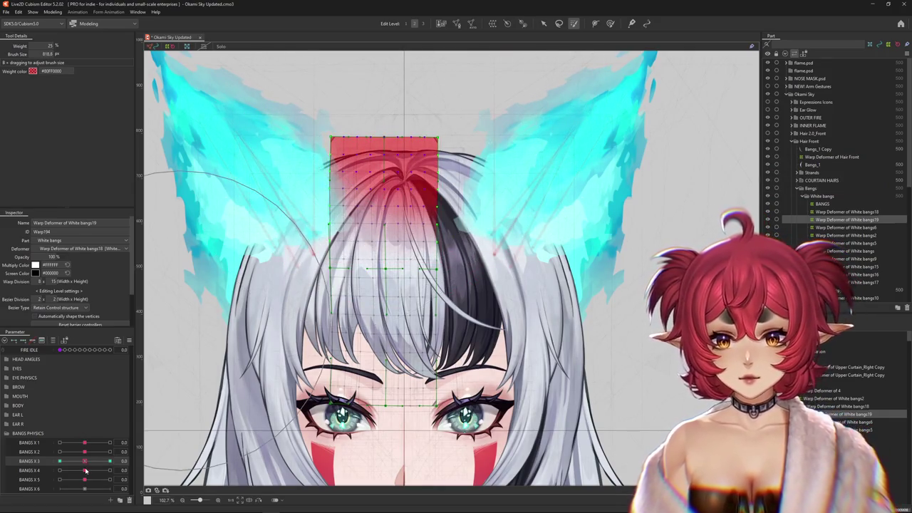
# Set BANGS X 3 to 1.0 and enlarge the deformation brush to cover the bangs
pyautogui.click(109, 461)
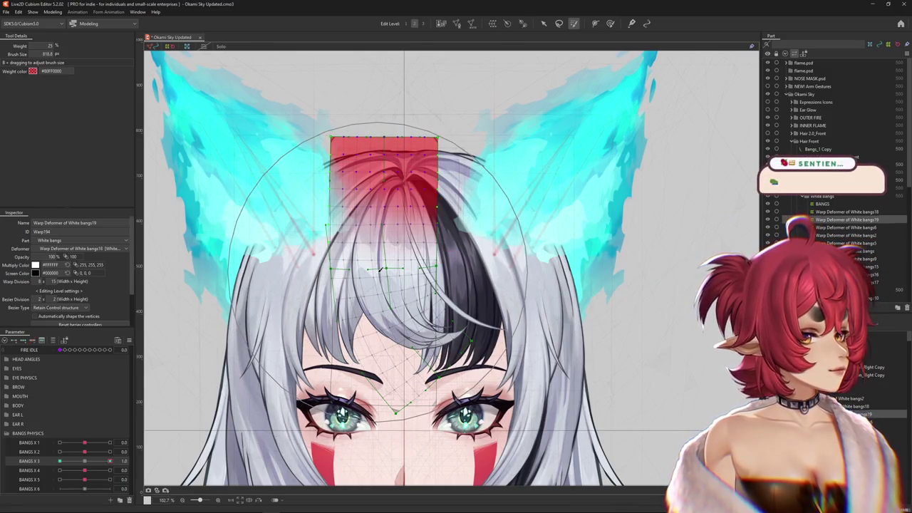
pyautogui.scroll(-3, 381, 269)
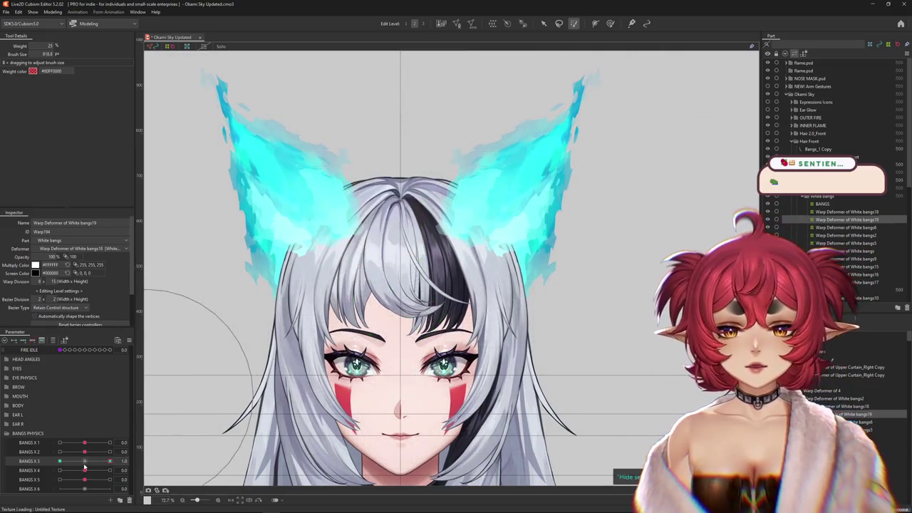
pyautogui.click(610, 23)
pyautogui.scroll(5, 342, 137)
pyautogui.moveTo(342, 137); pyautogui.dragTo(399, 206)
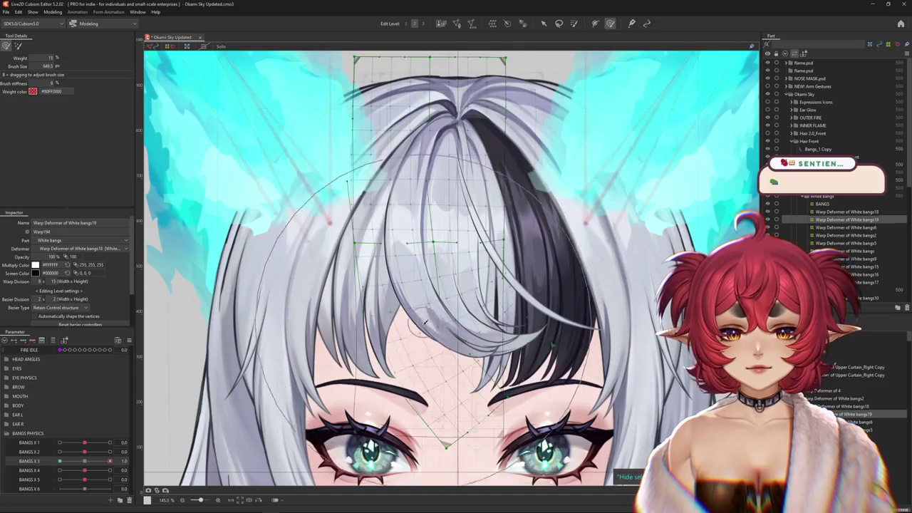
# Return BANGS X 3 to its 0.0 rest value
pyautogui.scroll(-2, 426, 319)
pyautogui.scroll(-2, 426, 320)
pyautogui.moveTo(110, 461)
pyautogui.mouseDown()
pyautogui.moveTo(83, 467)
pyautogui.moveTo(110, 461)
pyautogui.mouseUp()
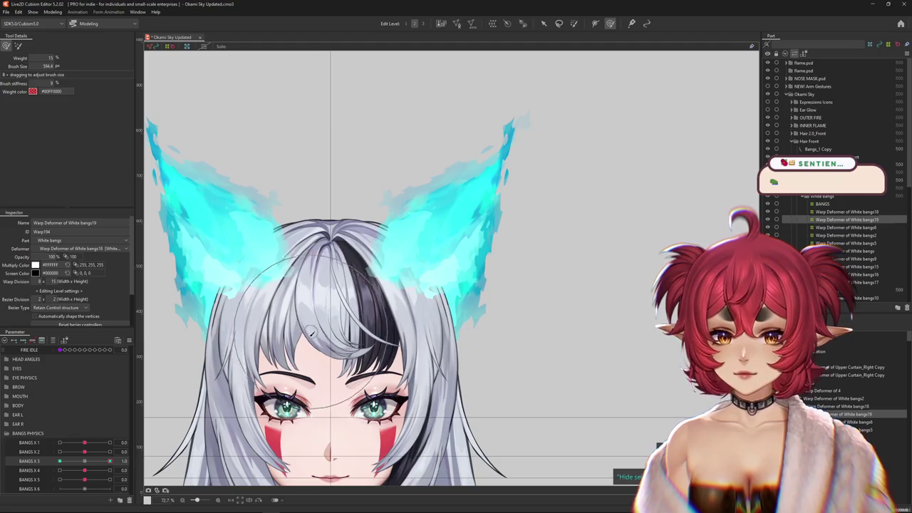
pyautogui.moveTo(308, 325); pyautogui.dragTo(387, 296)
pyautogui.click(86, 462)
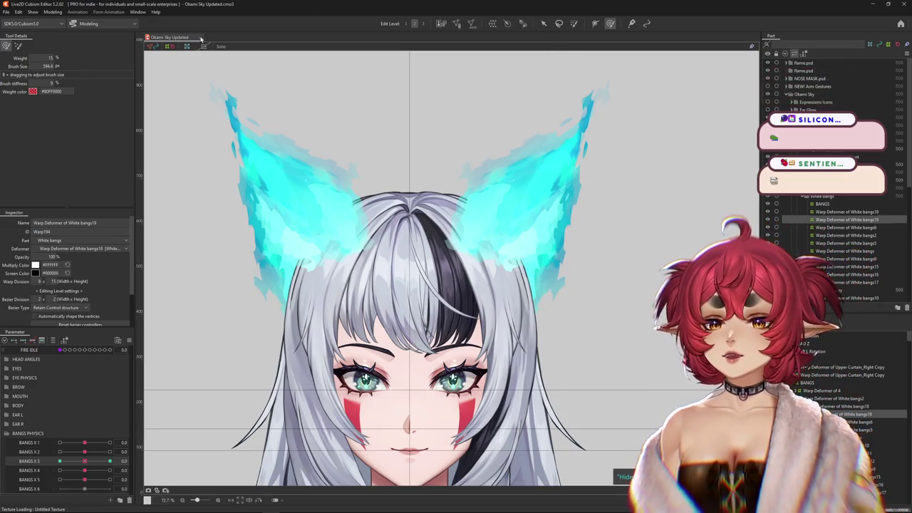
# Close Okami Sky Updated and load melissasanta.cmo3 from Recent Files
pyautogui.hotkey('ctrl', 'w')
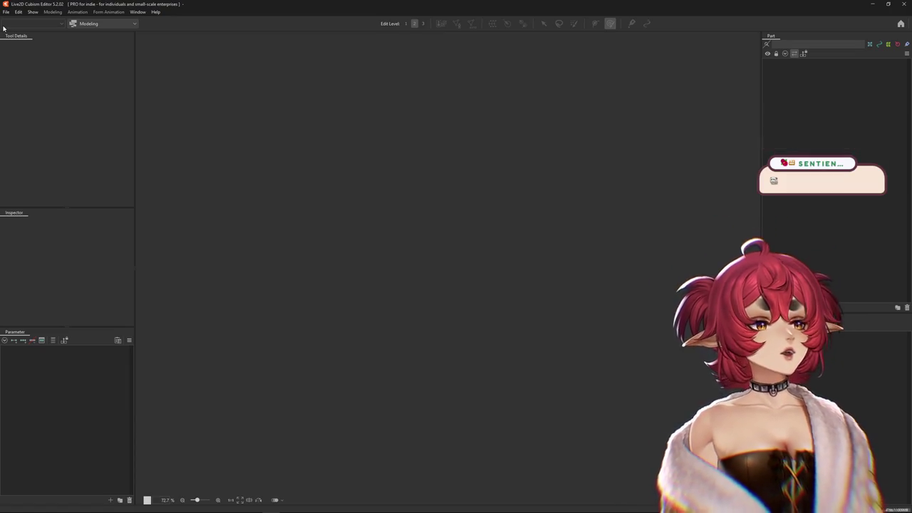
pyautogui.click(6, 12)
pyautogui.moveTo(22, 45)
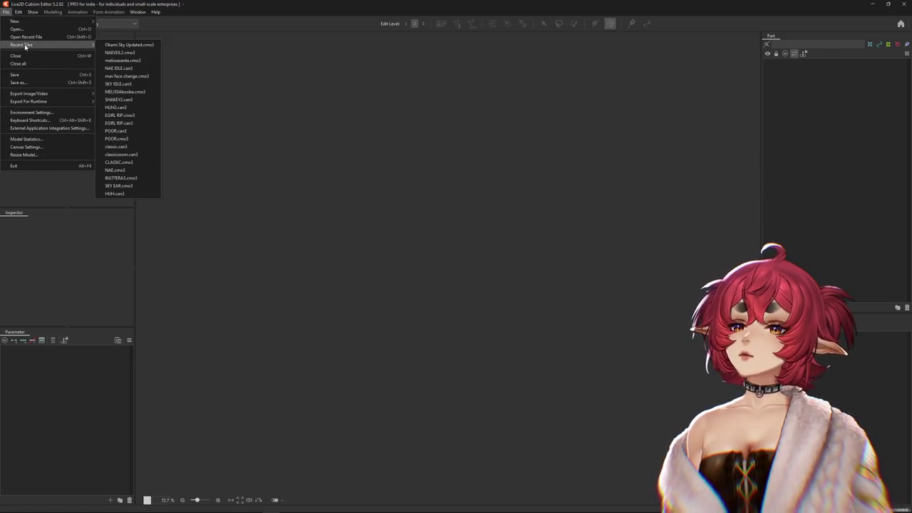
pyautogui.click(134, 63)
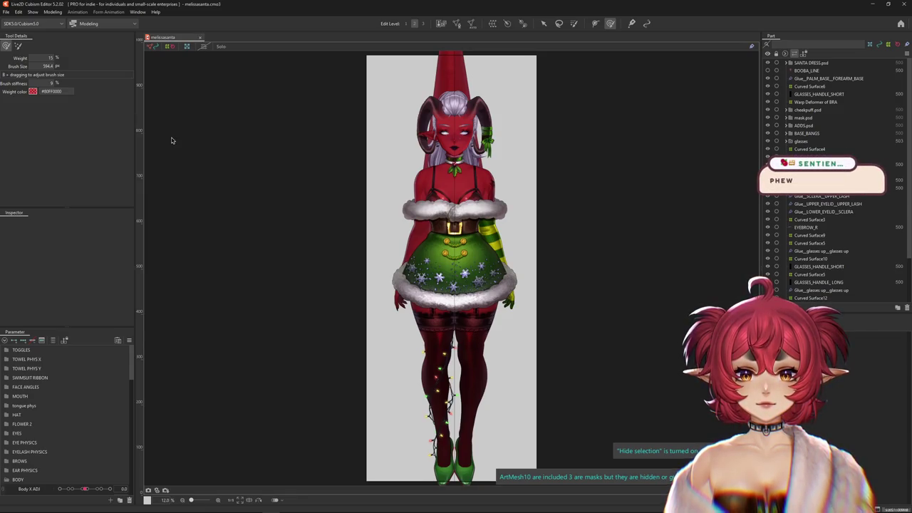
pyautogui.click(57, 15)
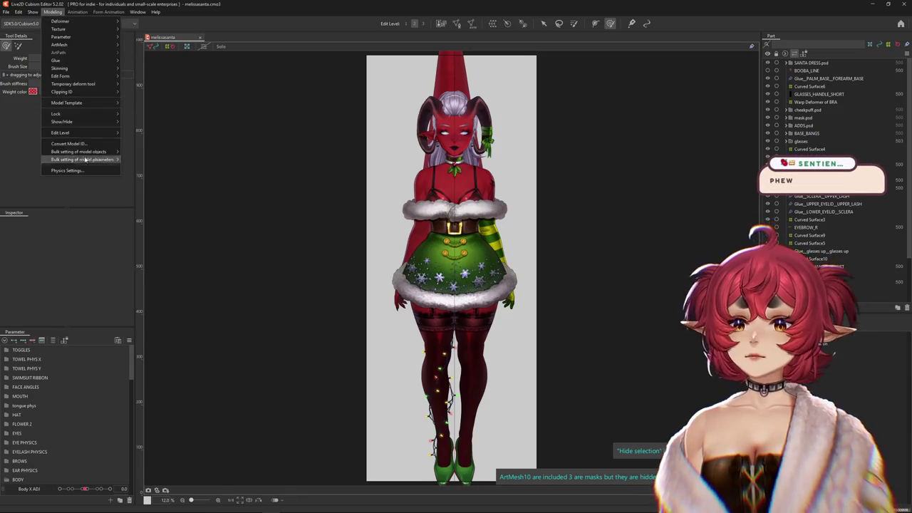
pyautogui.click(68, 170)
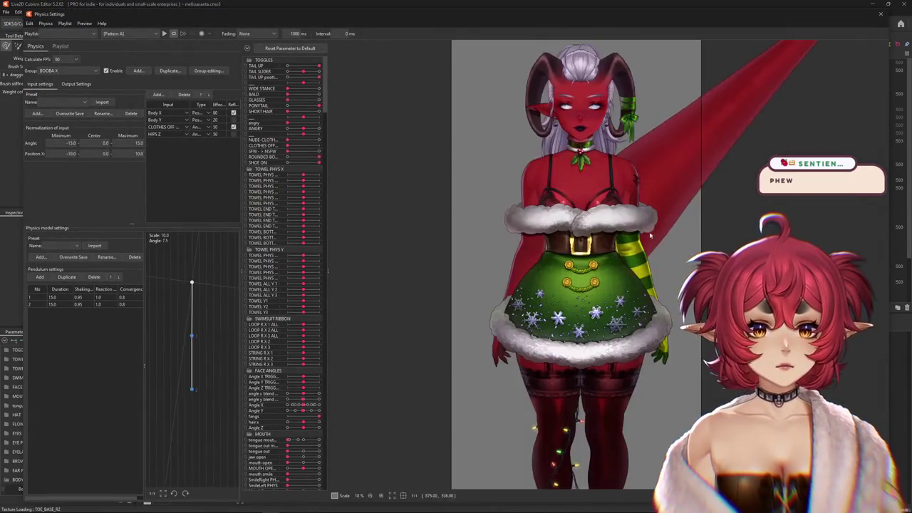
pyautogui.moveTo(464, 229); pyautogui.dragTo(704, 203)
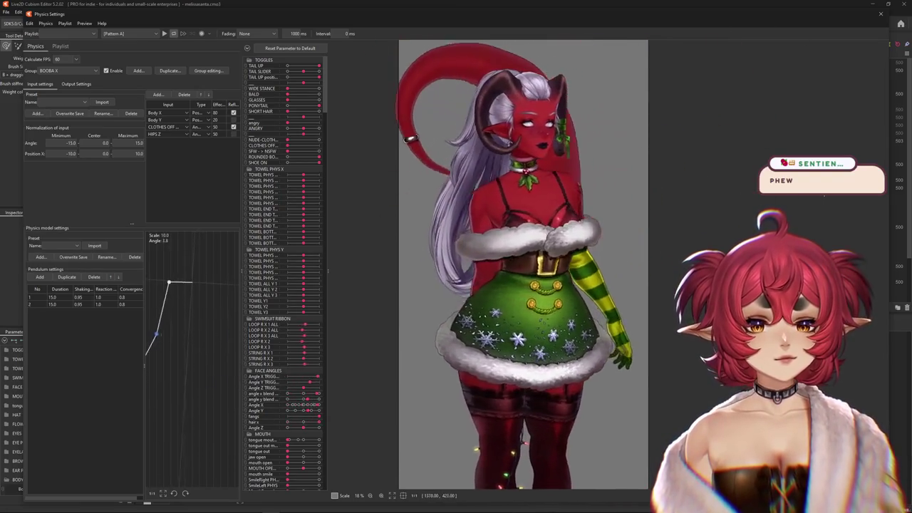
pyautogui.moveTo(704, 203)
pyautogui.mouseDown()
pyautogui.moveTo(561, 165)
pyautogui.moveTo(576, 273)
pyautogui.mouseUp()
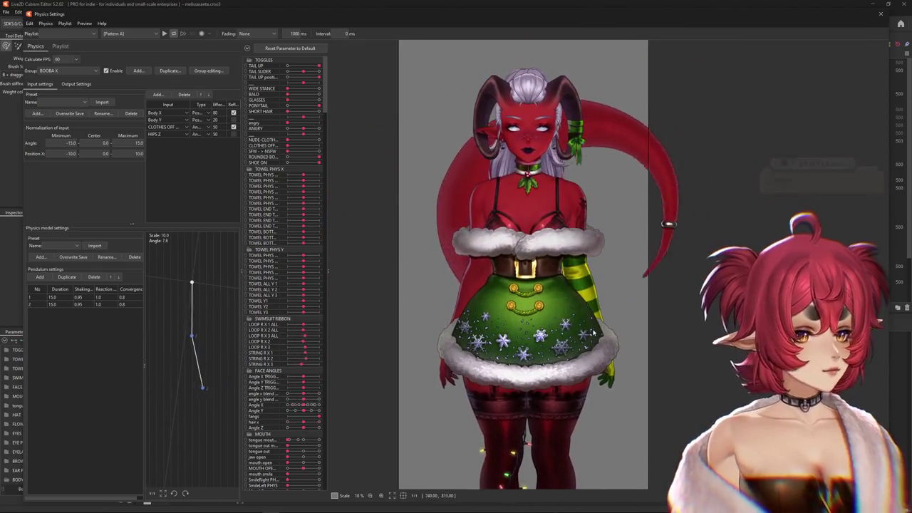
pyautogui.scroll(2, 458, 255)
pyautogui.moveTo(459, 254)
pyautogui.mouseDown()
pyautogui.moveTo(562, 112)
pyautogui.moveTo(563, 505)
pyautogui.mouseUp()
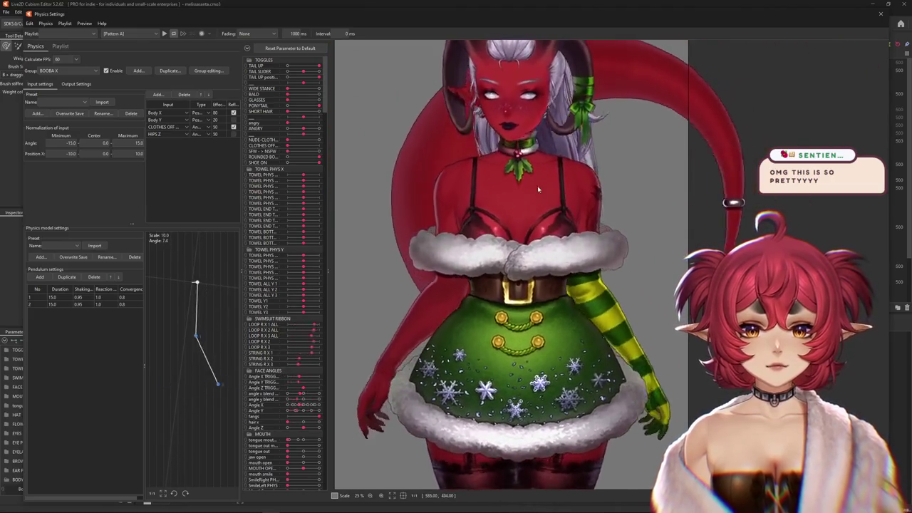
pyautogui.moveTo(563, 505)
pyautogui.mouseDown()
pyautogui.moveTo(533, 217)
pyautogui.moveTo(547, 161)
pyautogui.mouseUp()
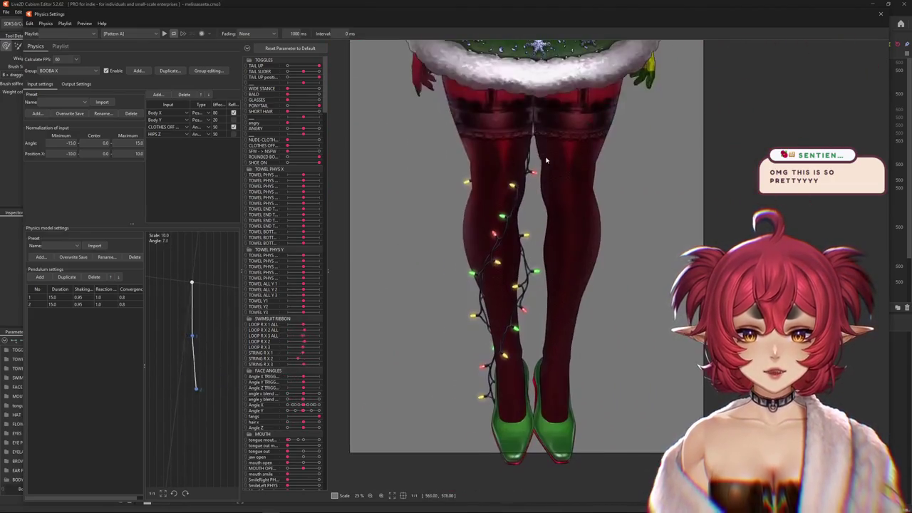
pyautogui.moveTo(477, 194); pyautogui.dragTo(280, 242)
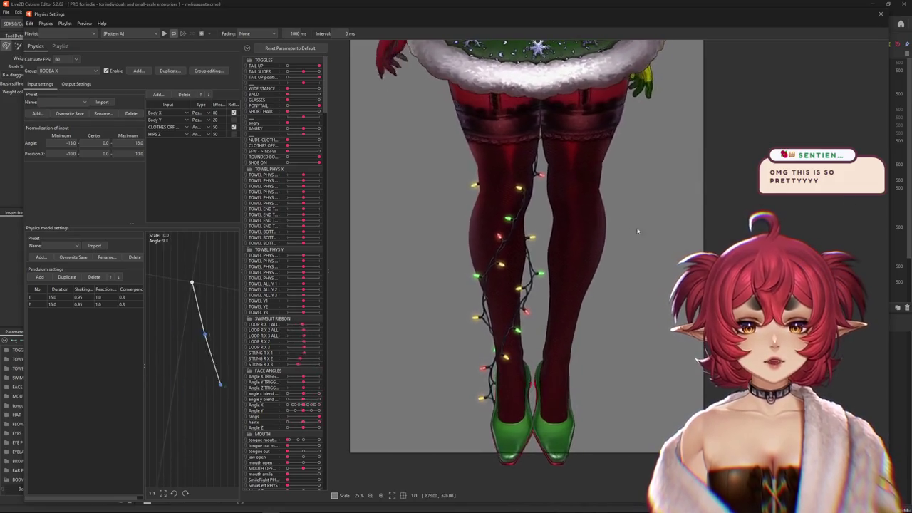
pyautogui.scroll(2, 527, 285)
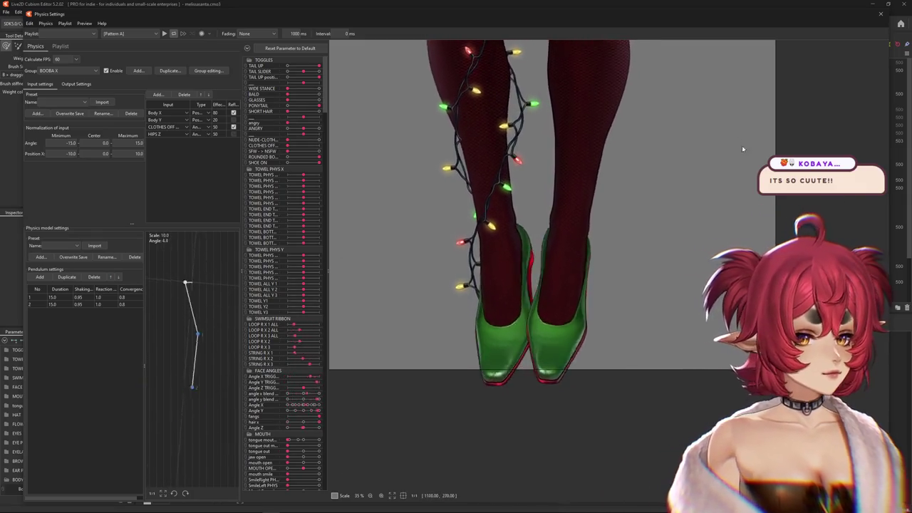
pyautogui.scroll(-2, 536, 306)
pyautogui.scroll(-2, 536, 306)
pyautogui.scroll(-2, 536, 306)
pyautogui.moveTo(536, 307); pyautogui.dragTo(389, 61)
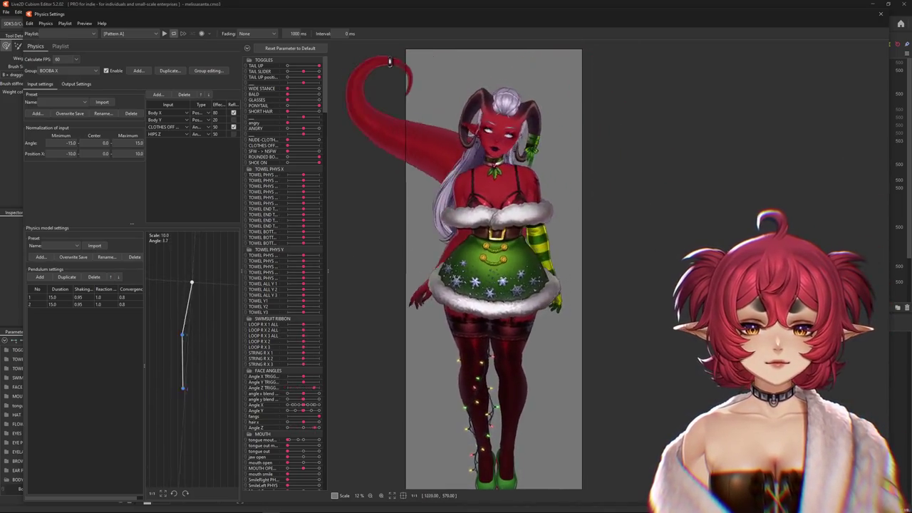
pyautogui.scroll(2, 574, 235)
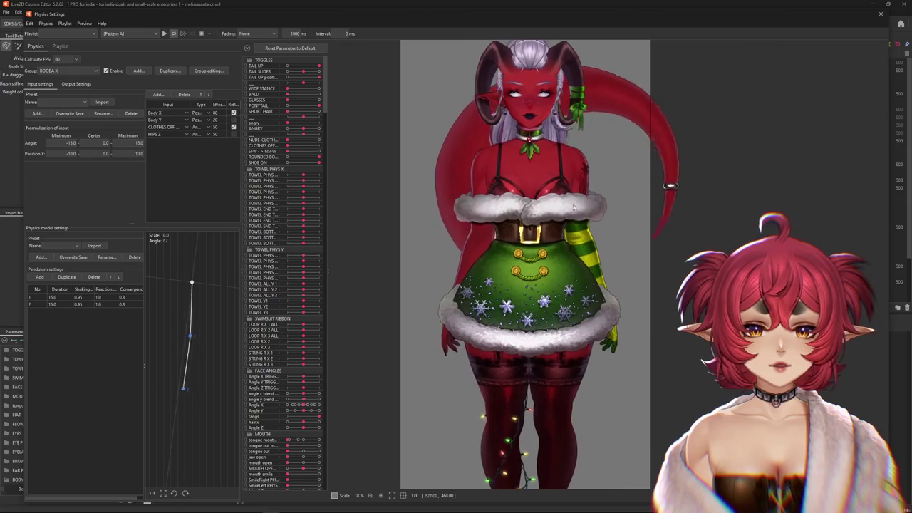
pyautogui.scroll(2, 544, 346)
pyautogui.scroll(1, 437, 314)
pyautogui.moveTo(437, 313)
pyautogui.mouseDown()
pyautogui.moveTo(714, 444)
pyautogui.moveTo(654, 483)
pyautogui.mouseUp()
pyautogui.moveTo(411, 128); pyautogui.dragTo(106, 318)
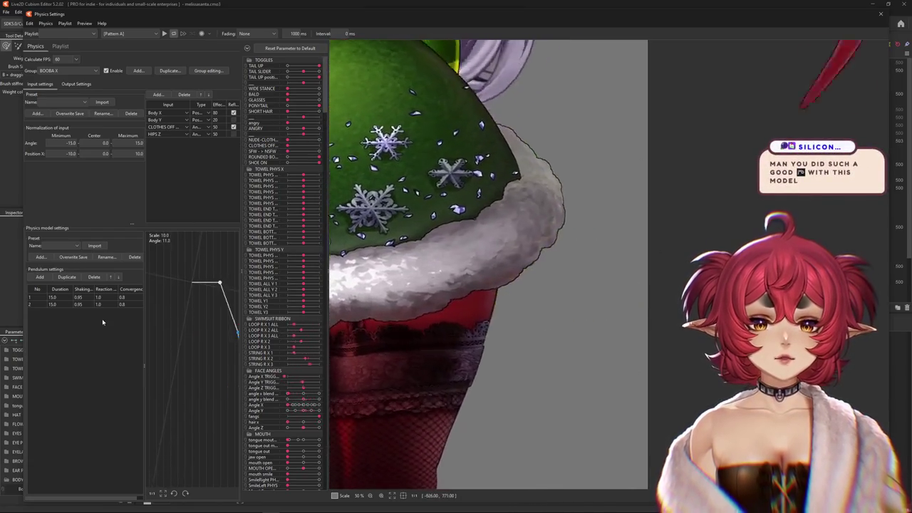
pyautogui.scroll(2, 605, 333)
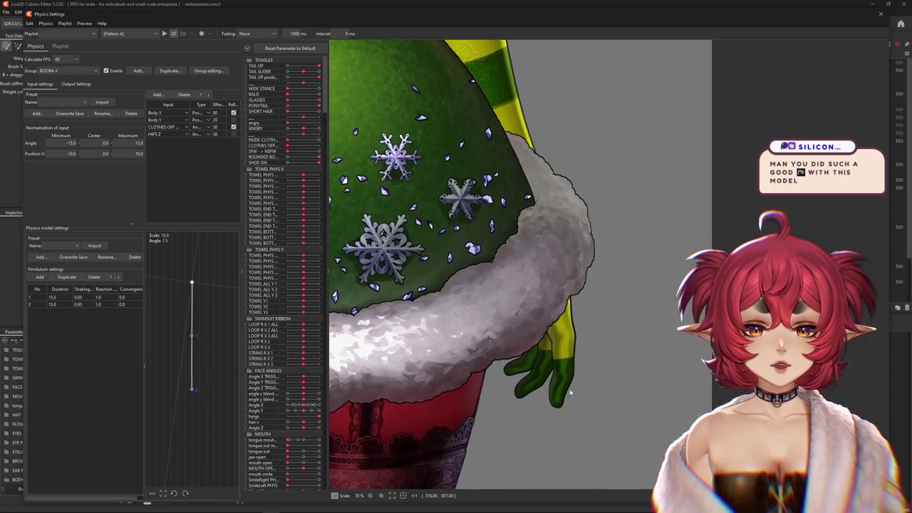
pyautogui.moveTo(590, 264)
pyautogui.mouseDown()
pyautogui.moveTo(610, 97)
pyautogui.moveTo(718, 317)
pyautogui.moveTo(482, 272)
pyautogui.mouseUp()
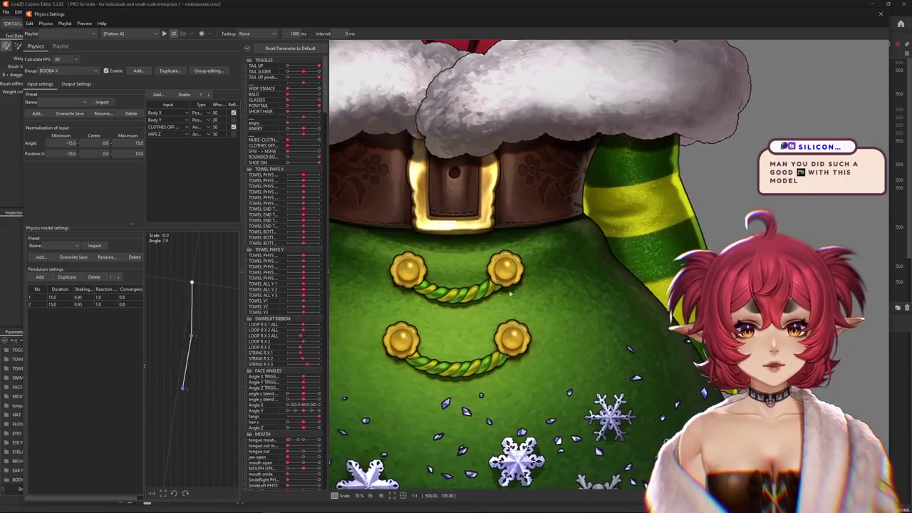
pyautogui.scroll(-2, 588, 307)
pyautogui.scroll(-2, 587, 306)
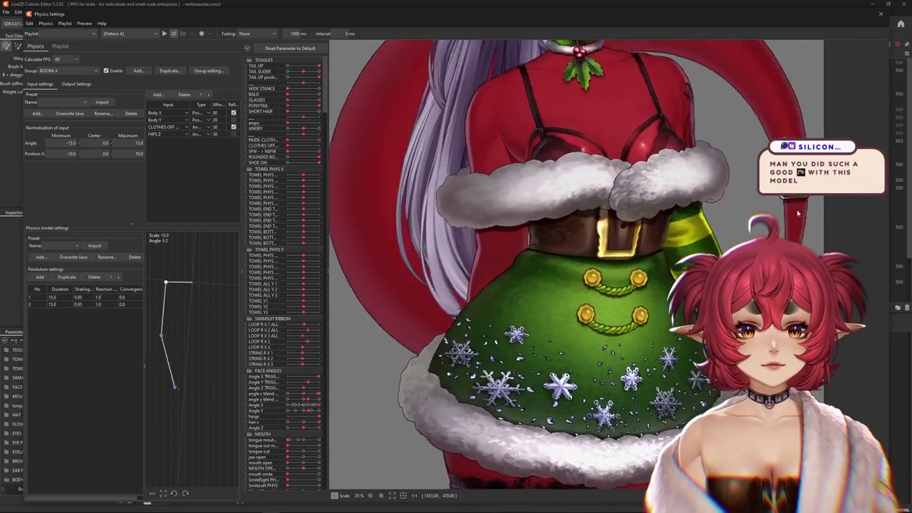
pyautogui.scroll(2, 497, 166)
pyautogui.moveTo(497, 166)
pyautogui.mouseDown()
pyautogui.moveTo(517, 245)
pyautogui.moveTo(455, 278)
pyautogui.moveTo(542, 256)
pyautogui.moveTo(562, 278)
pyautogui.moveTo(558, 24)
pyautogui.mouseUp()
pyautogui.scroll(3, 517, 245)
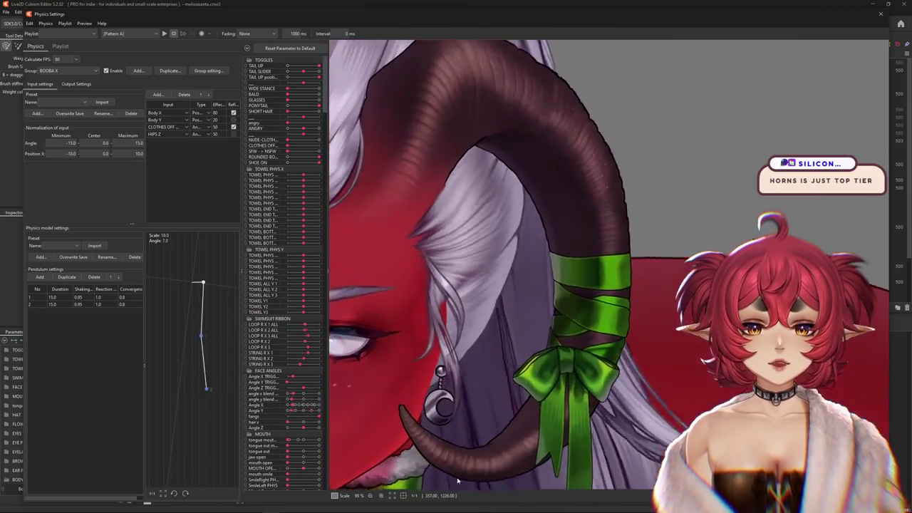
pyautogui.moveTo(558, 25); pyautogui.dragTo(478, 209)
pyautogui.scroll(-2, 485, 217)
pyautogui.scroll(-2, 499, 232)
pyautogui.scroll(-3, 521, 250)
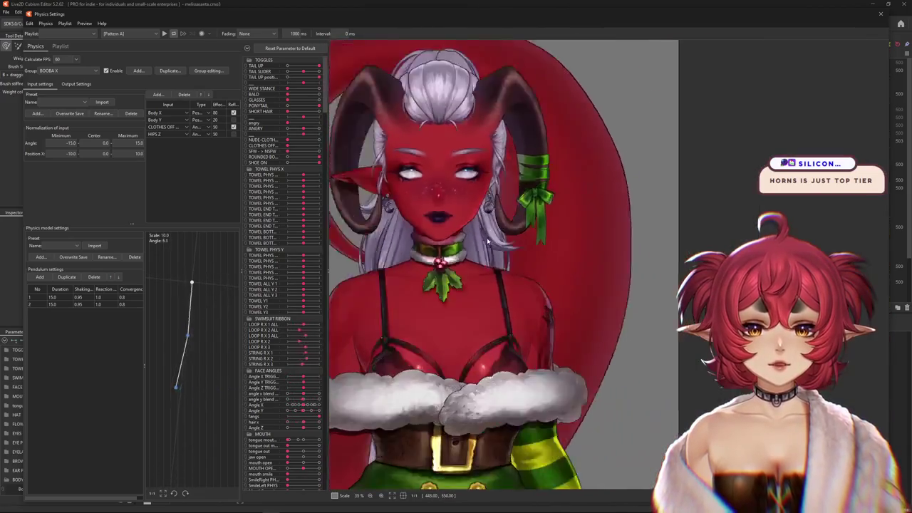
pyautogui.scroll(-1, 541, 270)
pyautogui.scroll(3, 547, 274)
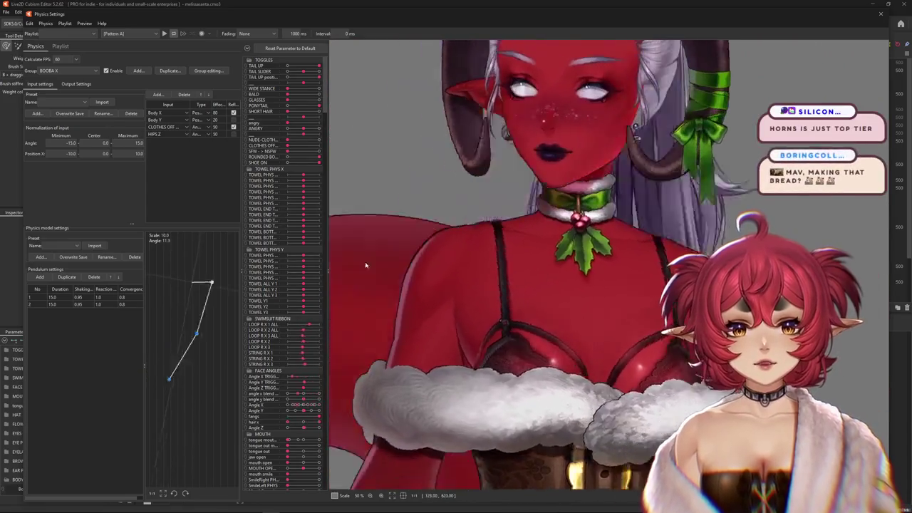
pyautogui.scroll(-3, 440, 280)
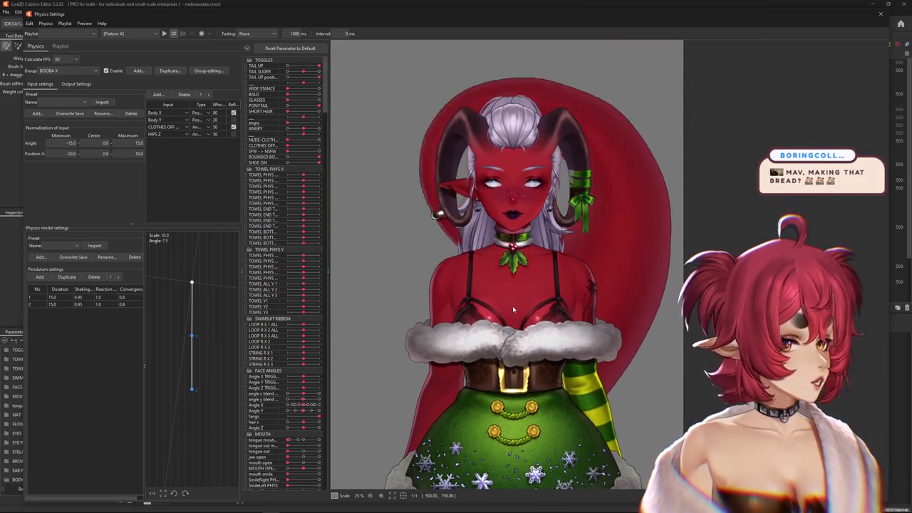
pyautogui.scroll(-2, 511, 310)
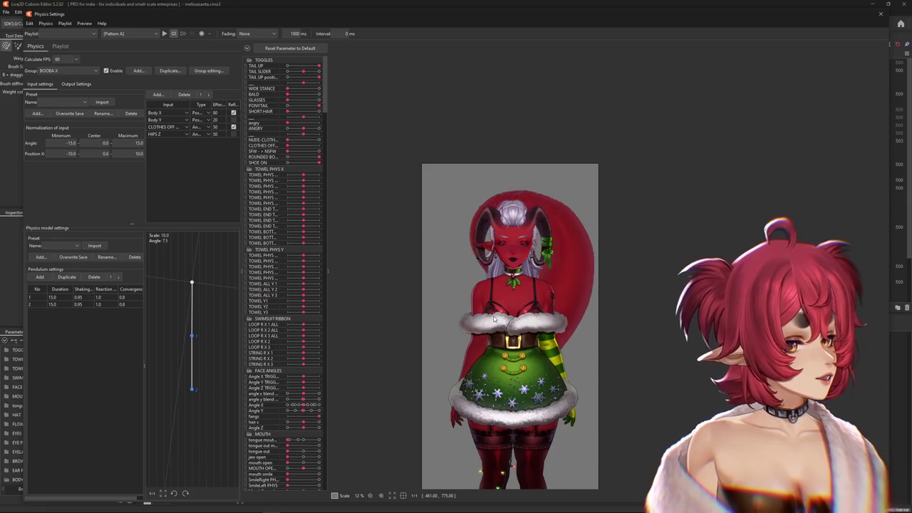
pyautogui.scroll(3, 479, 278)
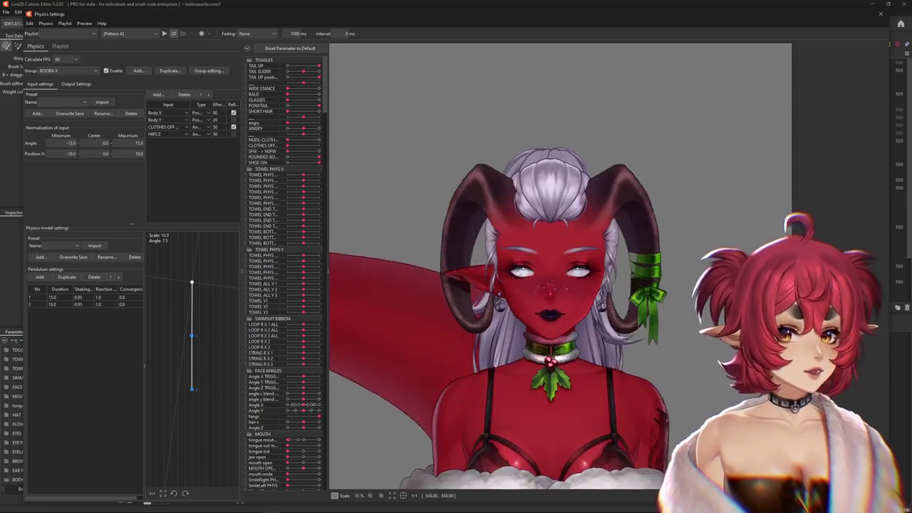
pyautogui.moveTo(647, 253); pyautogui.dragTo(403, 258)
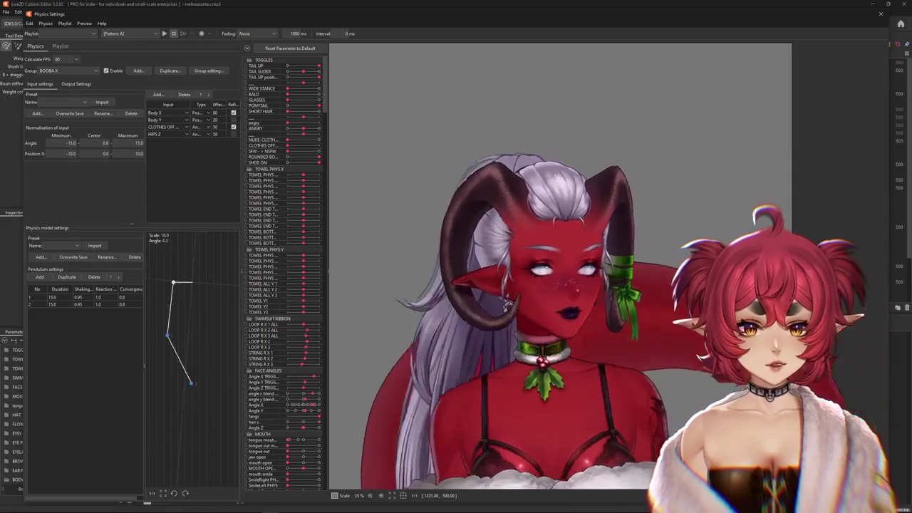
pyautogui.scroll(2, 414, 249)
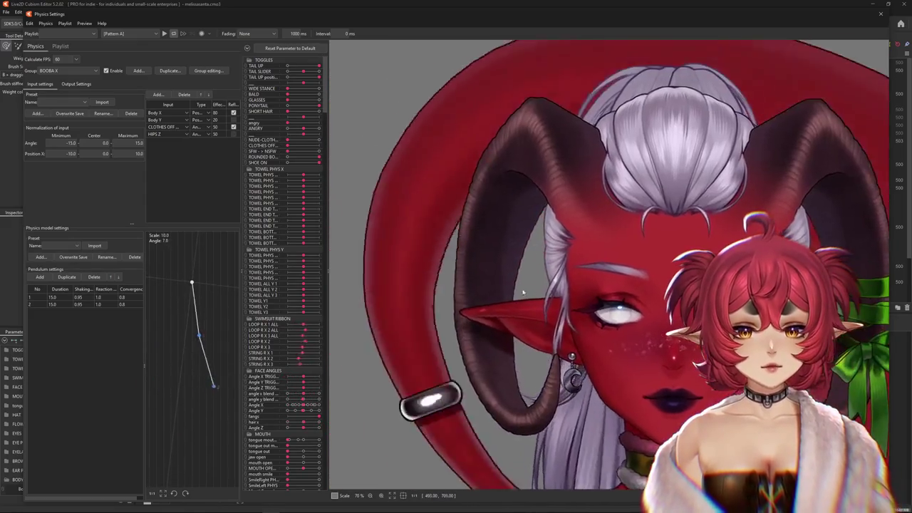
pyautogui.scroll(2, 413, 249)
pyautogui.moveTo(413, 249)
pyautogui.mouseDown()
pyautogui.moveTo(345, 382)
pyautogui.moveTo(797, 3)
pyautogui.mouseUp()
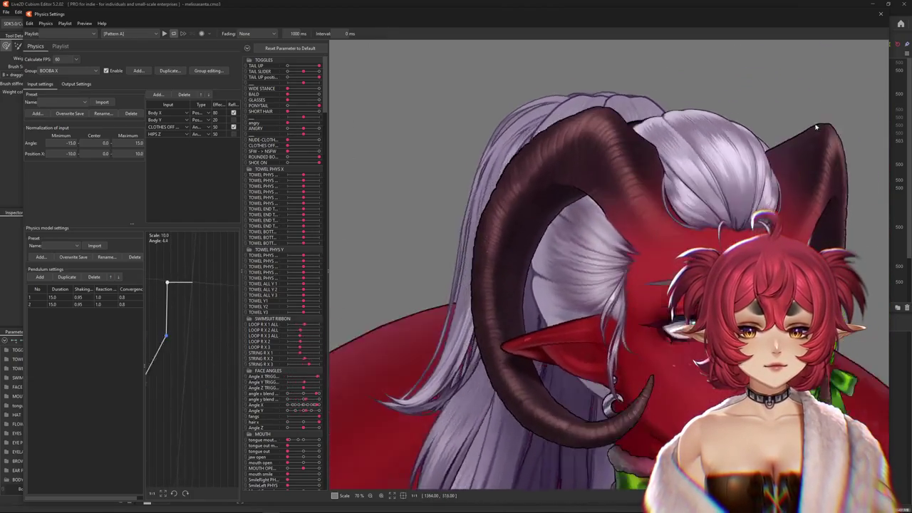
pyautogui.moveTo(796, 3)
pyautogui.mouseDown()
pyautogui.moveTo(395, 22)
pyautogui.moveTo(533, 252)
pyautogui.moveTo(332, 213)
pyautogui.mouseUp()
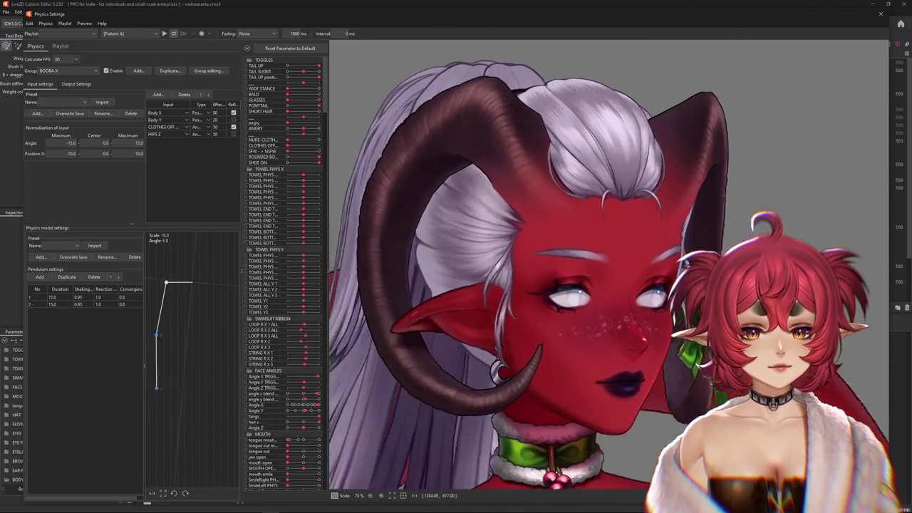
pyautogui.moveTo(331, 212)
pyautogui.mouseDown()
pyautogui.moveTo(869, 353)
pyautogui.moveTo(440, 255)
pyautogui.mouseUp()
pyautogui.scroll(2, 440, 254)
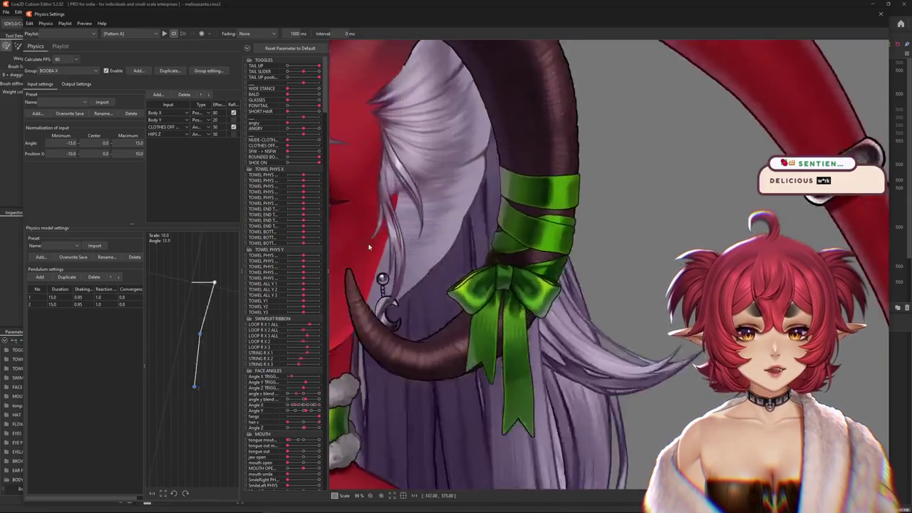
pyautogui.moveTo(440, 255)
pyautogui.mouseDown()
pyautogui.moveTo(267, 262)
pyautogui.moveTo(524, 337)
pyautogui.moveTo(374, 326)
pyautogui.moveTo(530, 302)
pyautogui.mouseUp()
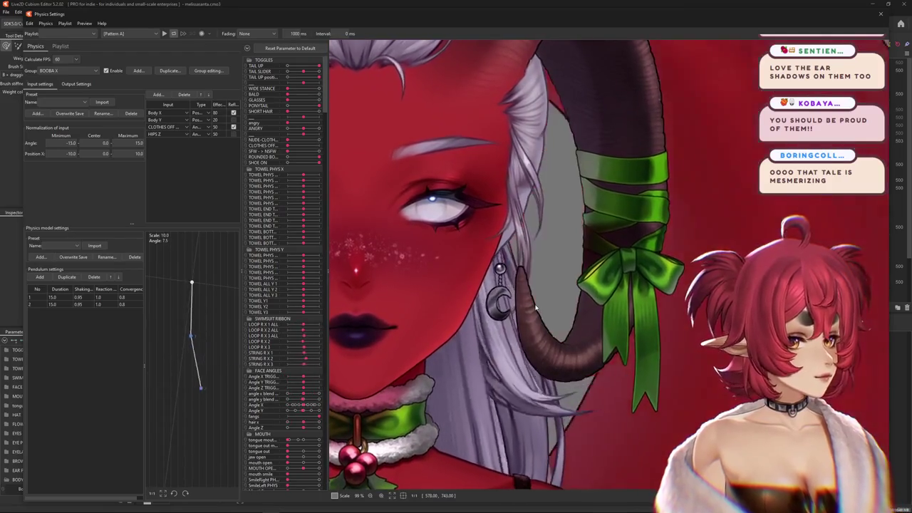
pyautogui.scroll(-10, 533, 305)
pyautogui.moveTo(541, 372)
pyautogui.mouseDown()
pyautogui.moveTo(588, 270)
pyautogui.moveTo(579, 48)
pyautogui.moveTo(641, 401)
pyautogui.mouseUp()
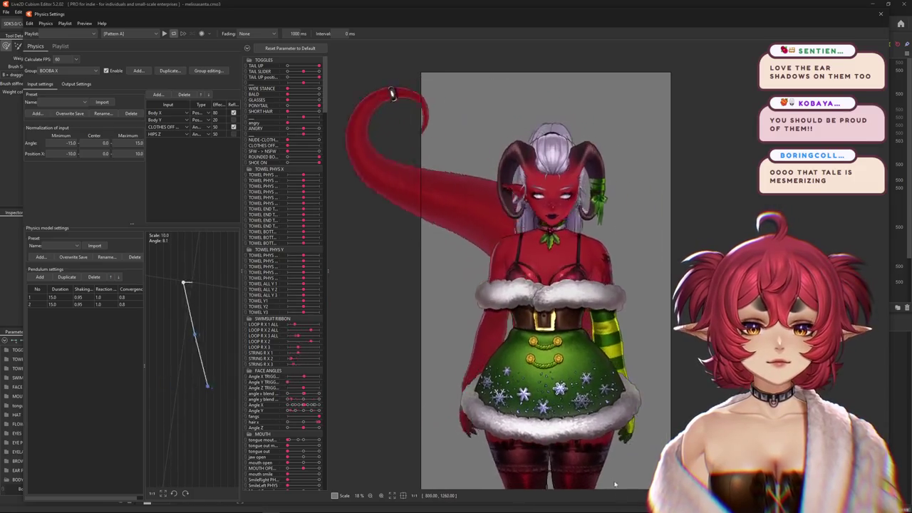
pyautogui.moveTo(641, 401); pyautogui.dragTo(564, 325)
pyautogui.scroll(-3, 564, 325)
pyautogui.scroll(2, 565, 325)
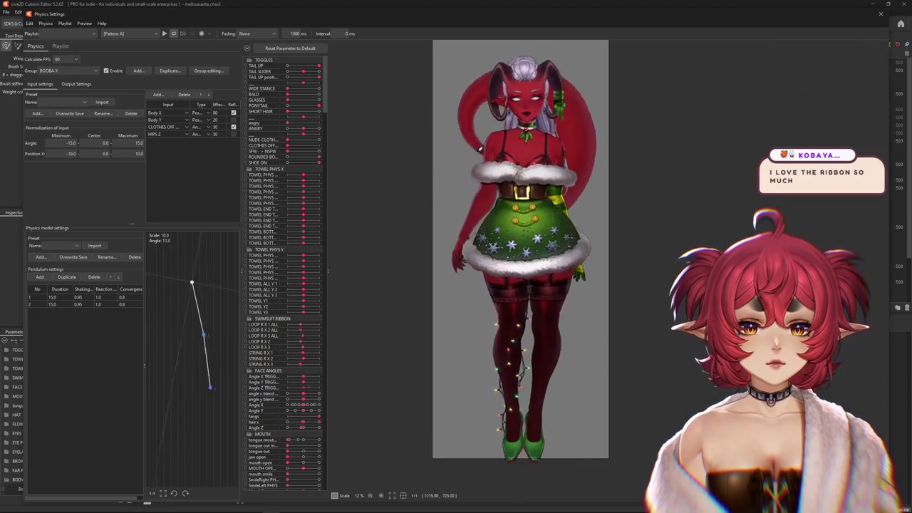
pyautogui.scroll(3, 500, 93)
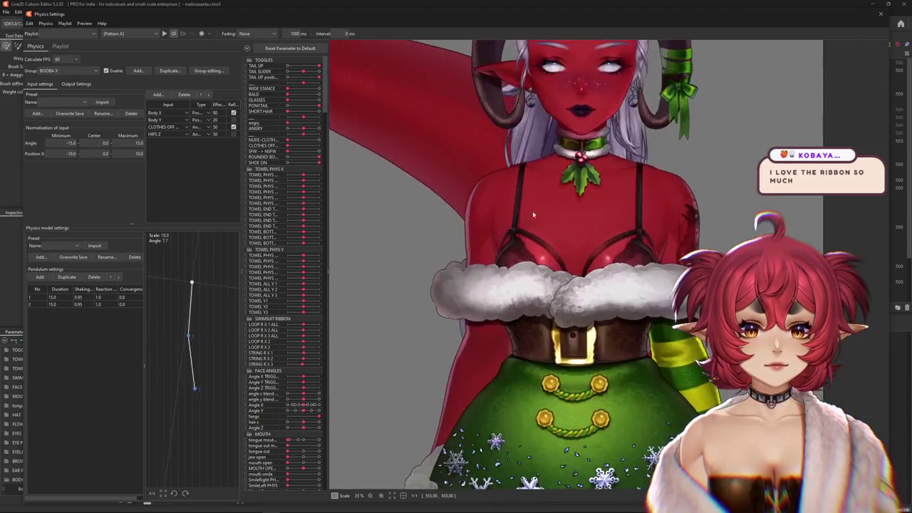
pyautogui.scroll(-2, 501, 93)
pyautogui.scroll(-2, 501, 92)
pyautogui.scroll(2, 601, 44)
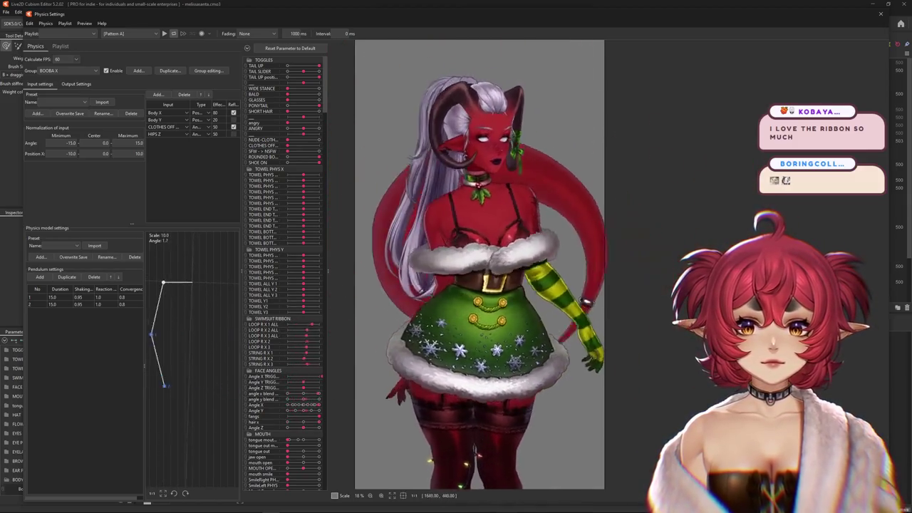
pyautogui.moveTo(459, 473); pyautogui.dragTo(559, 445)
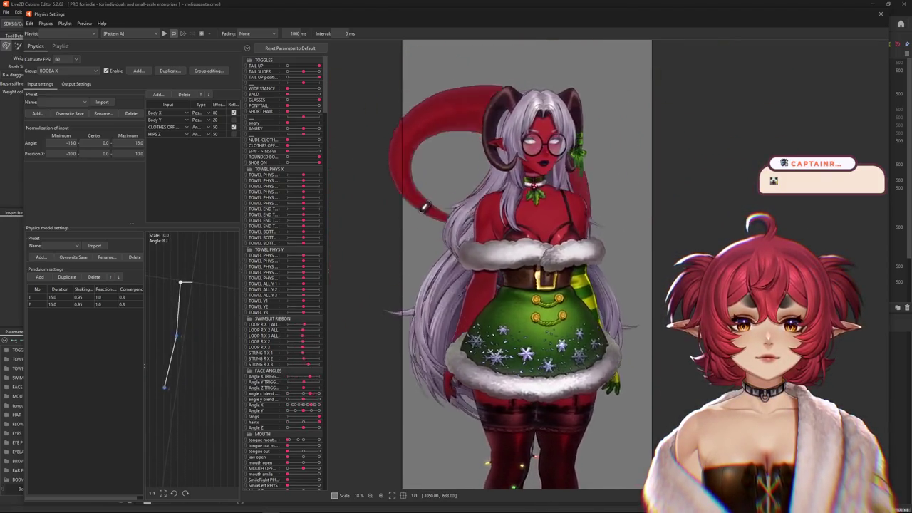
pyautogui.moveTo(499, 267); pyautogui.dragTo(662, 244)
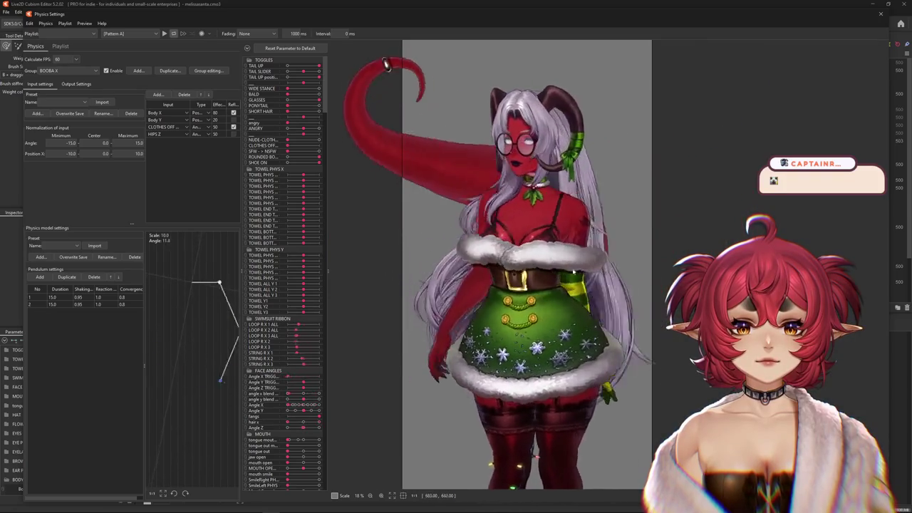
pyautogui.moveTo(694, 70); pyautogui.dragTo(705, 136)
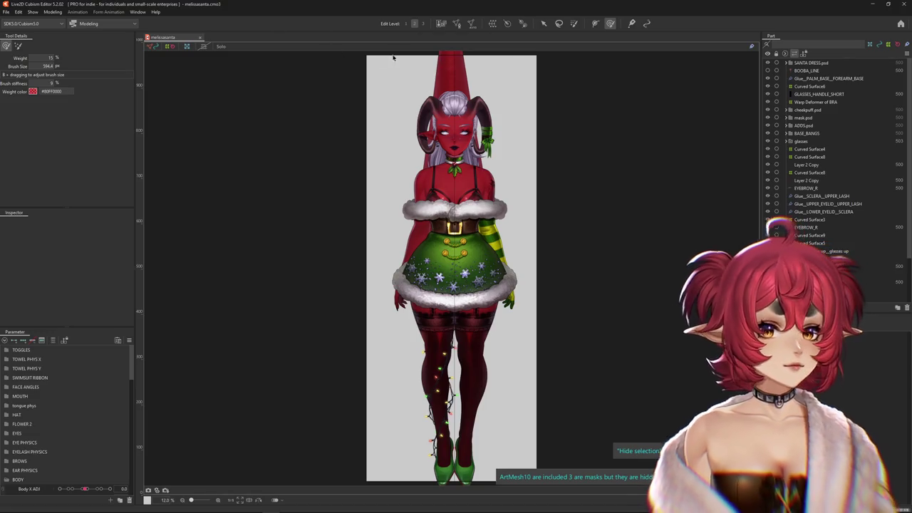
pyautogui.scroll(5, 385, 59)
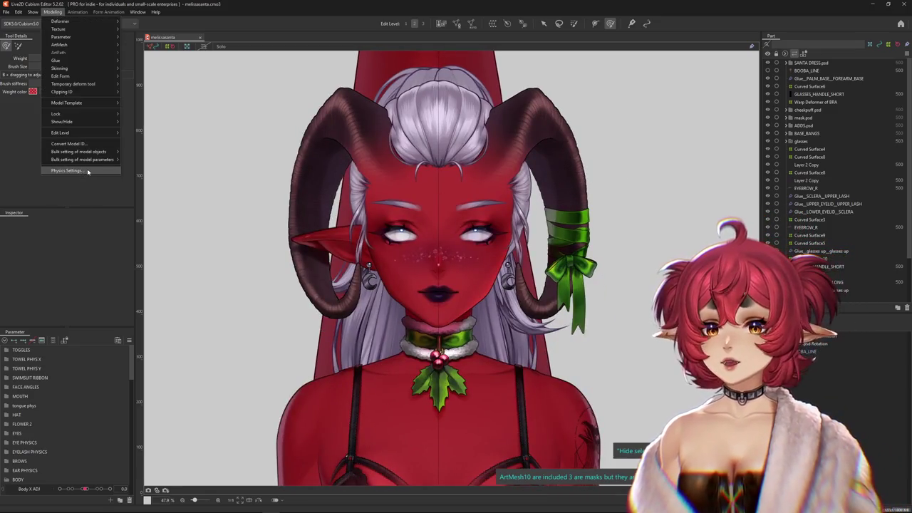
pyautogui.press('Return')
pyautogui.scroll(5, 661, 257)
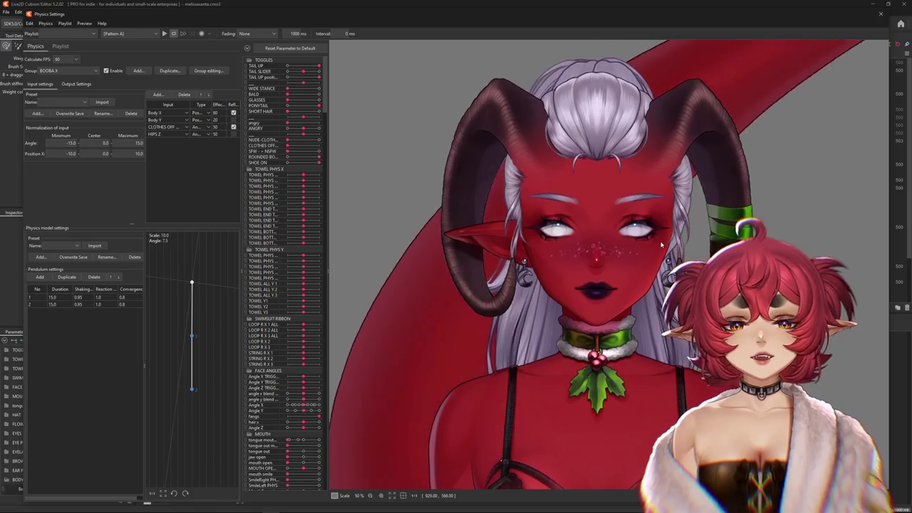
pyautogui.scroll(-3, 662, 257)
pyautogui.moveTo(661, 256)
pyautogui.mouseDown()
pyautogui.moveTo(883, 60)
pyautogui.moveTo(464, 264)
pyautogui.moveTo(401, 270)
pyautogui.moveTo(906, 280)
pyautogui.moveTo(670, 379)
pyautogui.moveTo(653, 316)
pyautogui.moveTo(391, 262)
pyautogui.mouseUp()
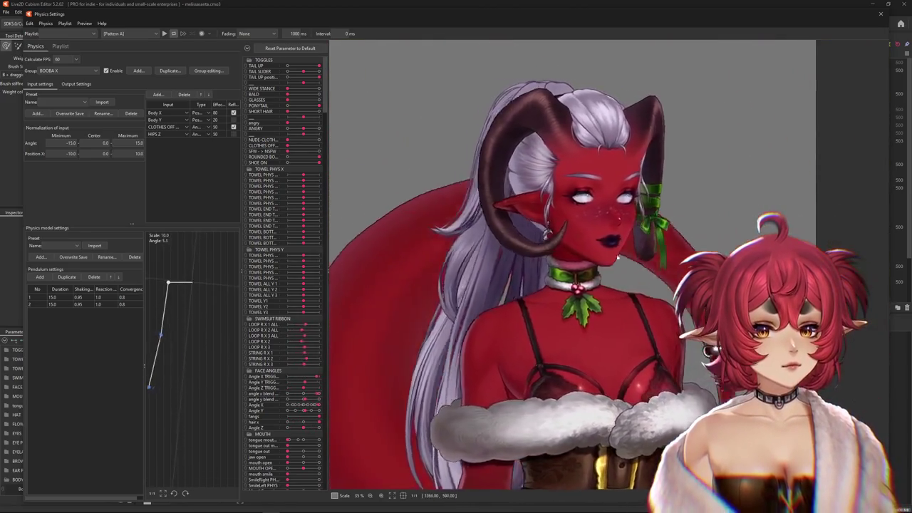
pyautogui.moveTo(391, 263); pyautogui.dragTo(647, 312)
pyautogui.moveTo(617, 232)
pyautogui.mouseDown()
pyautogui.moveTo(591, 391)
pyautogui.moveTo(400, 387)
pyautogui.mouseUp()
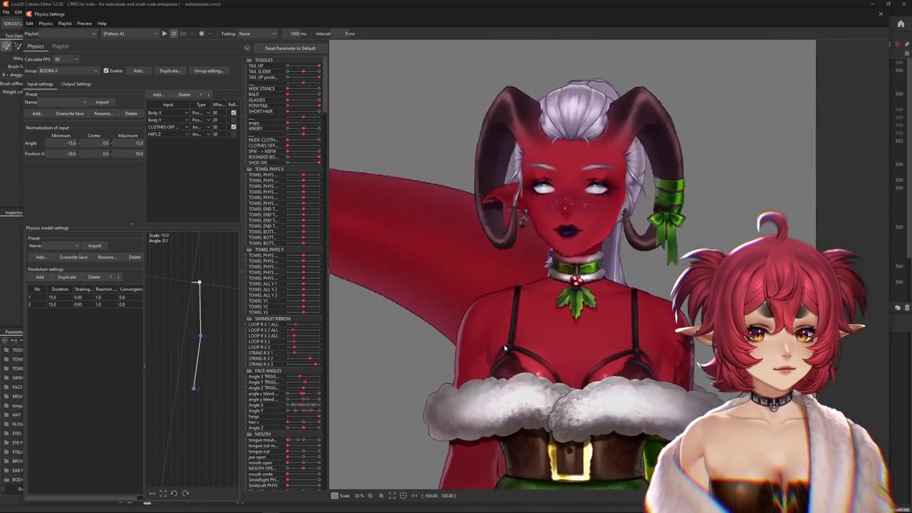
pyautogui.moveTo(401, 382); pyautogui.dragTo(461, 139)
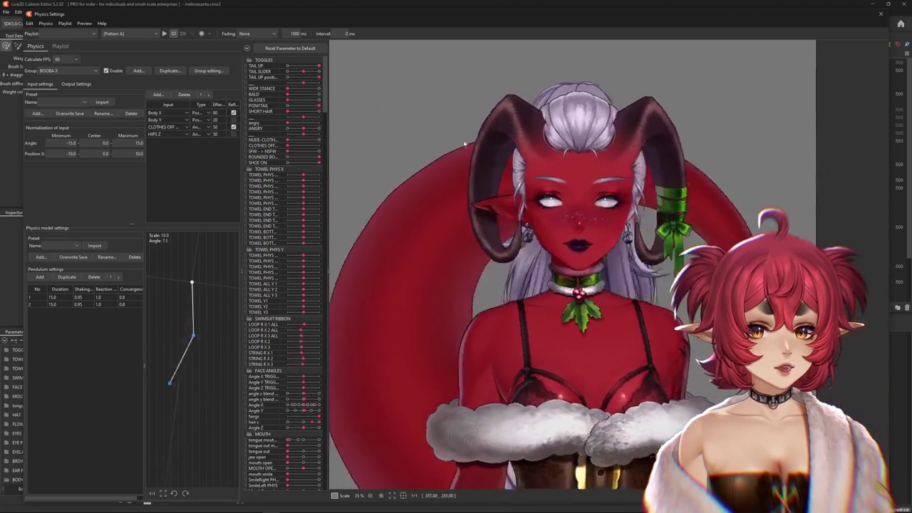
pyautogui.scroll(3, 592, 202)
pyautogui.moveTo(593, 202)
pyautogui.mouseDown()
pyautogui.moveTo(523, 198)
pyautogui.moveTo(668, 252)
pyautogui.mouseUp()
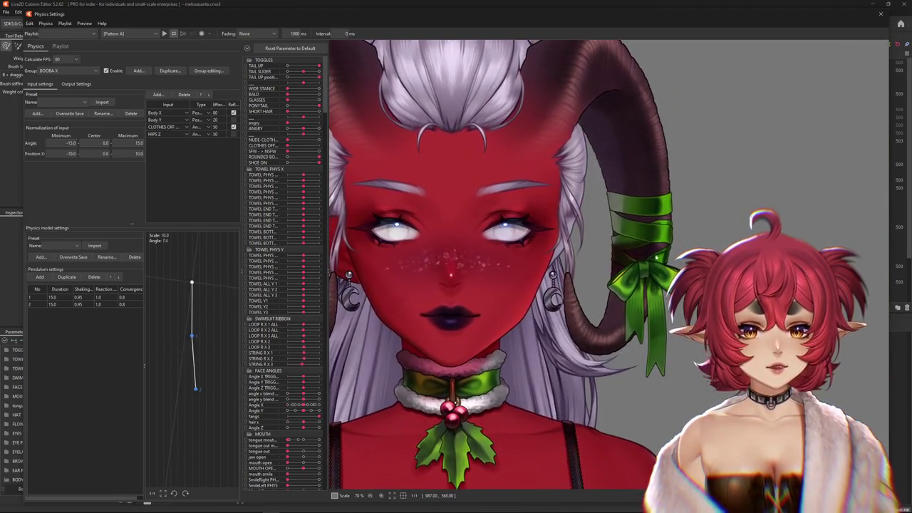
pyautogui.moveTo(590, 306); pyautogui.dragTo(361, 253)
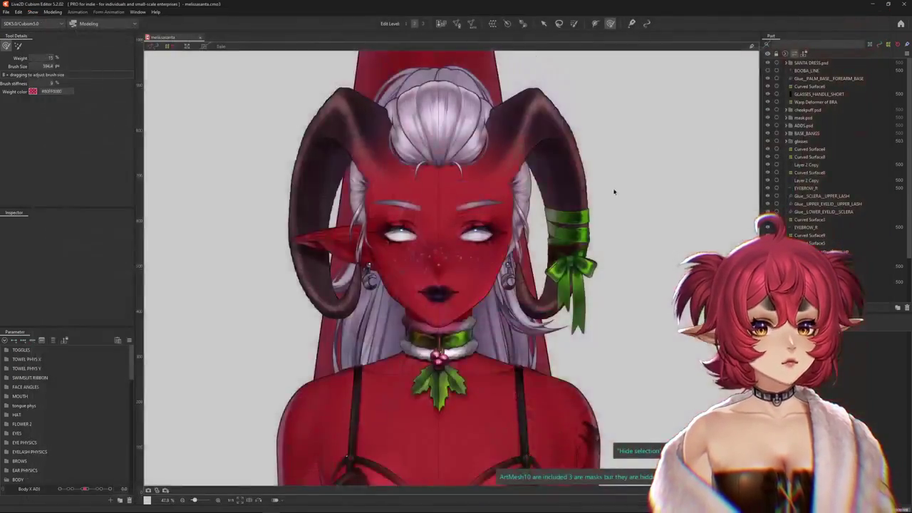
pyautogui.scroll(-5, 614, 191)
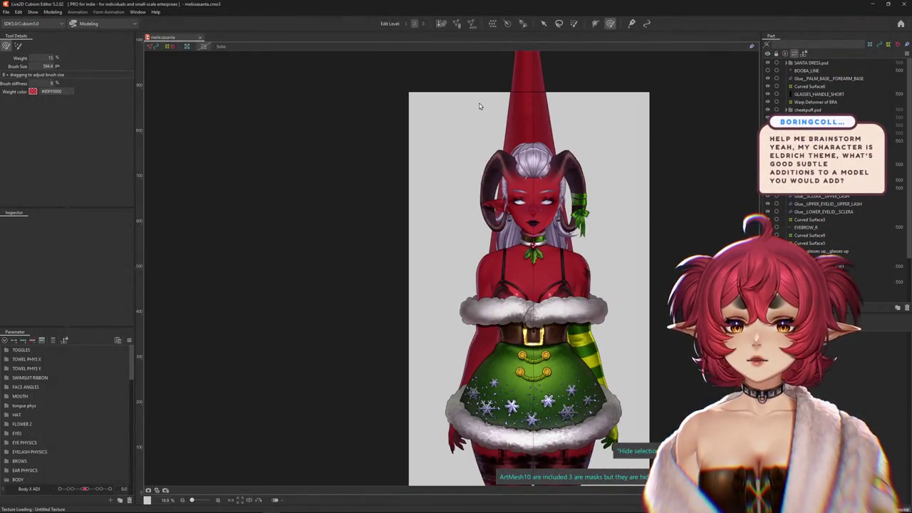
# Close melissasanta, reopen Okami Sky Updated.cmo3, and zoom in on the face
pyautogui.hotkey('ctrl', 'w')
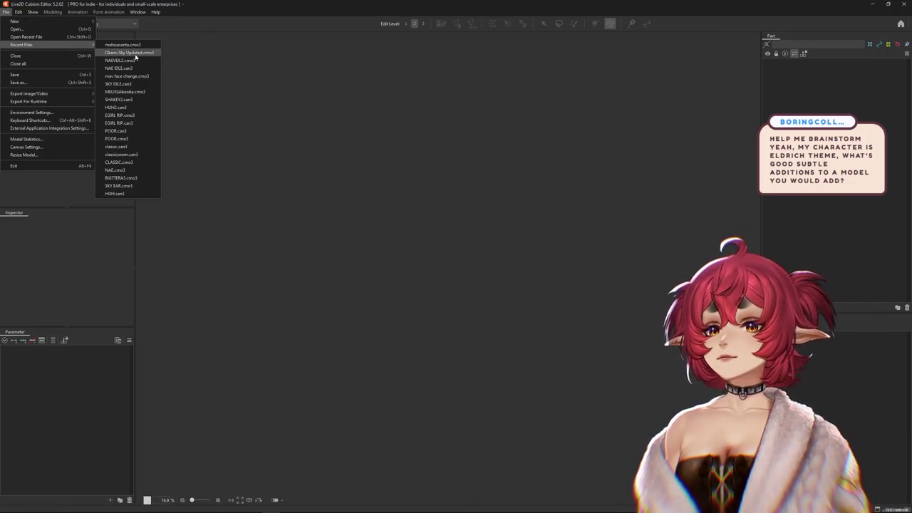
pyautogui.press('Return')
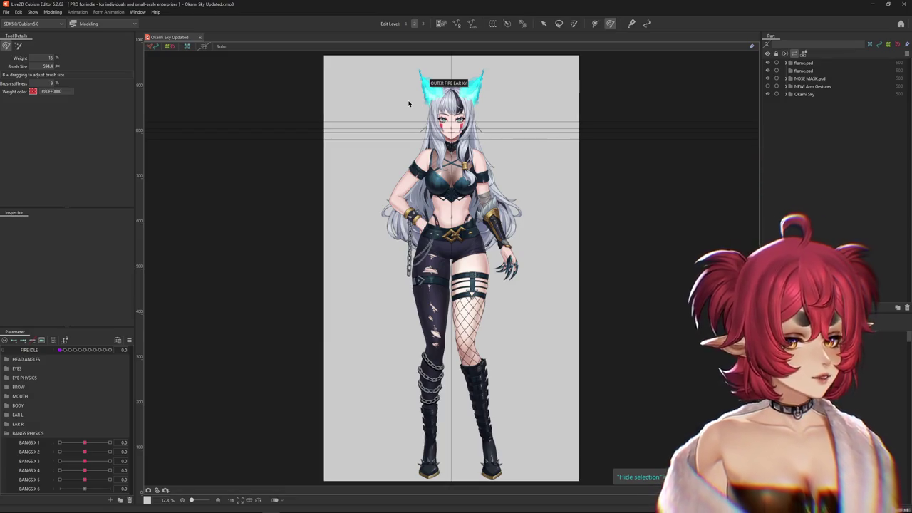
pyautogui.scroll(5, 456, 214)
pyautogui.scroll(2, 527, 285)
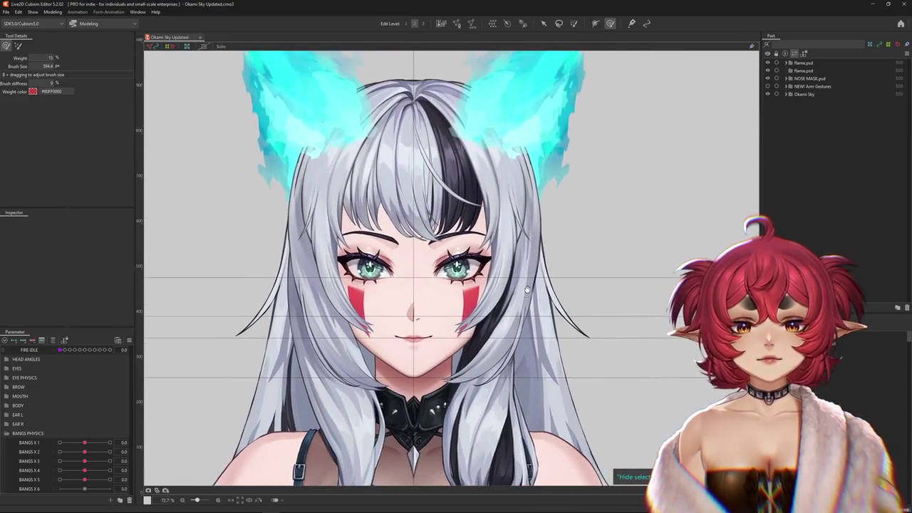
pyautogui.moveTo(528, 285); pyautogui.dragTo(525, 318)
# Test BANGS X 1 at 1.0, then bring up Physics Settings
pyautogui.moveTo(80, 446); pyautogui.dragTo(111, 443)
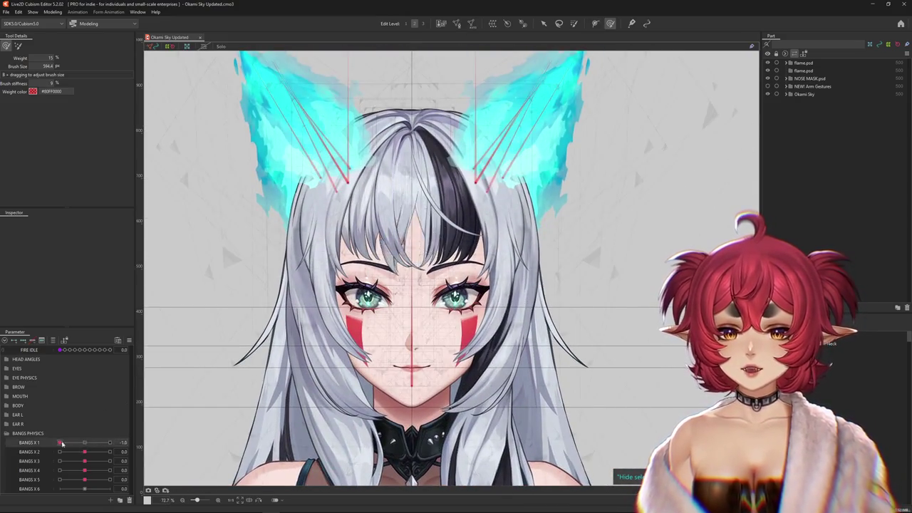
pyautogui.click(53, 12)
pyautogui.click(78, 170)
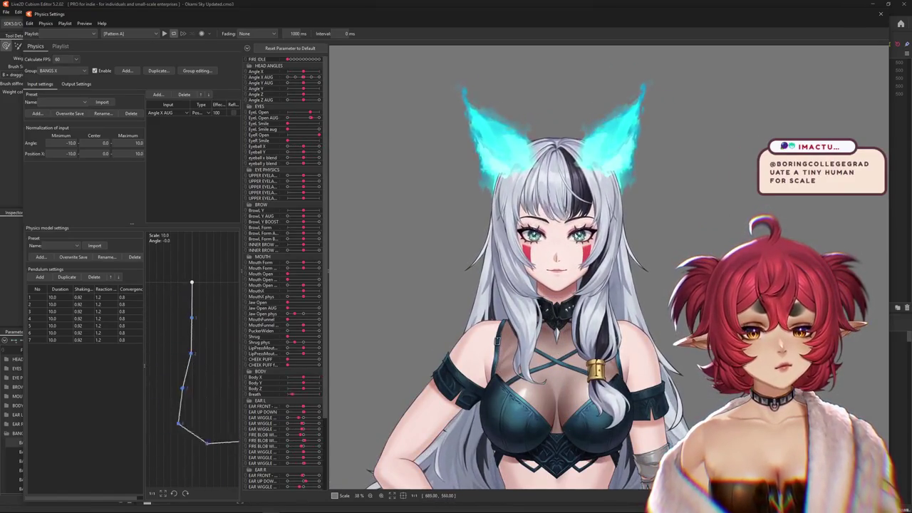
# Add Angle Y AUG as a BANGS X physics input with effect 50
pyautogui.scroll(2, 585, 240)
pyautogui.scroll(1, 585, 240)
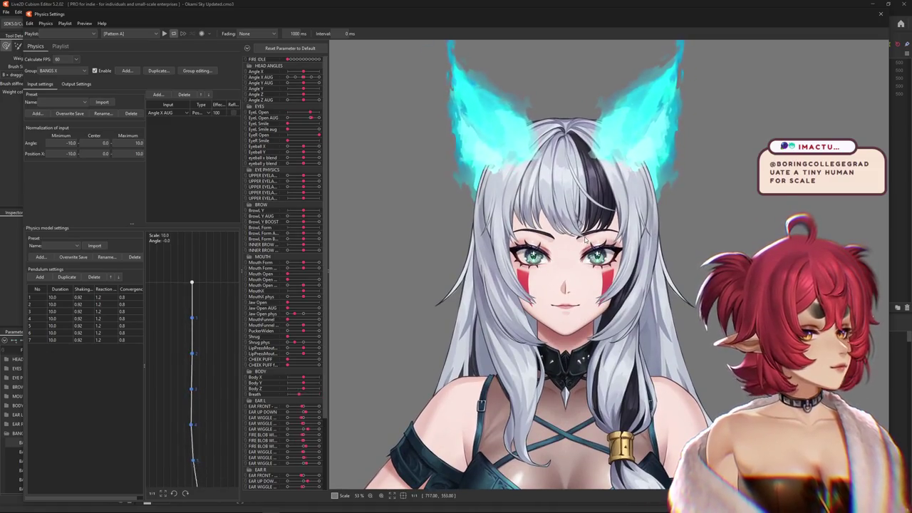
pyautogui.scroll(2, 553, 257)
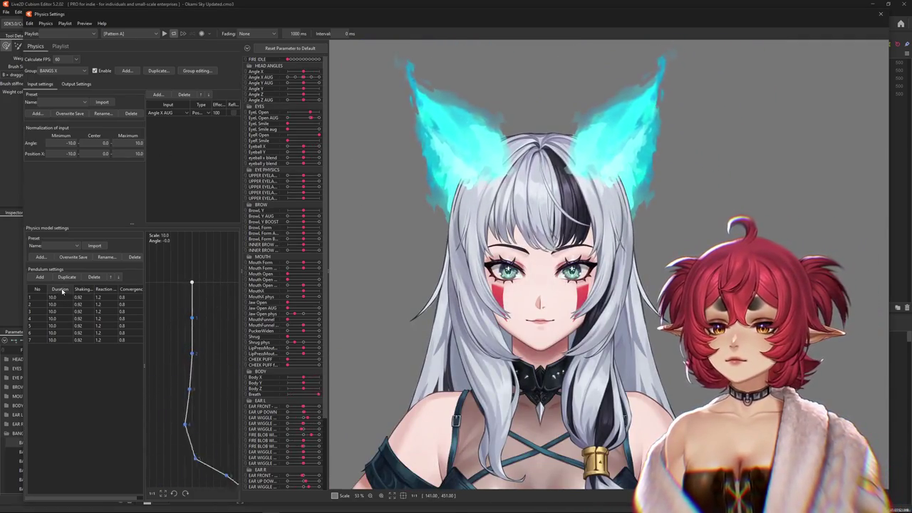
pyautogui.click(76, 83)
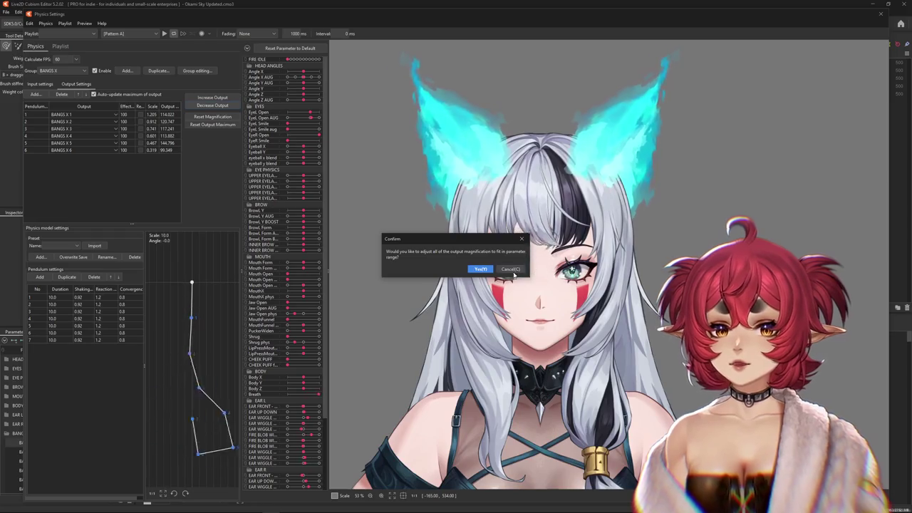
pyautogui.click(40, 84)
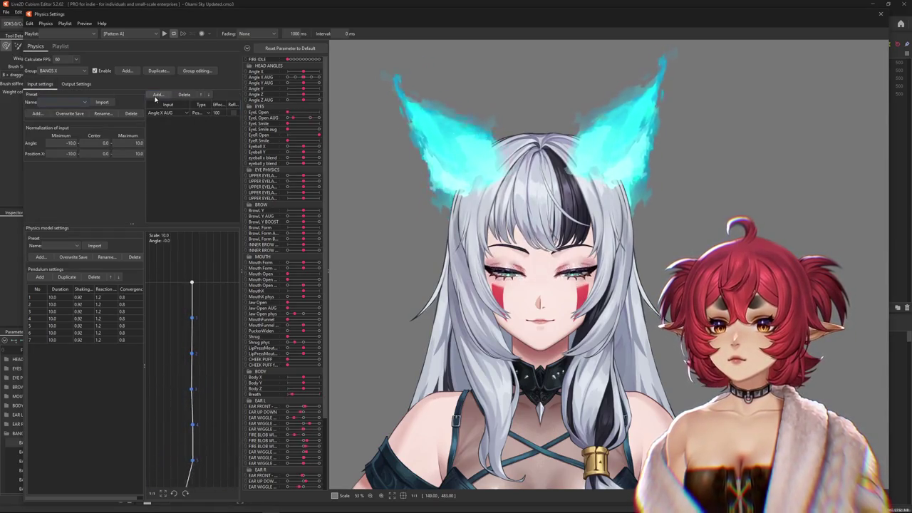
pyautogui.click(159, 95)
pyautogui.click(396, 215)
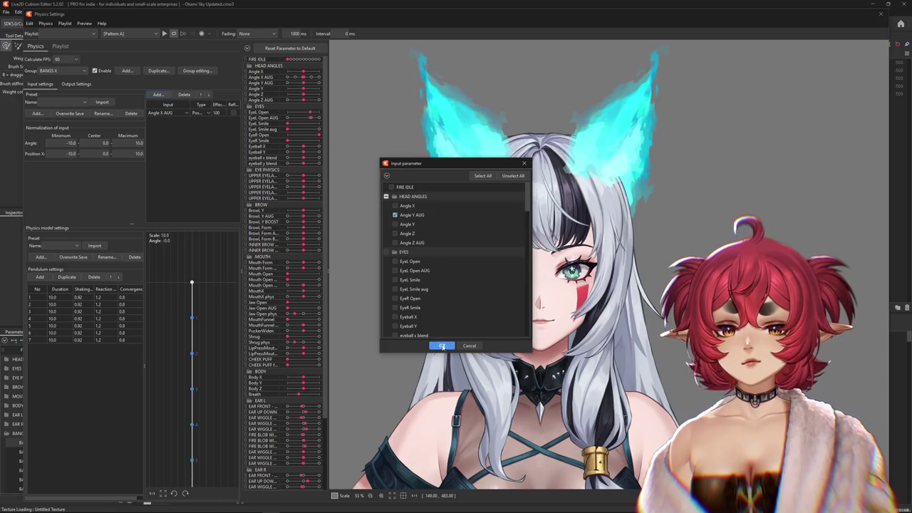
pyautogui.click(442, 346)
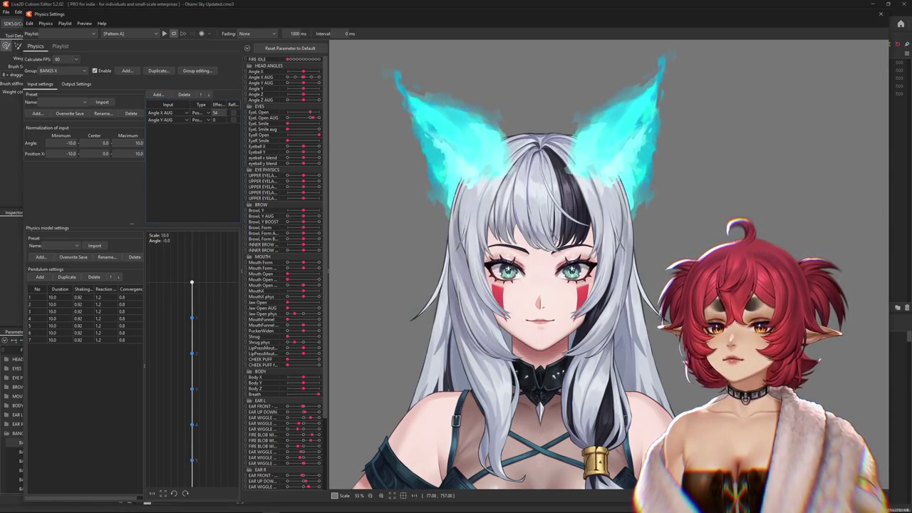
pyautogui.doubleClick(214, 120)
pyautogui.write('50')
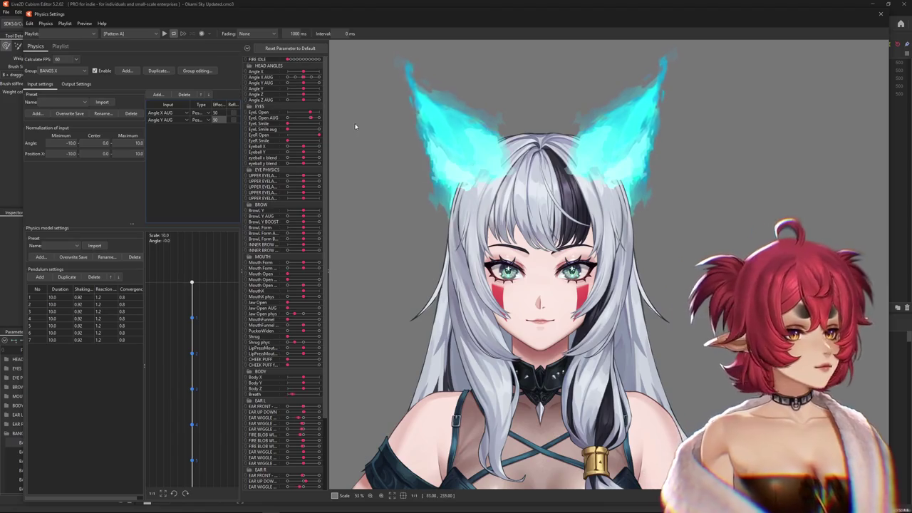
# Test head motion and fit the BANGS X output magnification to the parameter range
pyautogui.moveTo(351, 123); pyautogui.dragTo(342, 214)
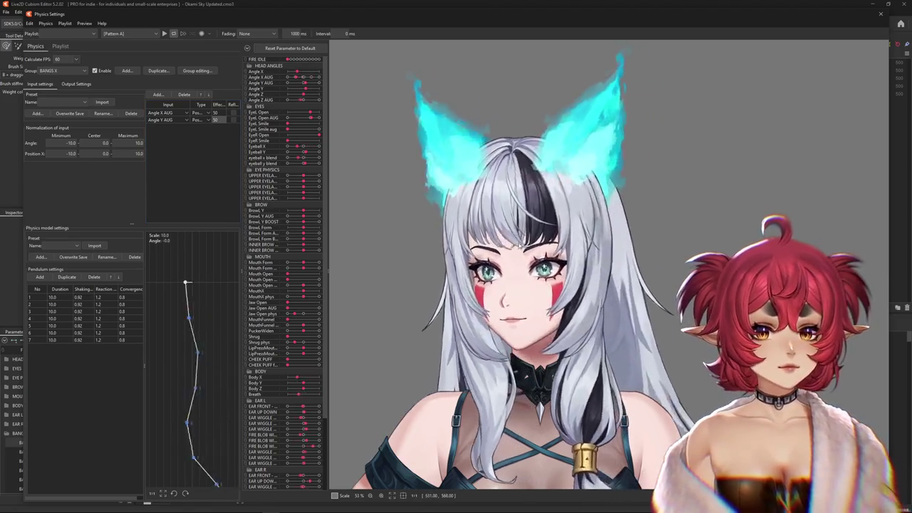
pyautogui.moveTo(418, 253)
pyautogui.mouseDown()
pyautogui.moveTo(519, 366)
pyautogui.moveTo(594, 371)
pyautogui.moveTo(669, 274)
pyautogui.mouseUp()
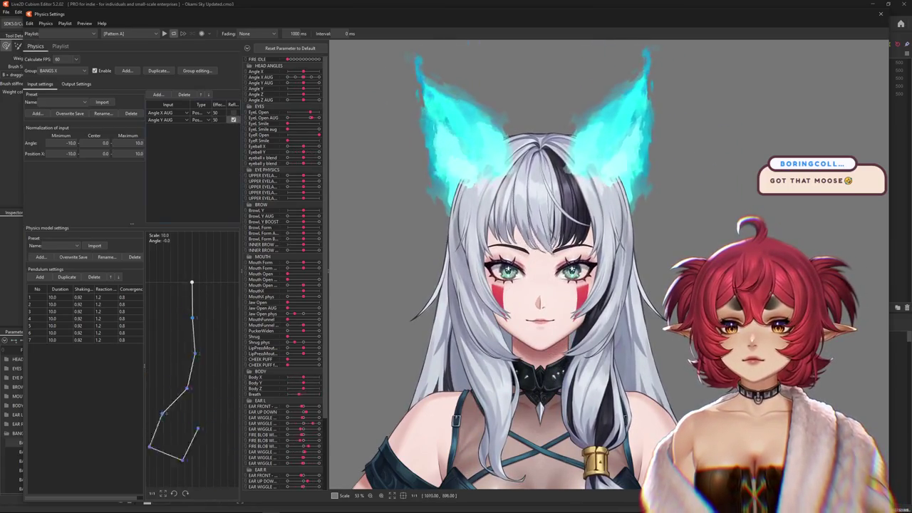
pyautogui.moveTo(705, 221); pyautogui.dragTo(572, 174)
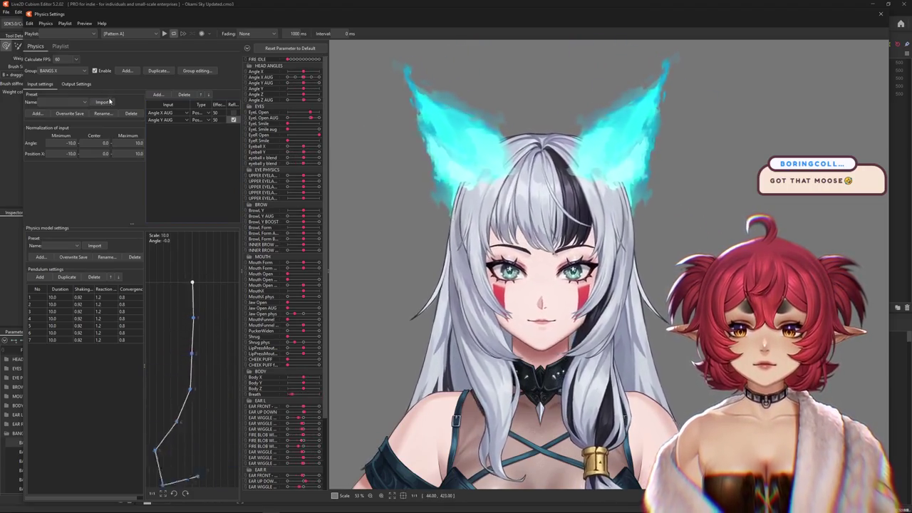
pyautogui.click(73, 84)
pyautogui.click(211, 107)
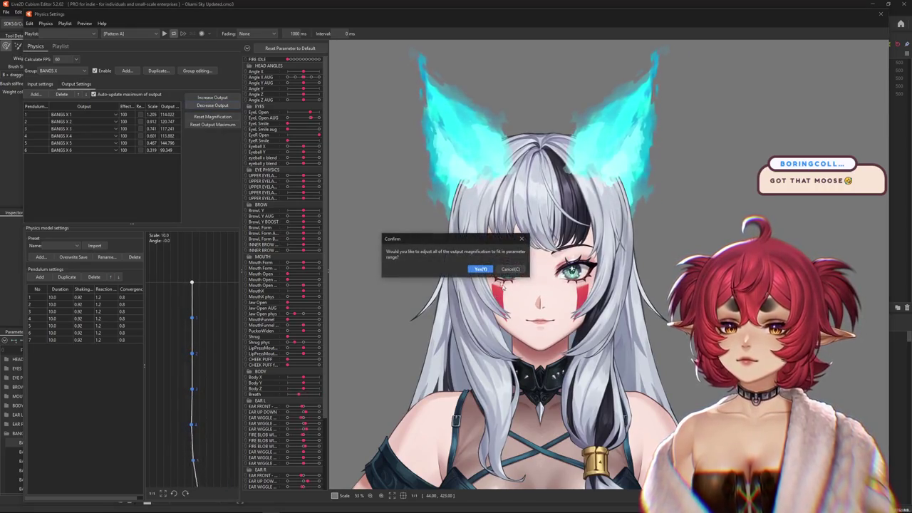
pyautogui.click(476, 267)
pyautogui.moveTo(476, 266)
pyautogui.mouseDown()
pyautogui.moveTo(351, 279)
pyautogui.moveTo(713, 271)
pyautogui.mouseUp()
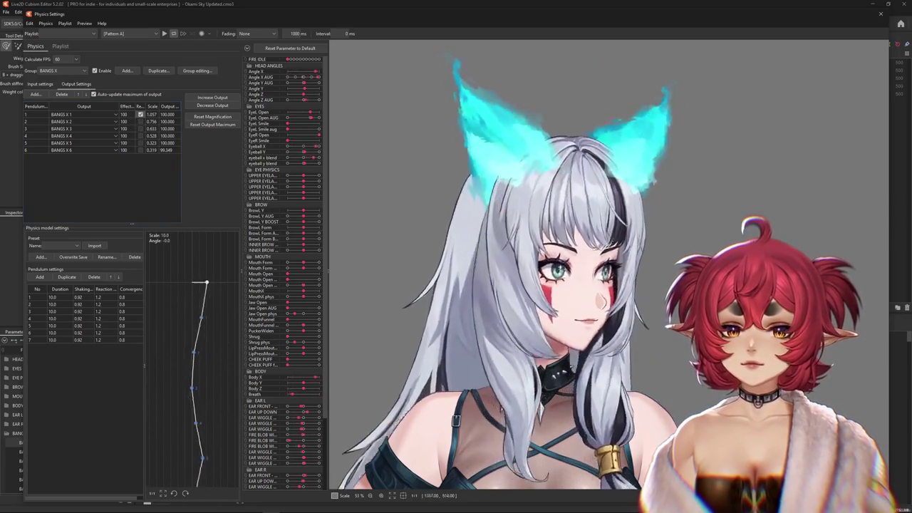
# Turn on Reflect for the BANGS X 2 output and close Physics Settings
pyautogui.click(41, 84)
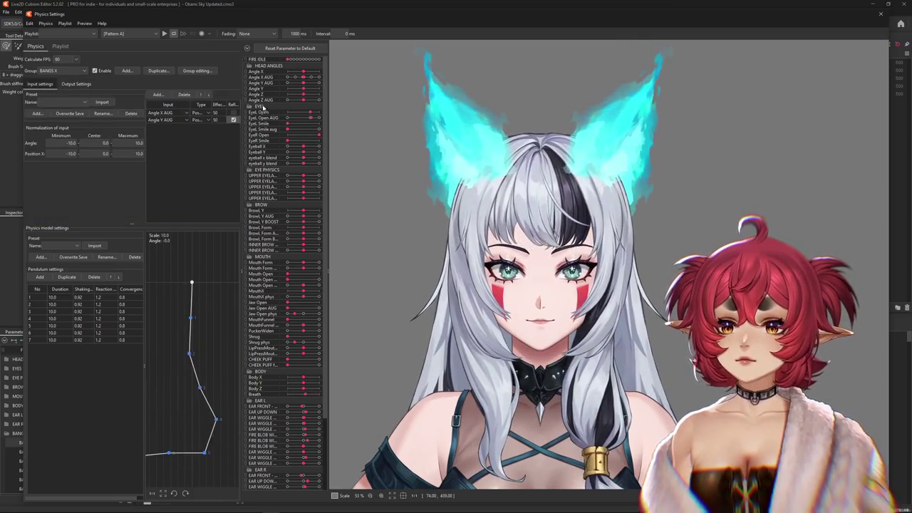
pyautogui.click(76, 84)
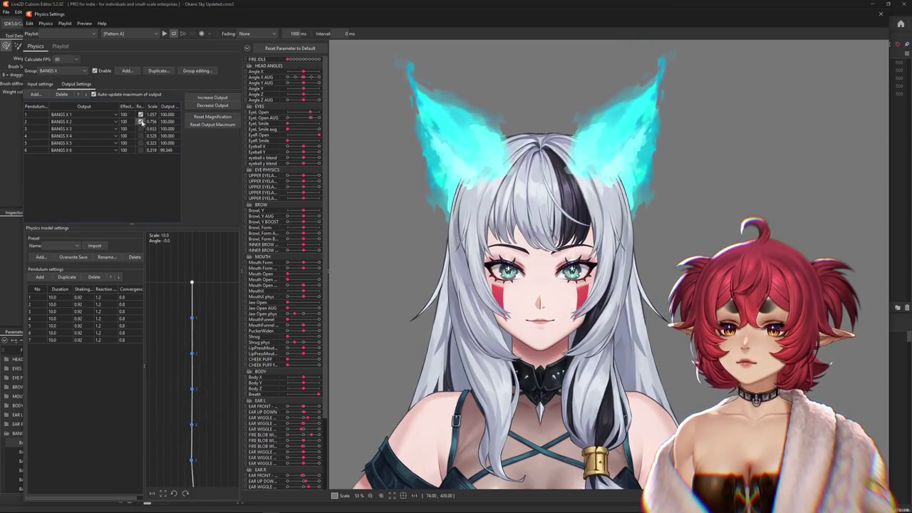
pyautogui.click(141, 121)
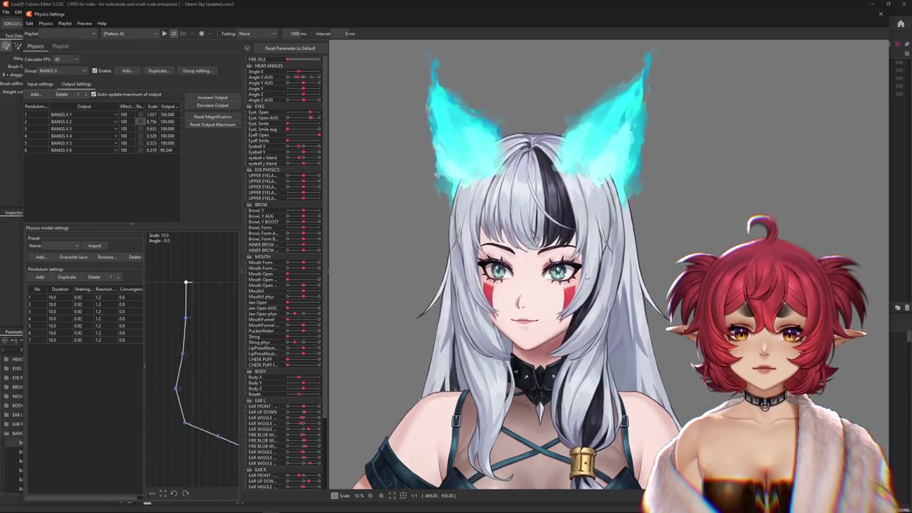
pyautogui.click(882, 15)
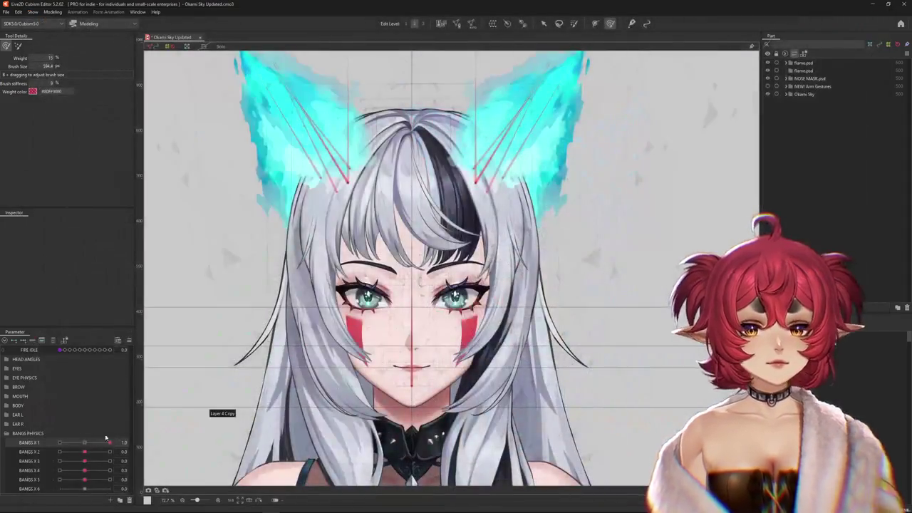
# Select the White bangs18 warp deformer from the layers under the bangs
pyautogui.click(132, 443)
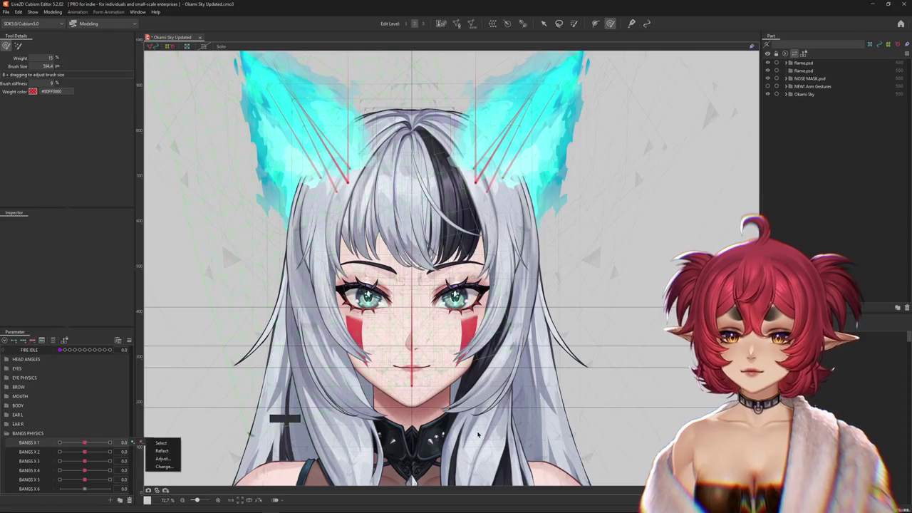
pyautogui.scroll(1, 414, 235)
pyautogui.scroll(1, 414, 234)
pyautogui.rightClick(414, 234)
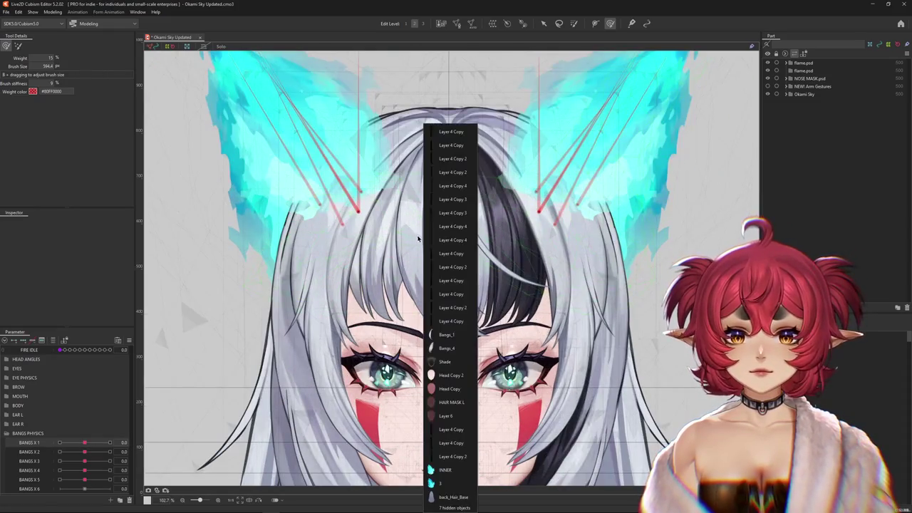
pyautogui.click(452, 335)
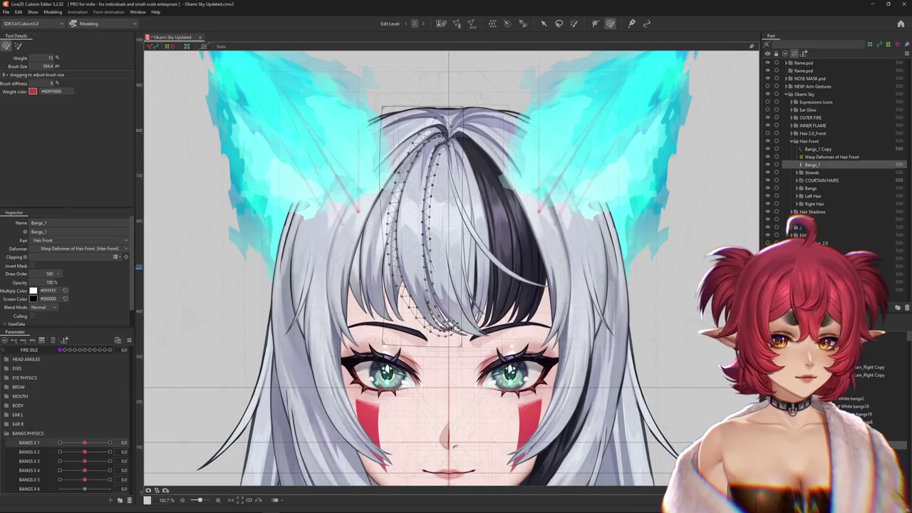
pyautogui.click(847, 220)
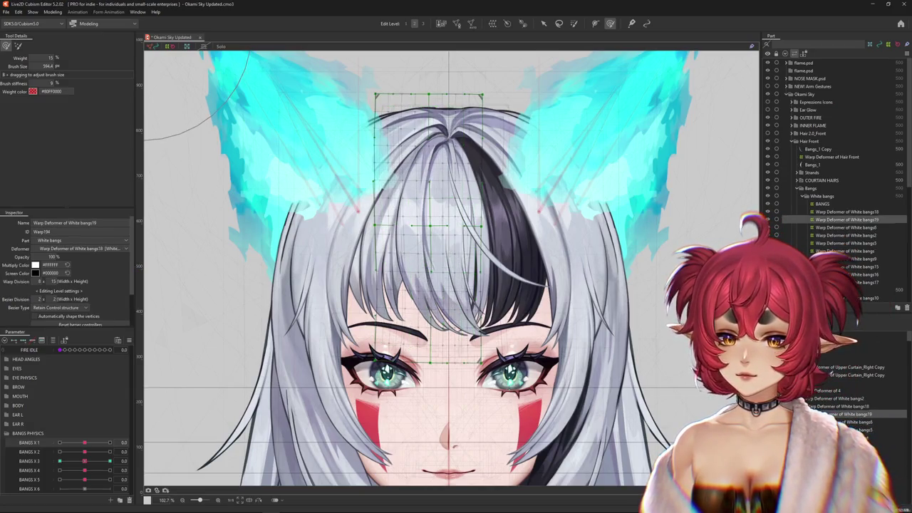
pyautogui.click(816, 399)
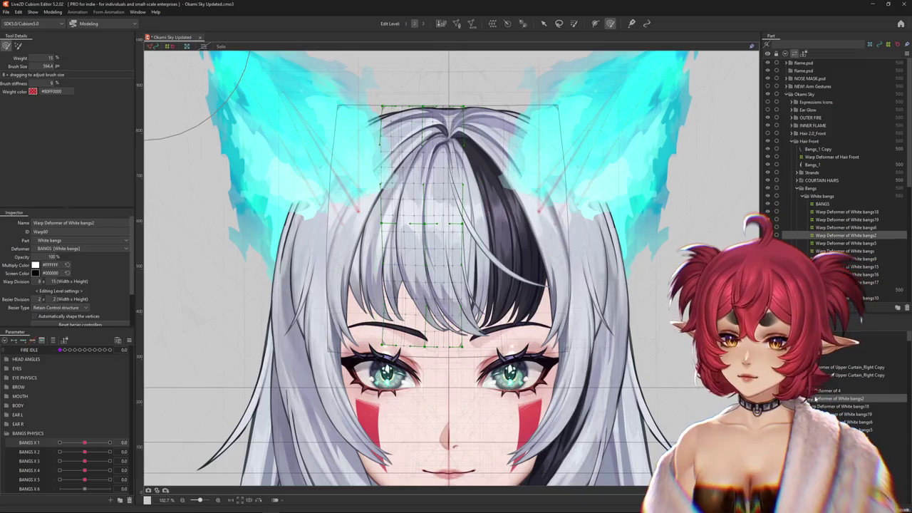
pyautogui.click(819, 406)
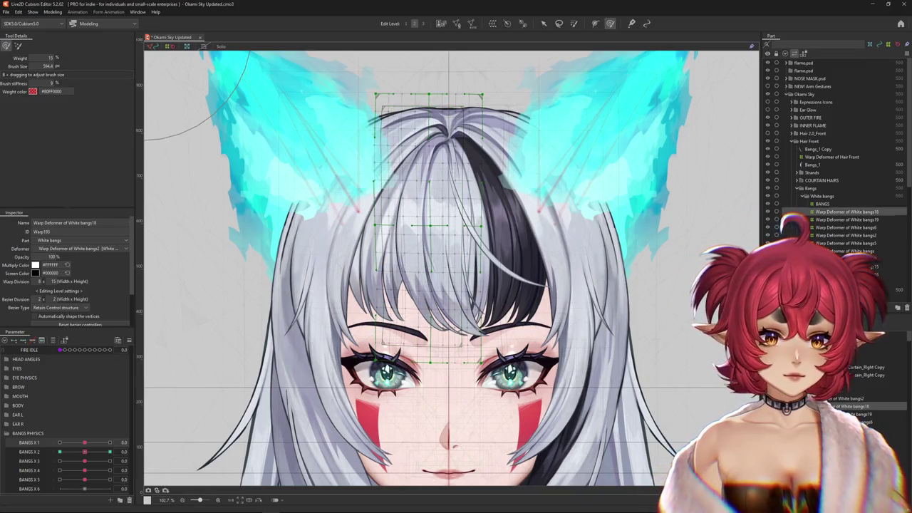
# Preview BANGS X 2, move its keys to another parameter, and set BANGS X 1 to 0.3
pyautogui.moveTo(90, 454); pyautogui.dragTo(90, 451)
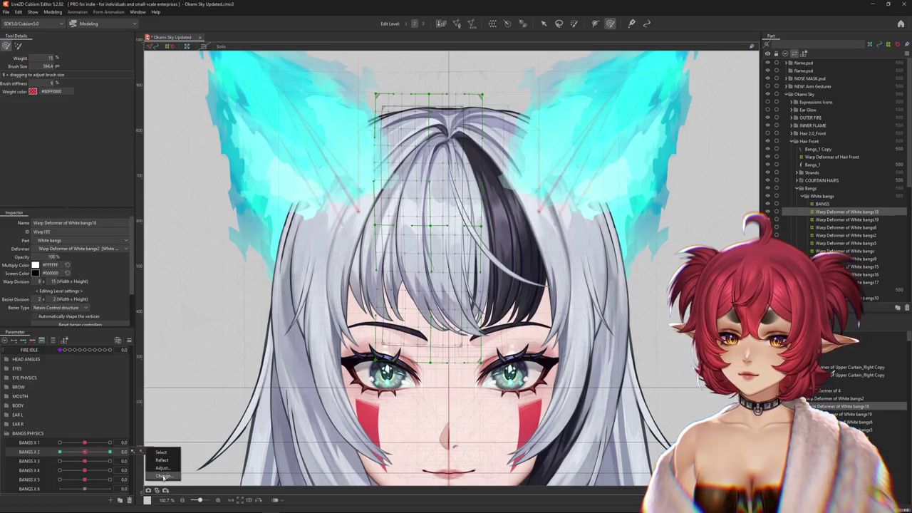
pyautogui.click(163, 475)
pyautogui.click(418, 283)
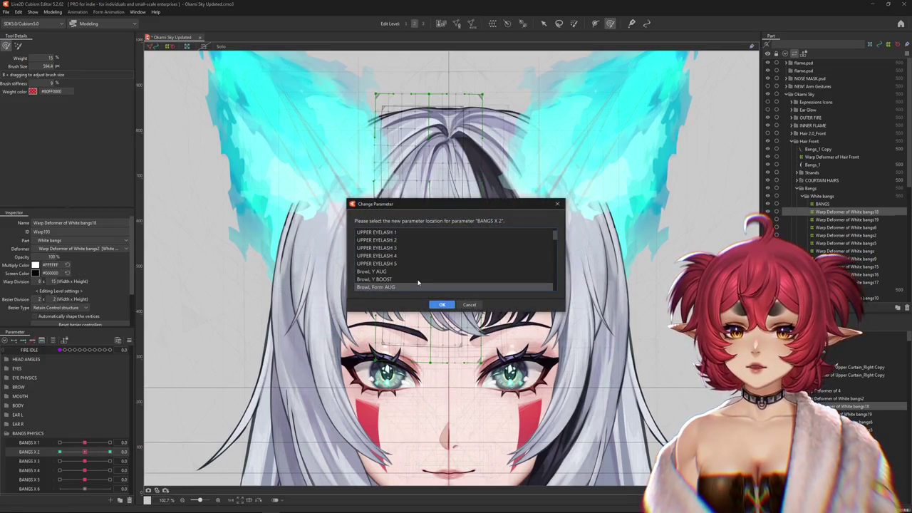
pyautogui.click(442, 305)
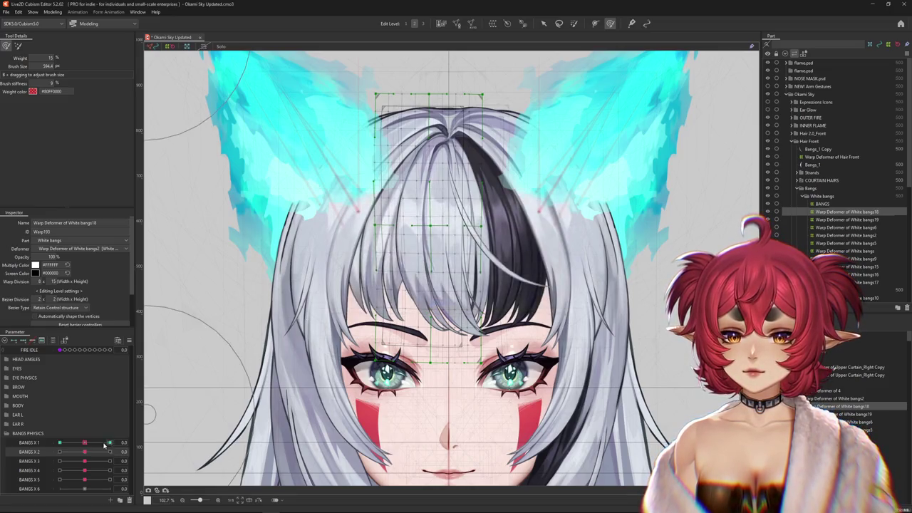
pyautogui.click(87, 443)
# Scrub BANGS X 1 between -1 and 1, painting weight over the front bang strands
pyautogui.moveTo(87, 443); pyautogui.dragTo(119, 440)
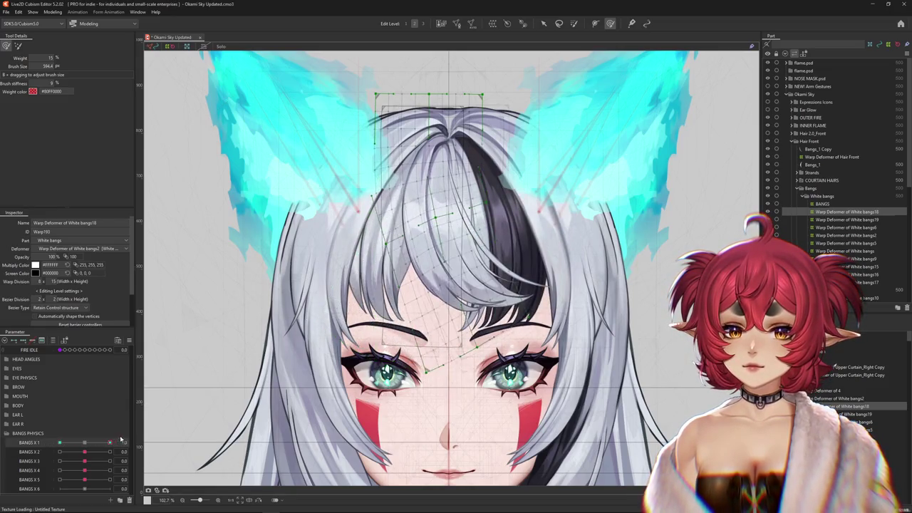
pyautogui.moveTo(109, 443)
pyautogui.mouseDown()
pyautogui.moveTo(87, 442)
pyautogui.moveTo(109, 442)
pyautogui.mouseUp()
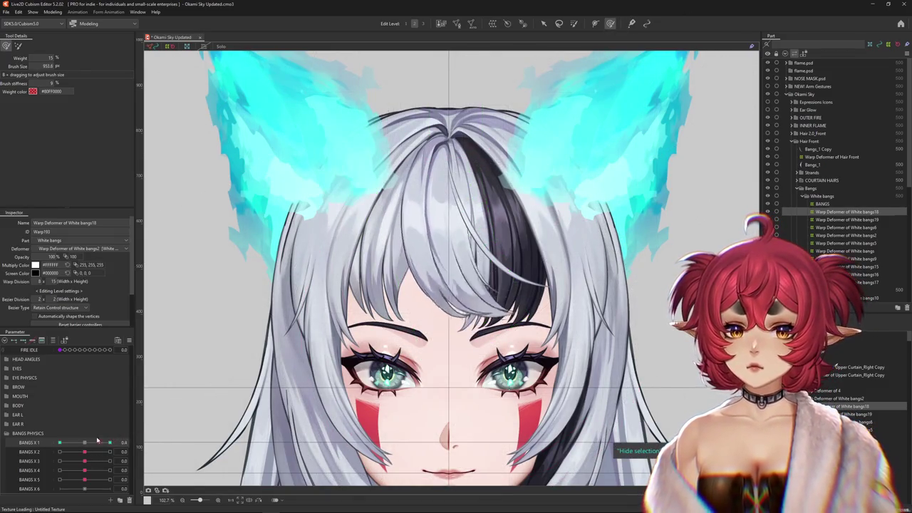
pyautogui.moveTo(442, 249); pyautogui.dragTo(304, 307)
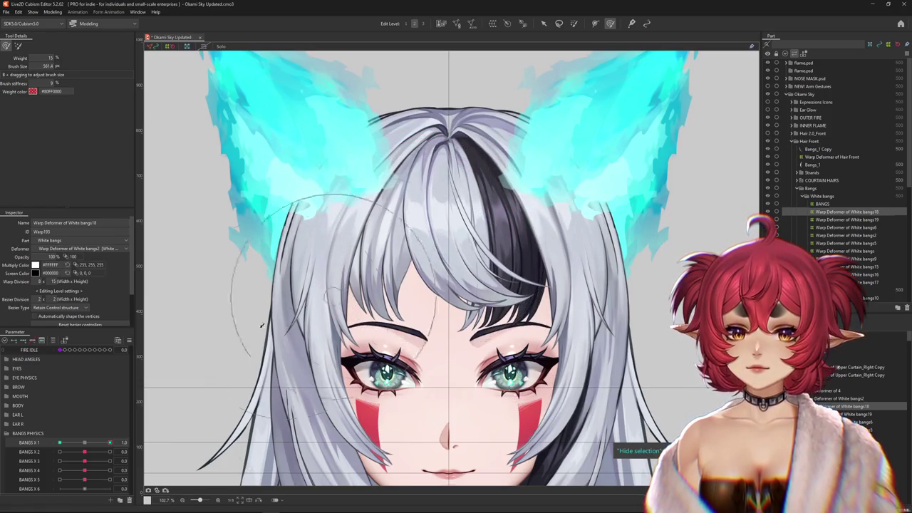
pyautogui.moveTo(85, 442); pyautogui.dragTo(60, 442)
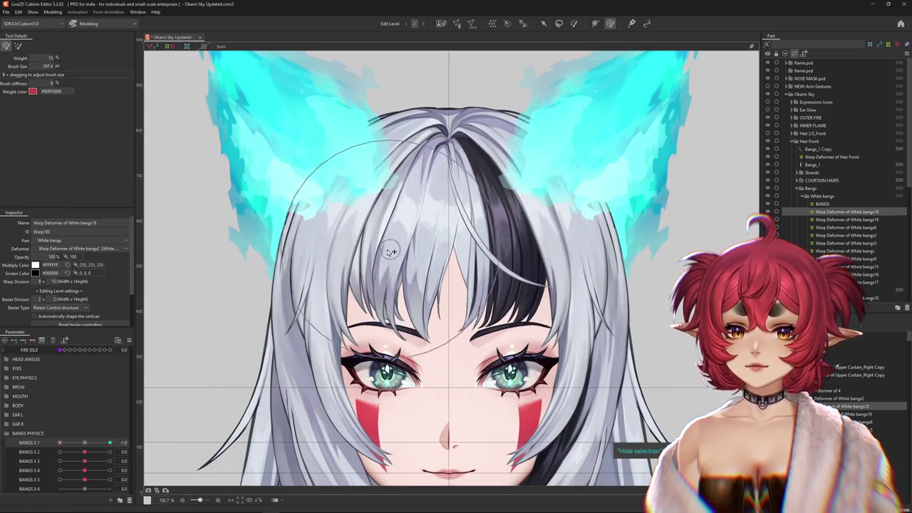
pyautogui.moveTo(383, 255); pyautogui.dragTo(405, 360)
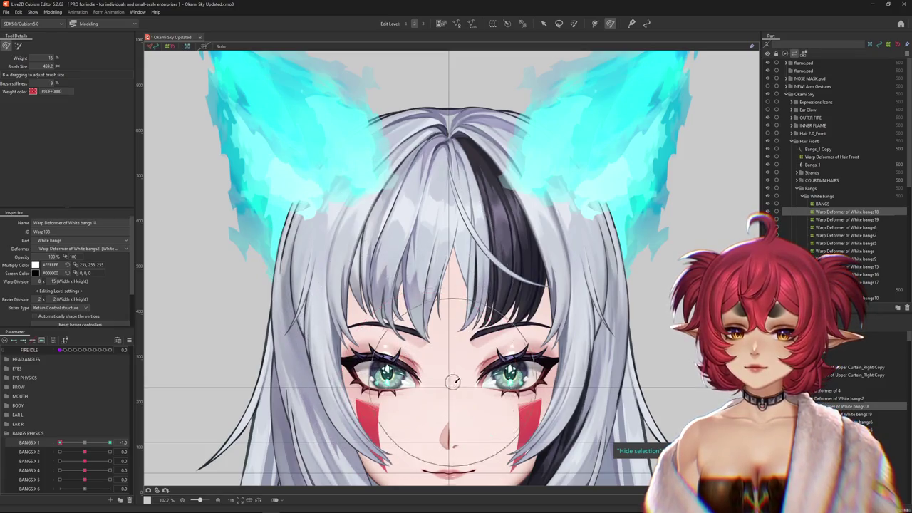
pyautogui.moveTo(72, 442)
pyautogui.mouseDown()
pyautogui.moveTo(110, 443)
pyautogui.moveTo(85, 443)
pyautogui.mouseUp()
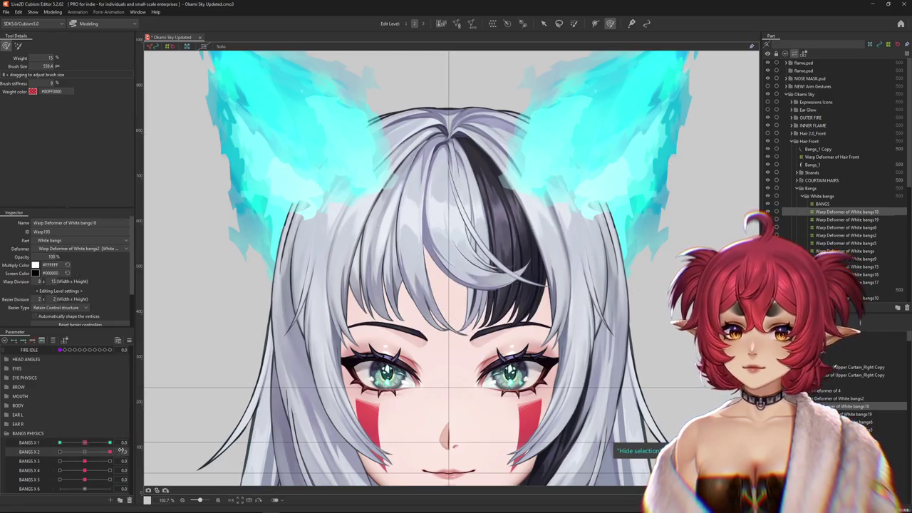
pyautogui.click(846, 219)
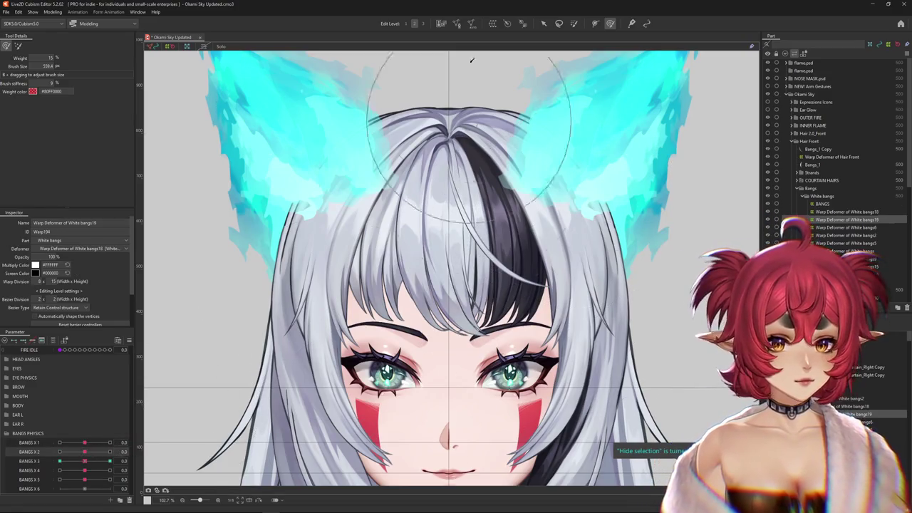
# Create the White bangs20 warp deformer as parent of White bangs19
pyautogui.click(493, 23)
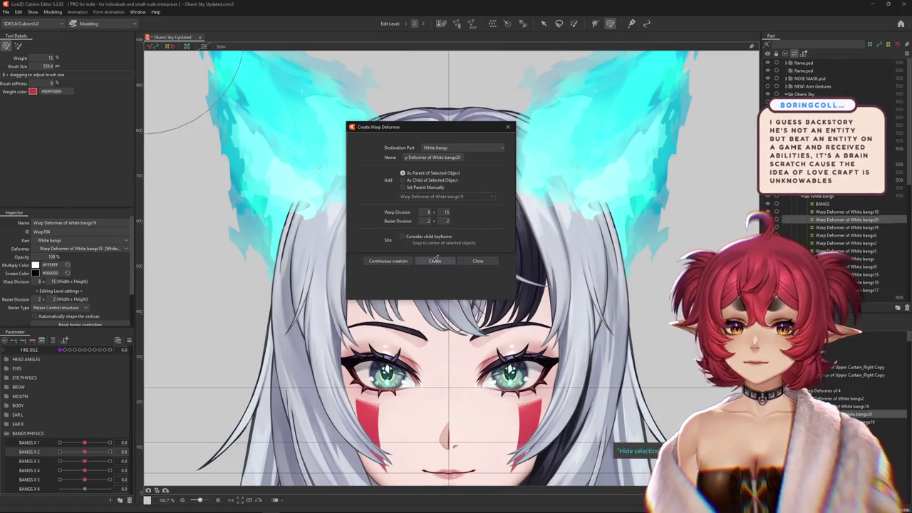
pyautogui.click(435, 260)
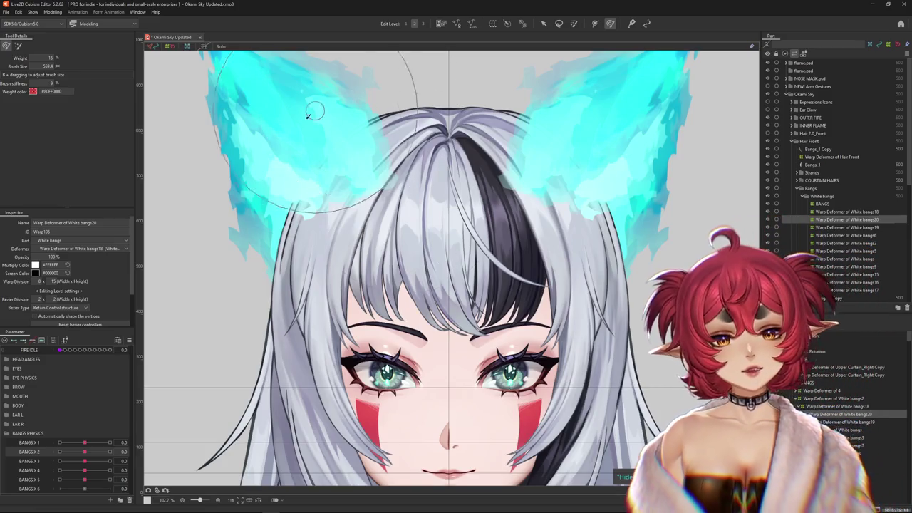
pyautogui.rightClick(142, 320)
pyautogui.press('Escape')
pyautogui.scroll(-5, 276, 313)
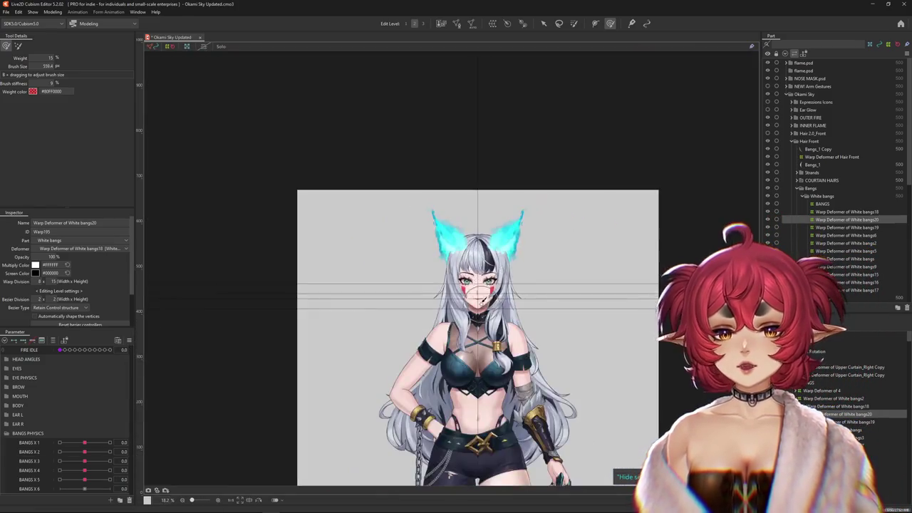
pyautogui.scroll(3, 613, 278)
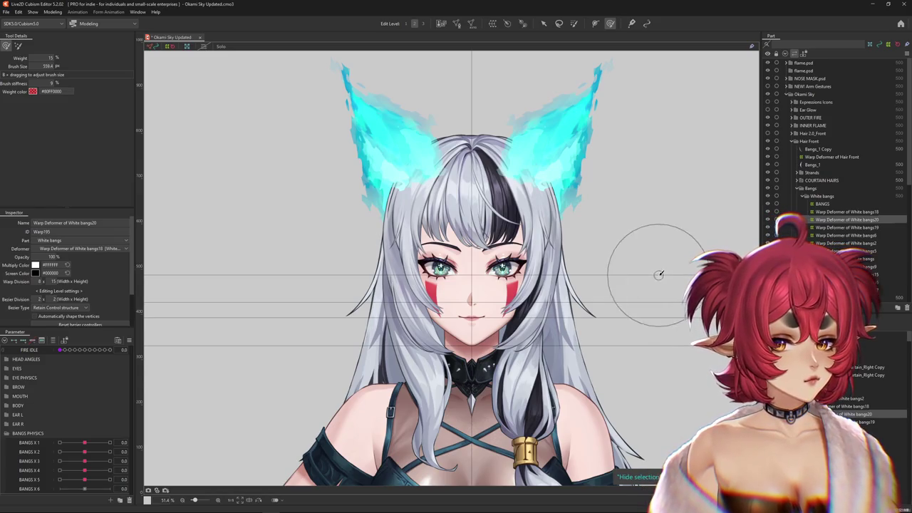
pyautogui.scroll(-3, 659, 275)
pyautogui.scroll(1, 672, 267)
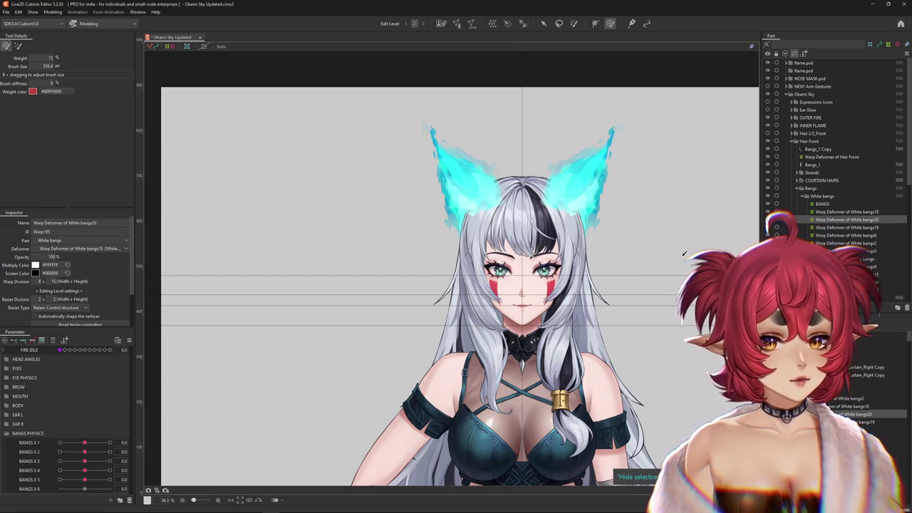
pyautogui.scroll(-3, 684, 253)
pyautogui.scroll(3, 672, 276)
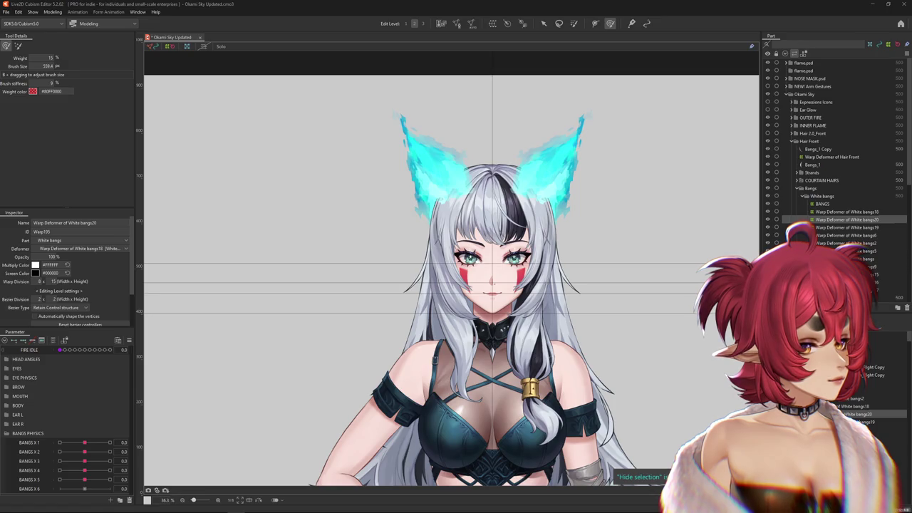
pyautogui.scroll(-3, 447, 295)
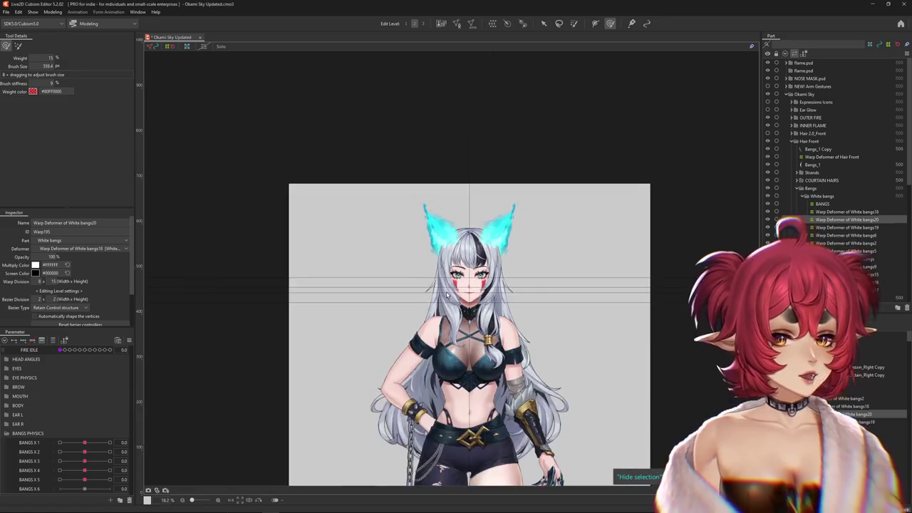
pyautogui.scroll(3, 604, 297)
pyautogui.scroll(-2, 635, 276)
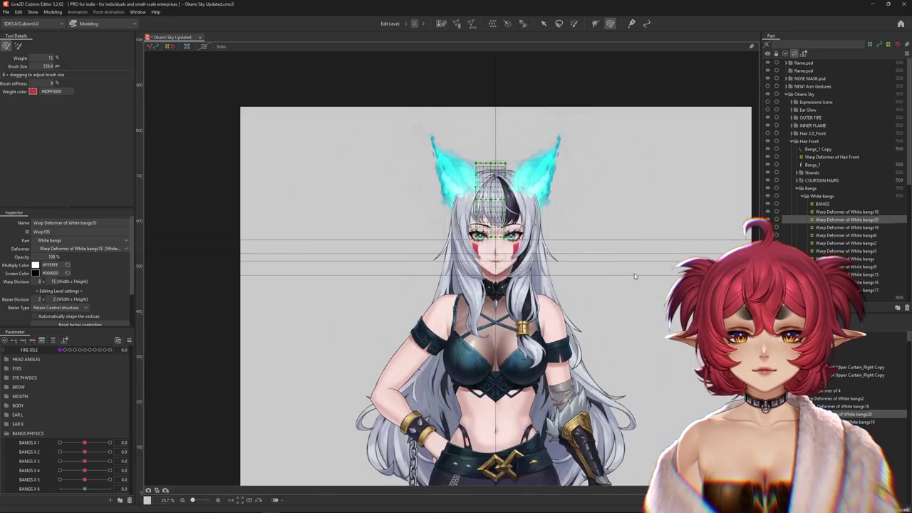
pyautogui.moveTo(634, 275); pyautogui.dragTo(592, 297)
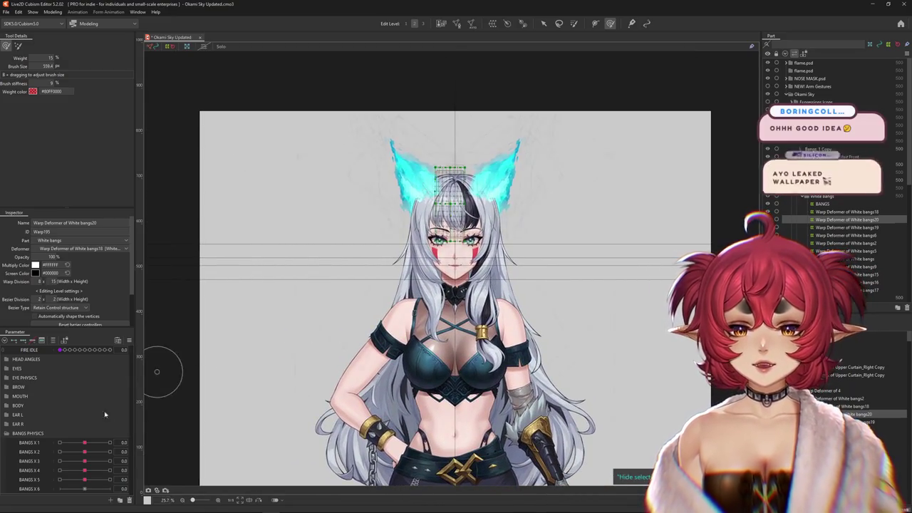
pyautogui.click(84, 444)
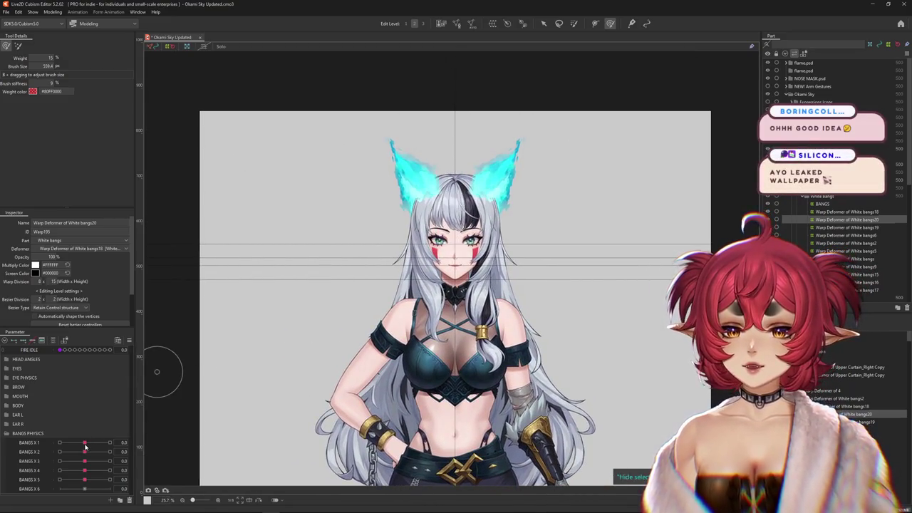
pyautogui.click(6, 359)
# Sweep Angle X AUG back and forth, ending with the head turned fully to 30
pyautogui.moveTo(85, 378); pyautogui.dragTo(111, 378)
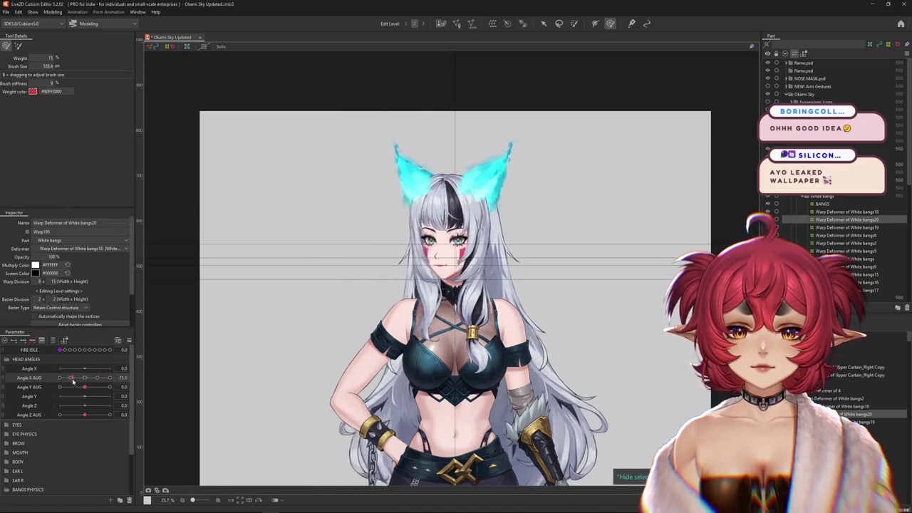
pyautogui.scroll(3, 464, 238)
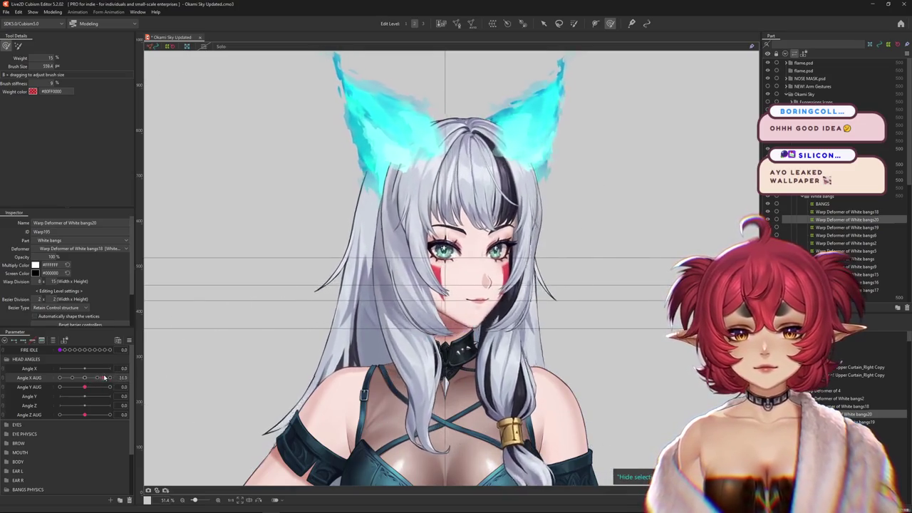
pyautogui.scroll(3, 540, 243)
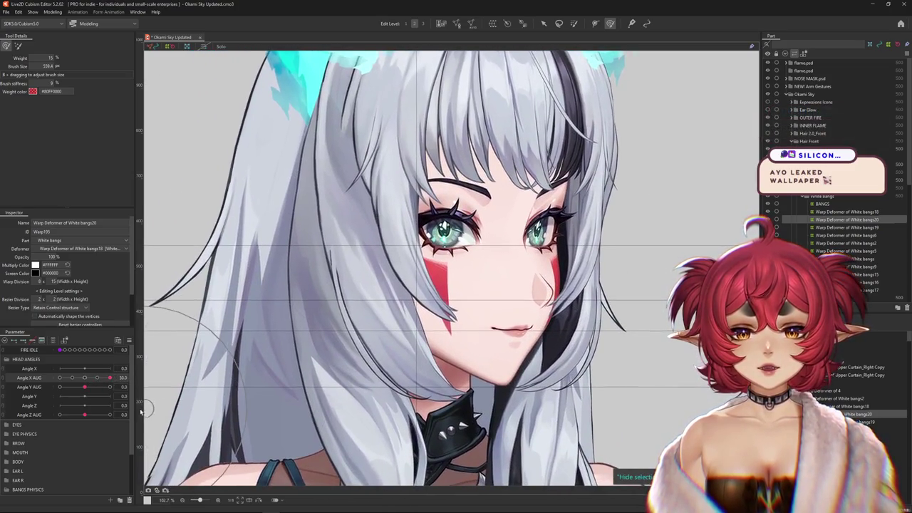
pyautogui.click(84, 378)
pyautogui.moveTo(84, 378); pyautogui.dragTo(151, 369)
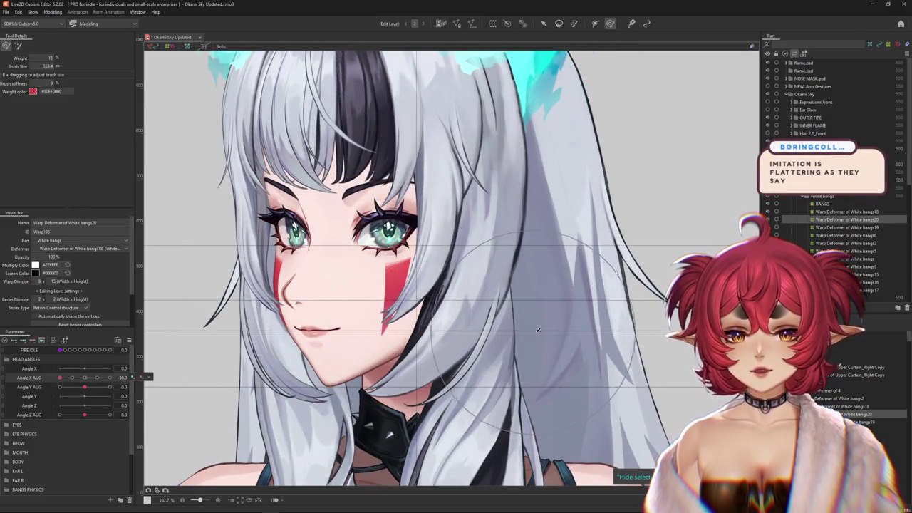
pyautogui.moveTo(60, 378); pyautogui.dragTo(121, 376)
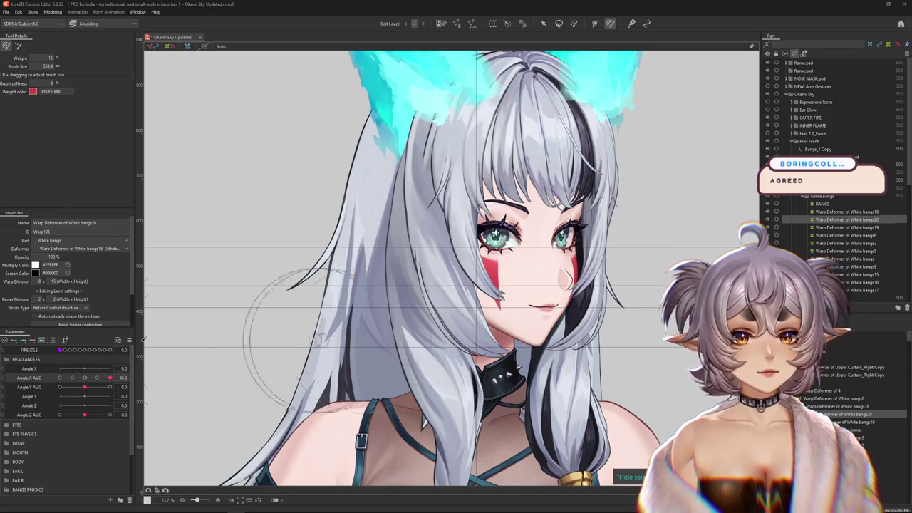
# Adjust the Angle X AUG head turn while zooming and panning across the face
pyautogui.moveTo(93, 387); pyautogui.dragTo(85, 386)
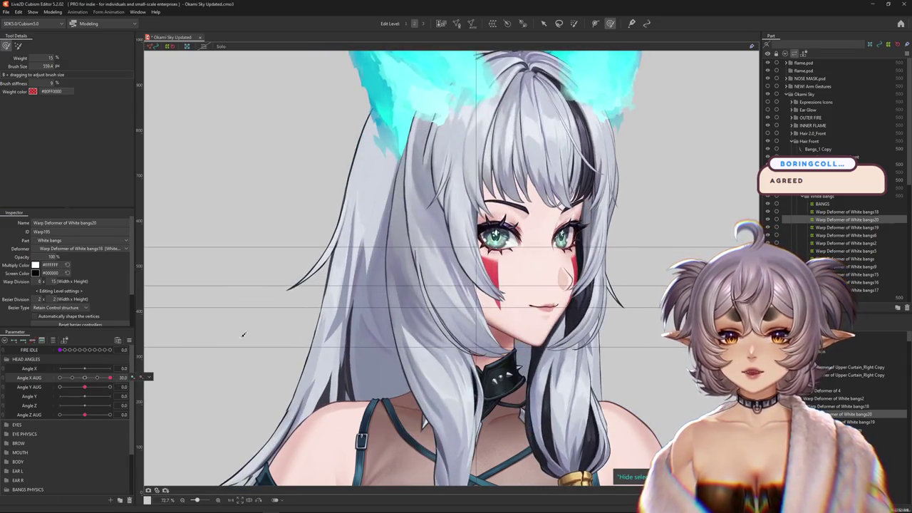
pyautogui.scroll(3, 627, 241)
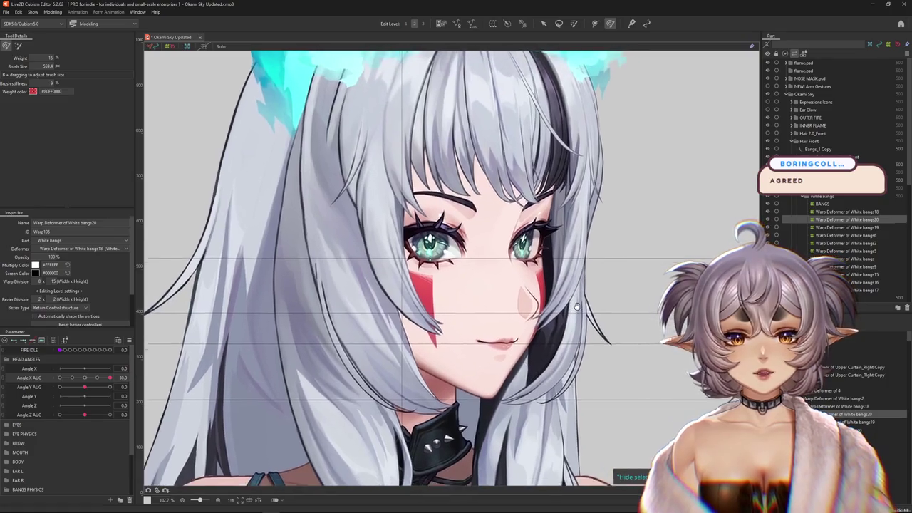
pyautogui.moveTo(109, 378); pyautogui.dragTo(119, 378)
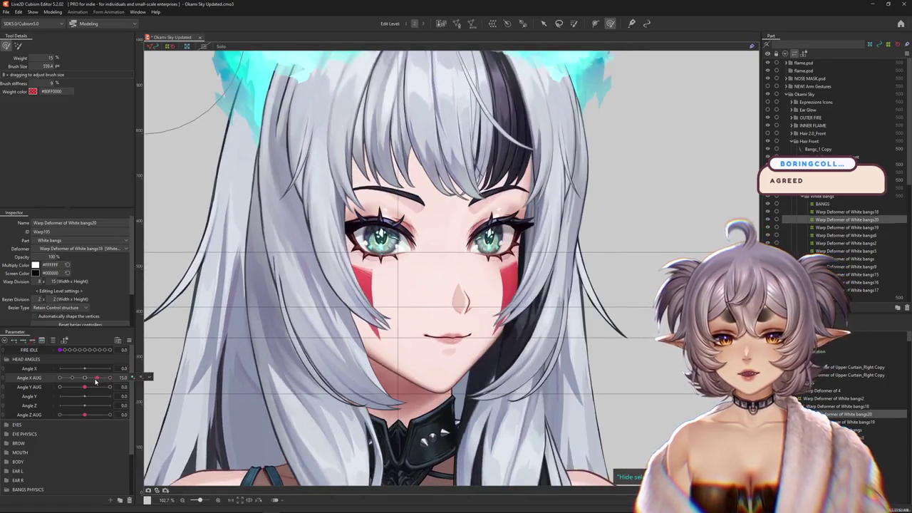
pyautogui.click(142, 378)
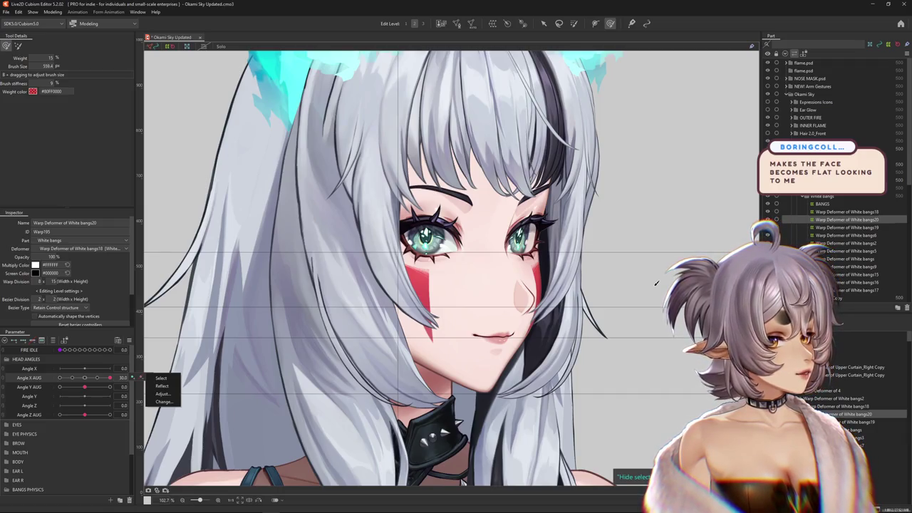
pyautogui.scroll(-5, 622, 222)
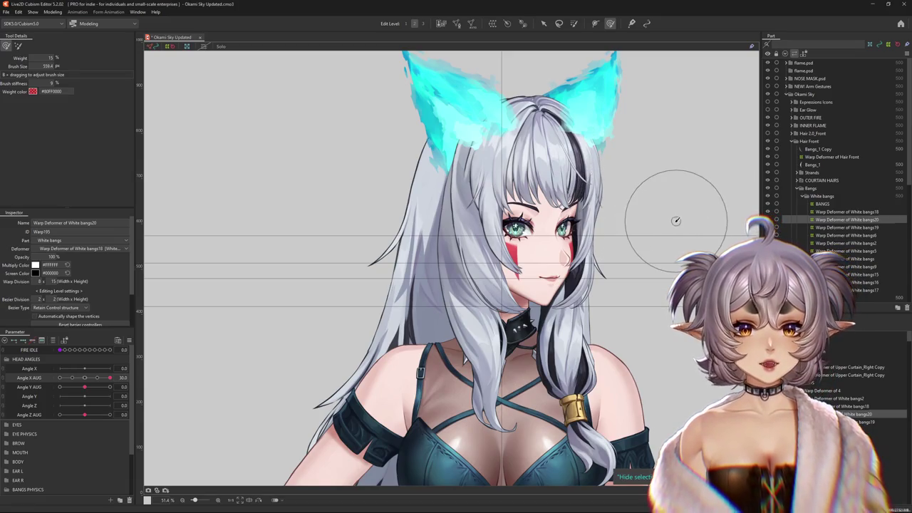
pyautogui.scroll(2, 675, 220)
pyautogui.scroll(2, 584, 232)
pyautogui.scroll(2, 623, 258)
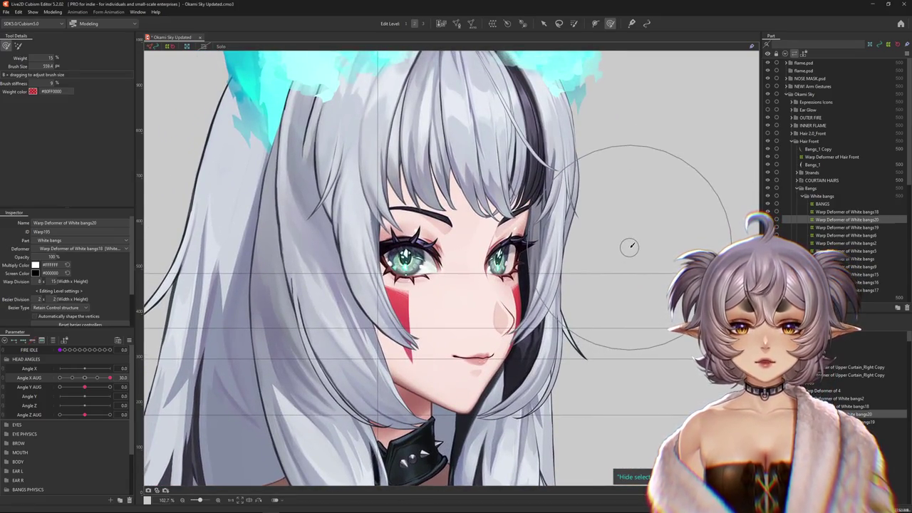
pyautogui.scroll(-2, 624, 249)
pyautogui.scroll(1, 636, 243)
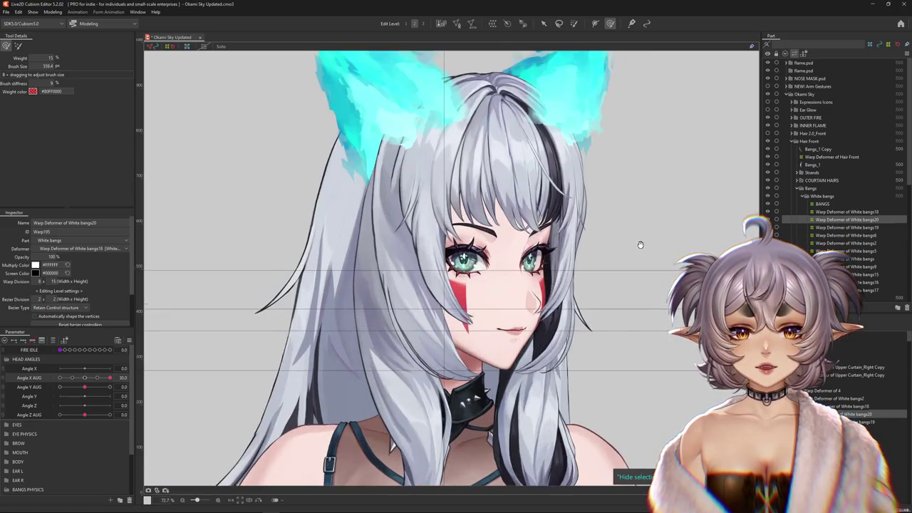
pyautogui.moveTo(640, 242); pyautogui.dragTo(619, 257)
# Bring Angle X AUG back so Okami Sky's head faces forward
pyautogui.moveTo(107, 378); pyautogui.dragTo(131, 378)
pyautogui.rightClick(142, 376)
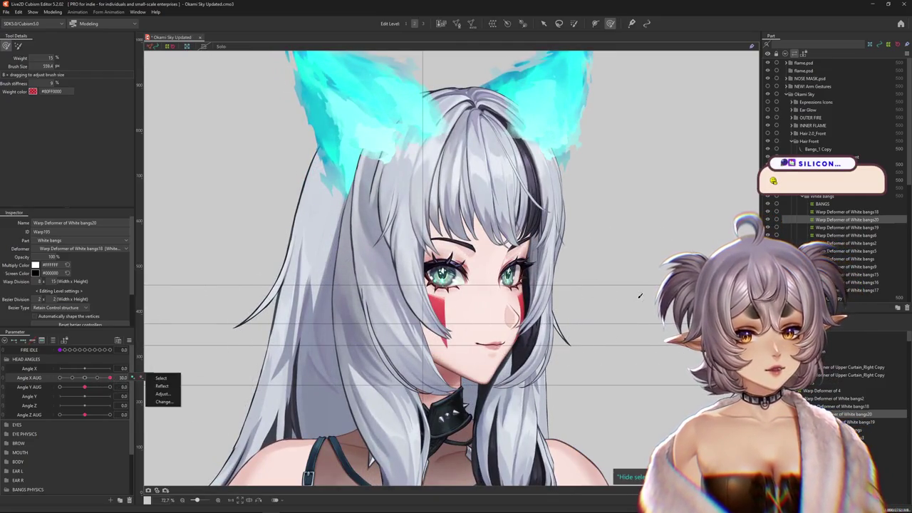
pyautogui.moveTo(632, 289); pyautogui.dragTo(597, 277)
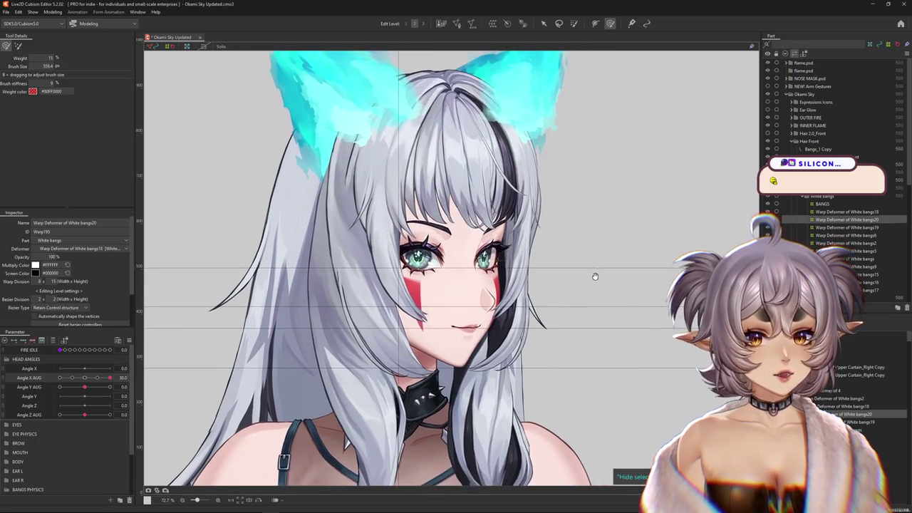
pyautogui.moveTo(111, 378)
pyautogui.mouseDown()
pyautogui.moveTo(41, 385)
pyautogui.moveTo(118, 376)
pyautogui.mouseUp()
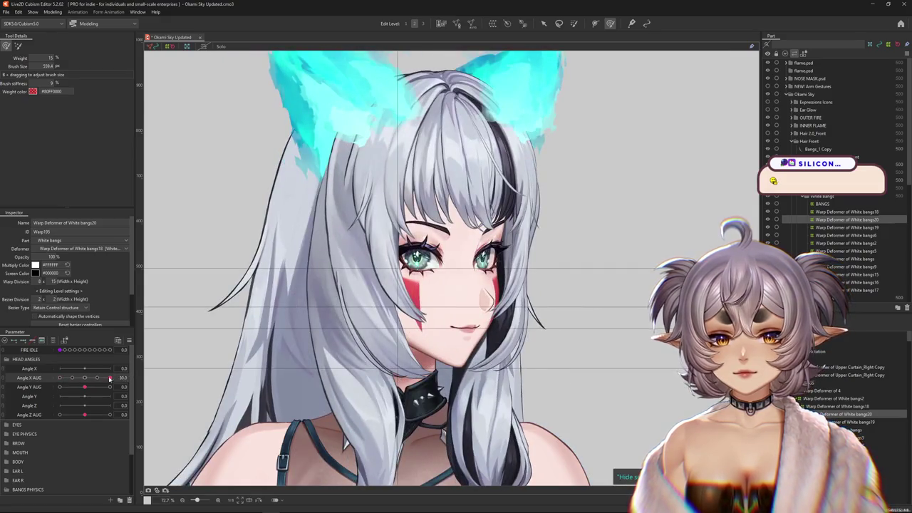
pyautogui.scroll(-3, 442, 285)
pyautogui.scroll(2, 570, 303)
pyautogui.moveTo(591, 297); pyautogui.dragTo(598, 309)
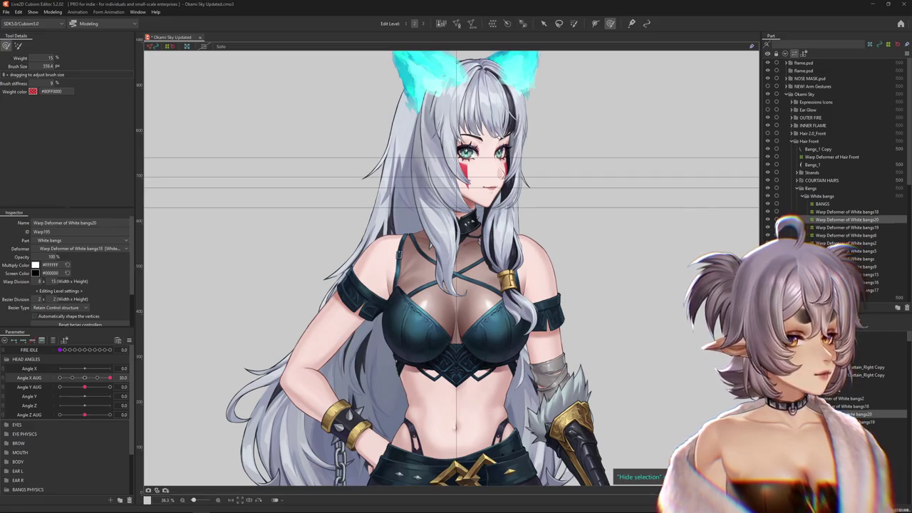
pyautogui.scroll(5, 457, 214)
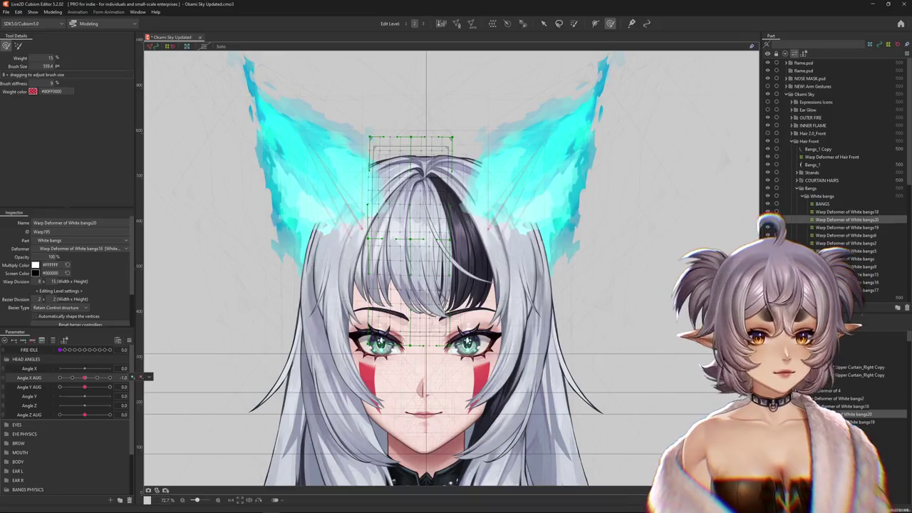
# Filter parameters to the selection, key White bangs20 on BANGS X 2, and set it to 1.0
pyautogui.click(52, 341)
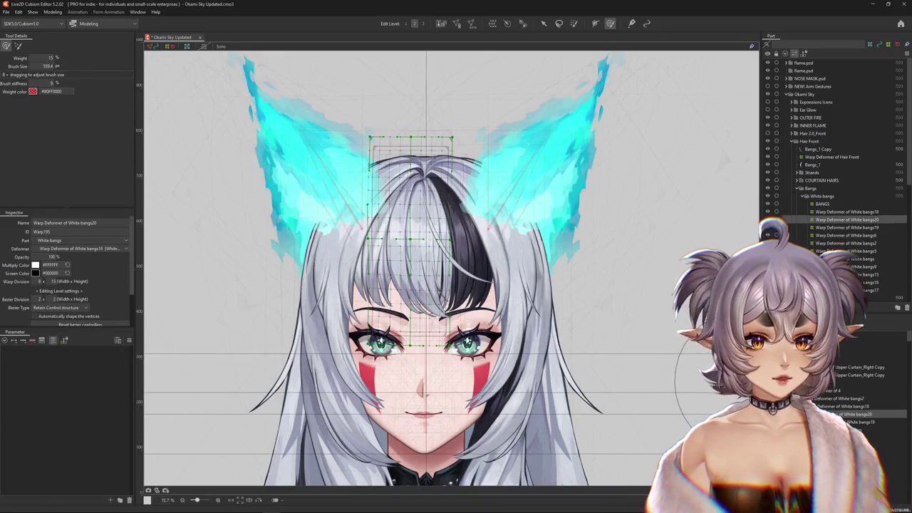
pyautogui.click(846, 227)
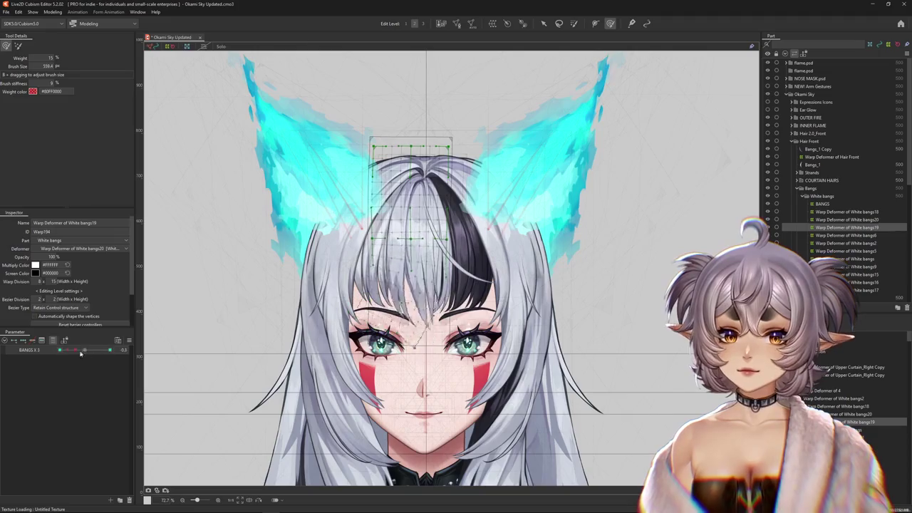
pyautogui.click(847, 211)
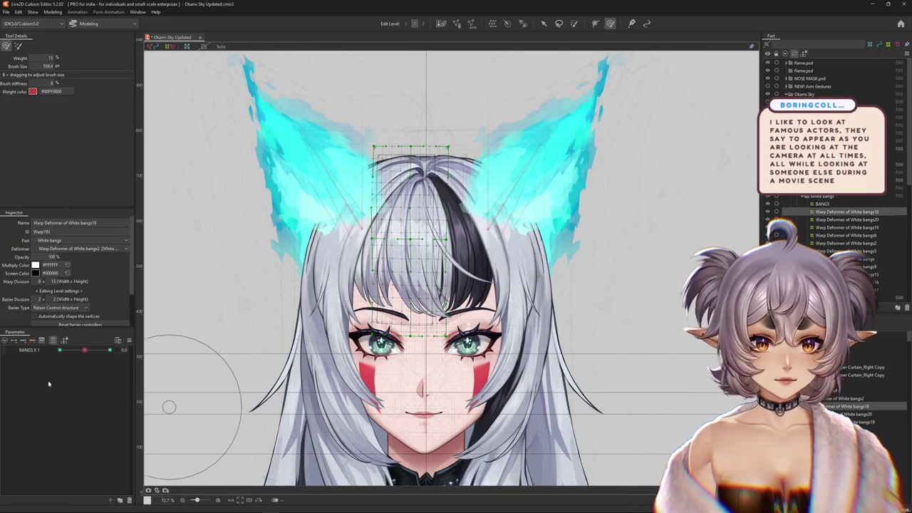
pyautogui.moveTo(85, 350); pyautogui.dragTo(85, 350)
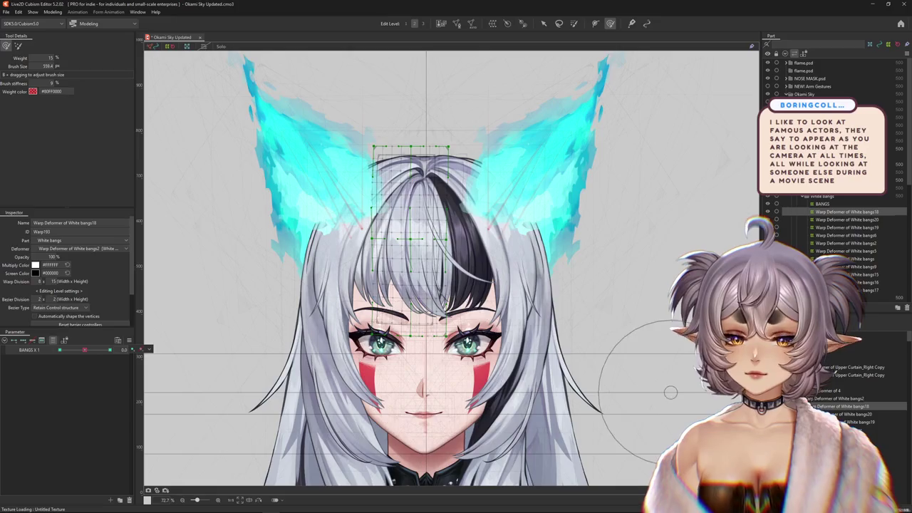
pyautogui.click(846, 219)
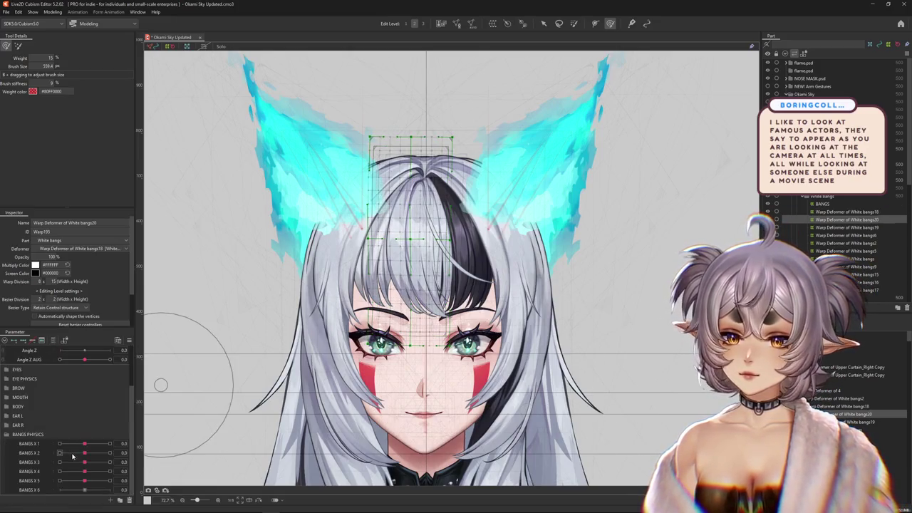
pyautogui.click(31, 453)
pyautogui.click(30, 340)
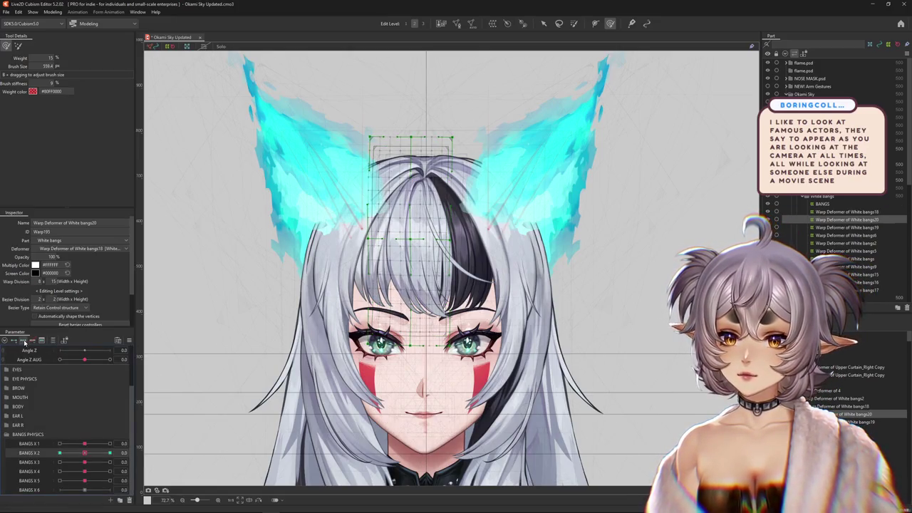
pyautogui.moveTo(86, 454); pyautogui.dragTo(110, 454)
# Bend the White bangs20 lattice with a temporary deform path and apply it
pyautogui.click(544, 24)
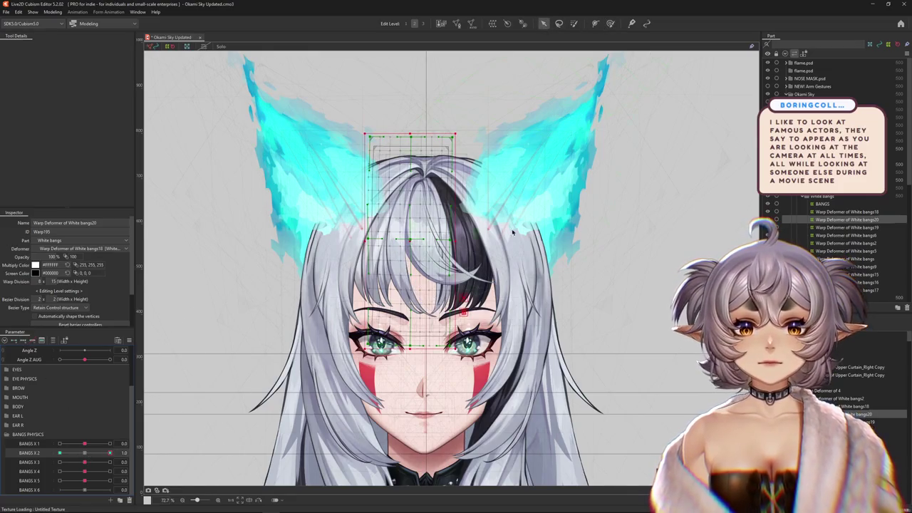
pyautogui.press('p')
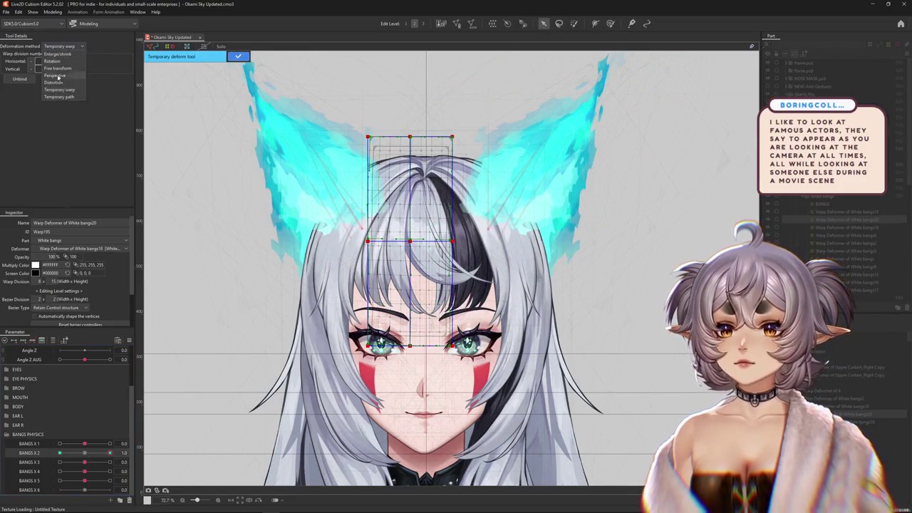
pyautogui.click(427, 149)
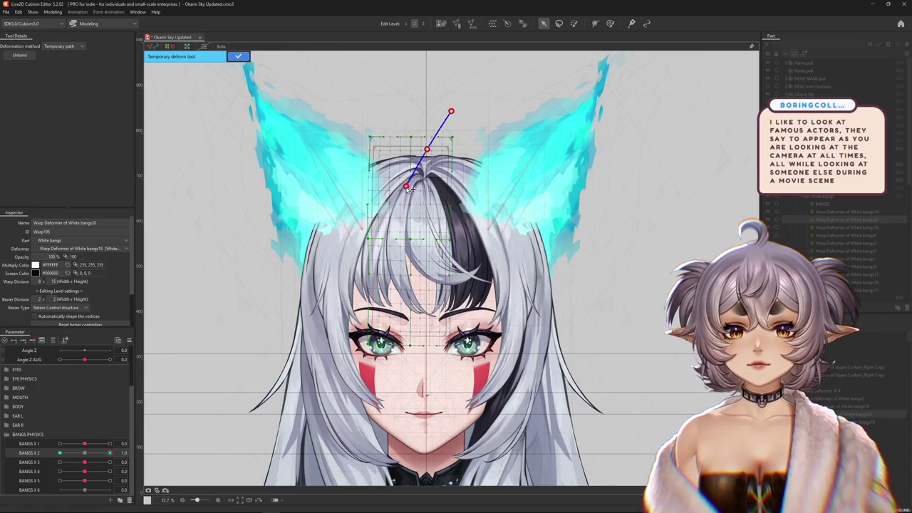
pyautogui.moveTo(433, 405); pyautogui.dragTo(487, 398)
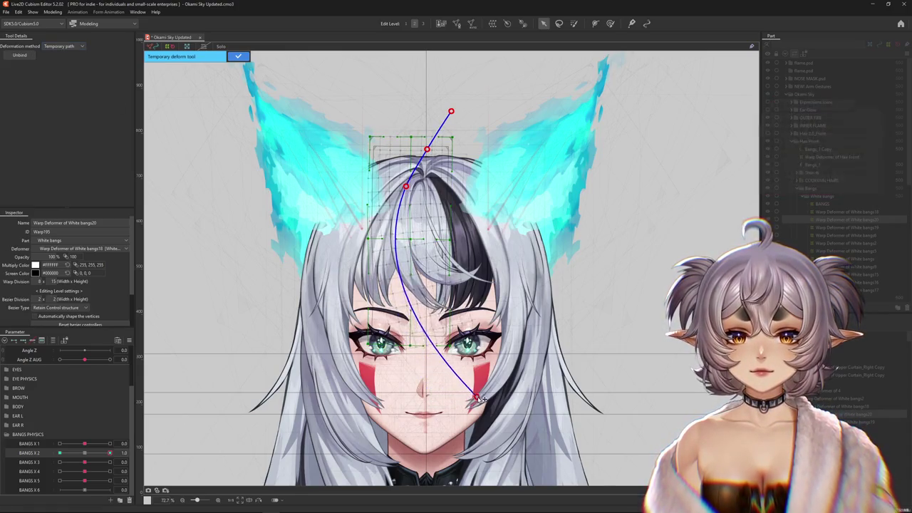
pyautogui.click(238, 56)
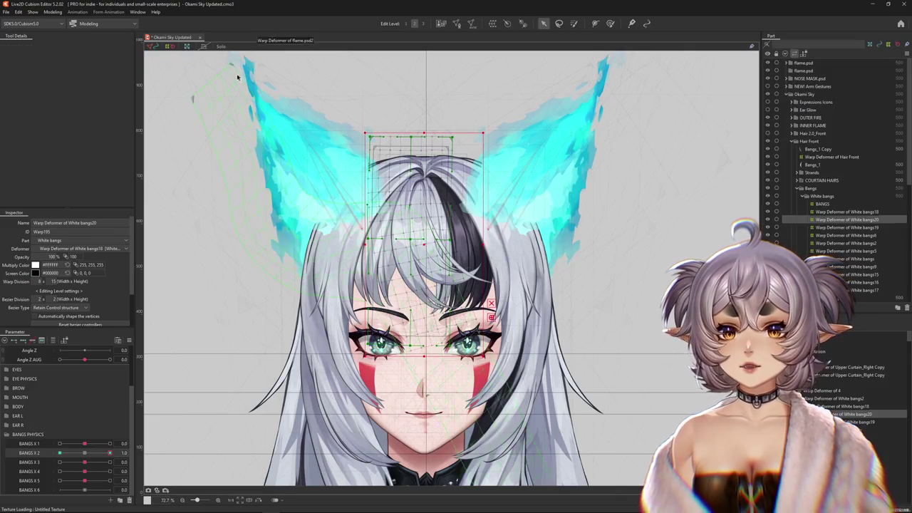
# Brush the bangs toward the right, shrink the brush, and move BANGS X 2 to -1.0
pyautogui.click(610, 24)
pyautogui.moveTo(464, 403); pyautogui.dragTo(490, 353)
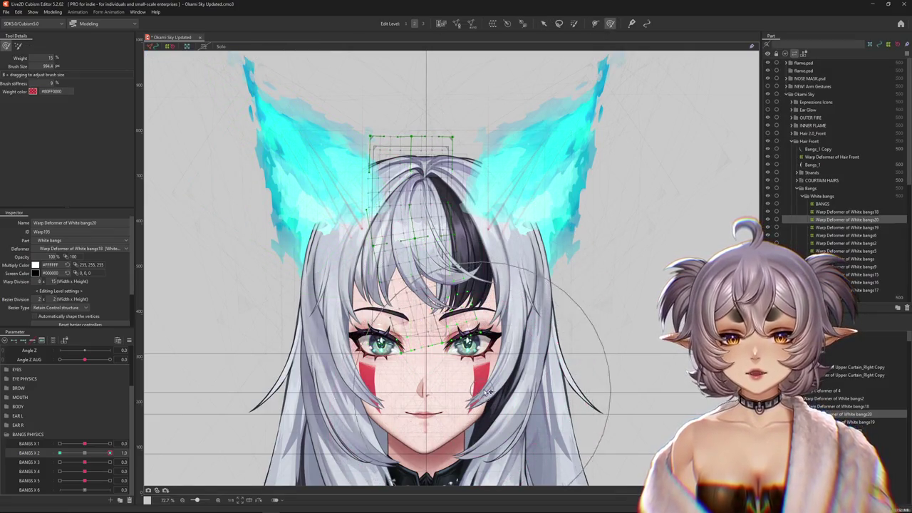
pyautogui.press('h')
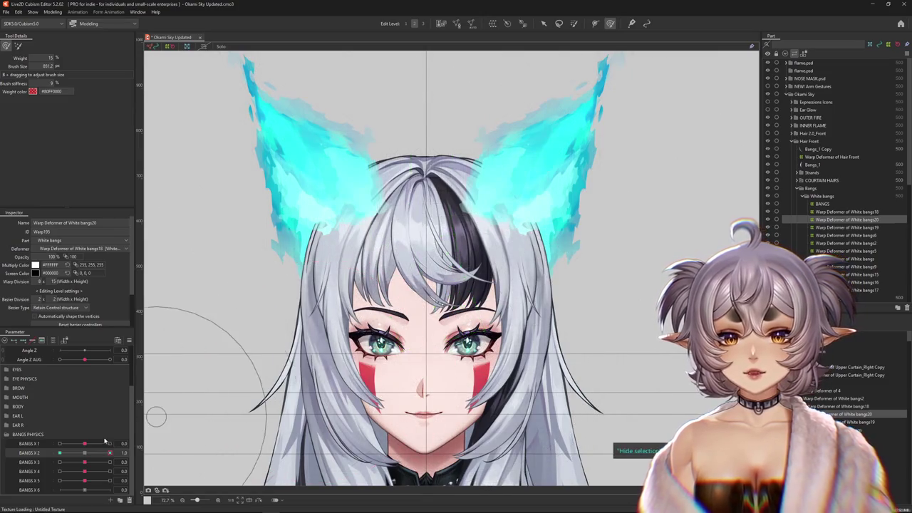
pyautogui.moveTo(321, 264)
pyautogui.mouseDown()
pyautogui.moveTo(363, 213)
pyautogui.moveTo(374, 226)
pyautogui.mouseUp()
pyautogui.click(109, 452)
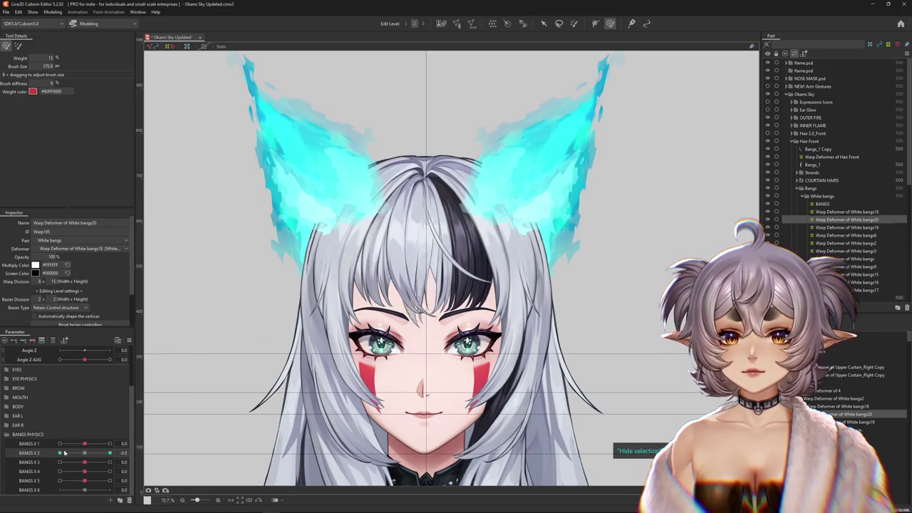
# Start a Temporary path deform on the bangs with BANGS X 2 at -1.0
pyautogui.click(544, 24)
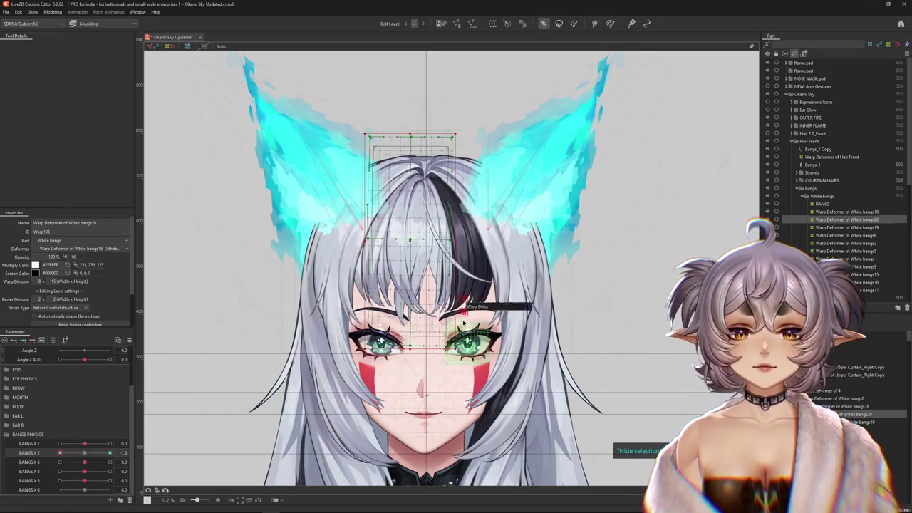
pyautogui.click(66, 46)
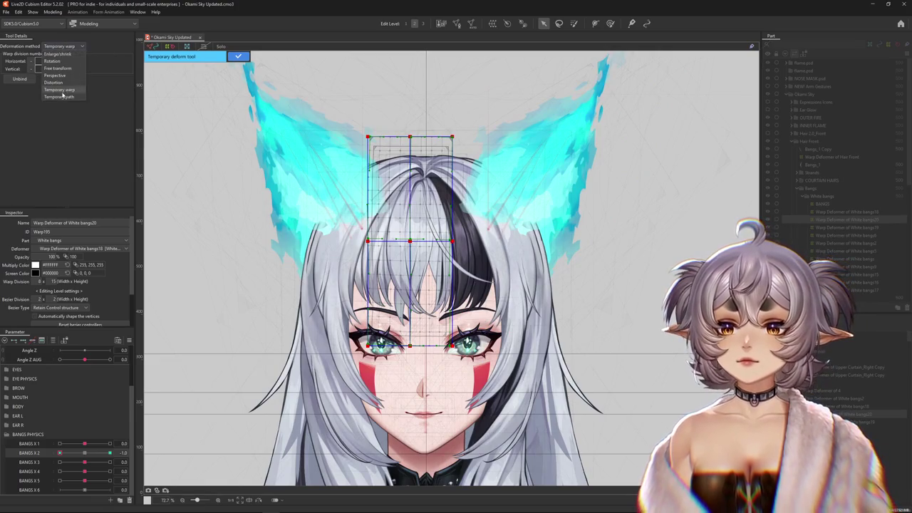
pyautogui.click(71, 89)
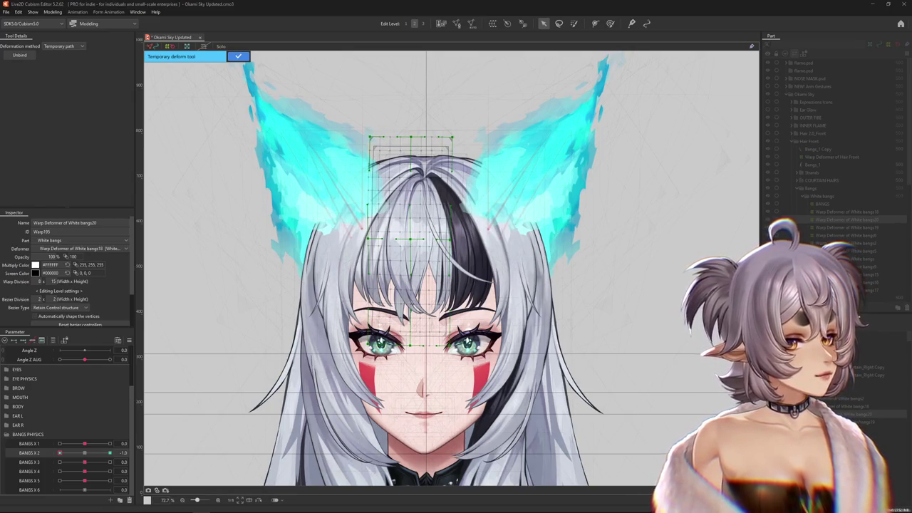
# Set BANGS X 2 to 1.0 and enlarge the deform brush
pyautogui.scroll(-2, 541, 281)
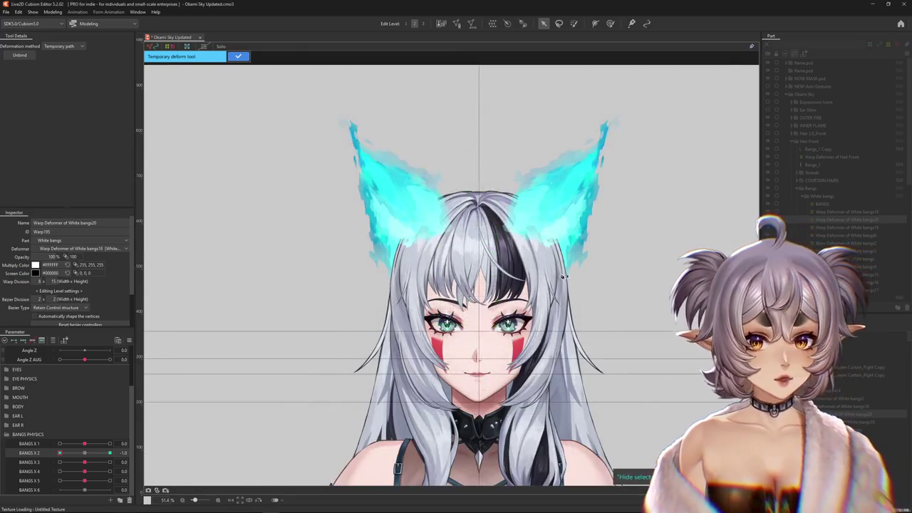
pyautogui.scroll(5, 507, 282)
pyautogui.moveTo(60, 453); pyautogui.dragTo(109, 454)
pyautogui.press('b')
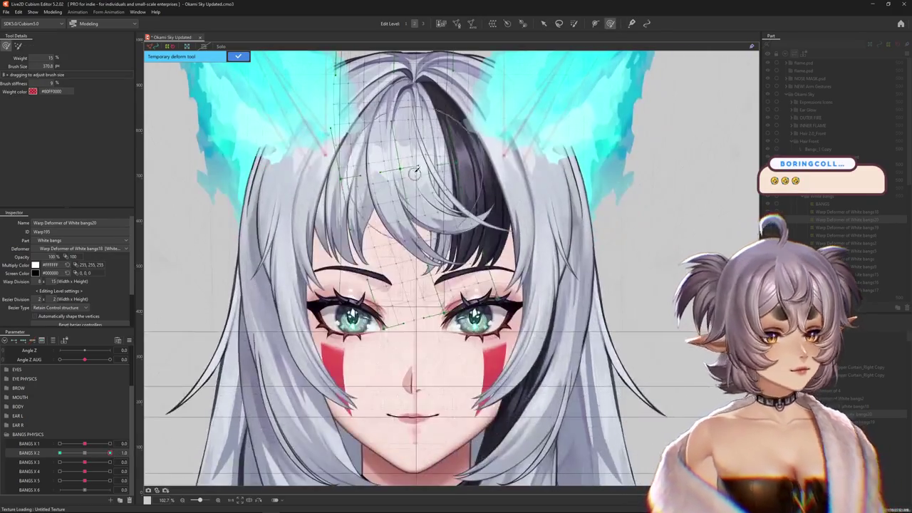
pyautogui.moveTo(439, 229); pyautogui.dragTo(436, 256)
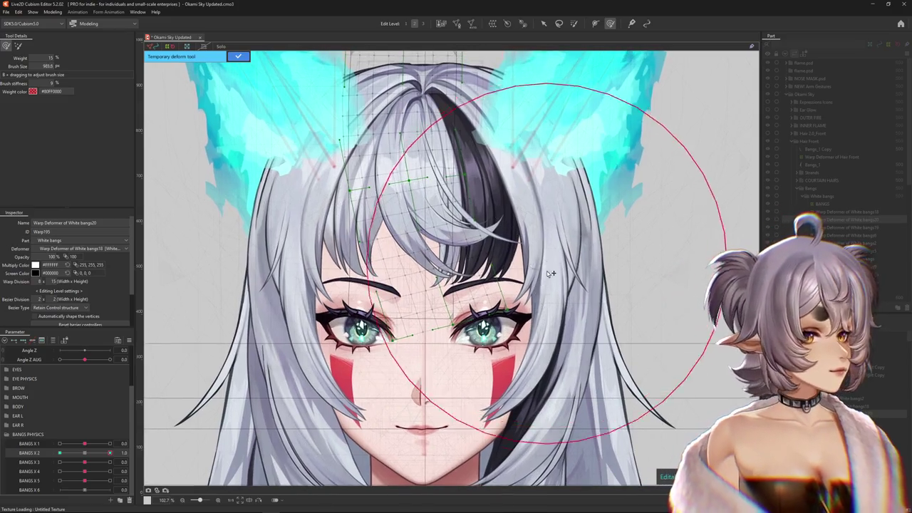
# Shrink the brush, reset BANGS X 2 to 0, and paint weight over the bangs deformer's top
pyautogui.moveTo(541, 285)
pyautogui.mouseDown()
pyautogui.moveTo(561, 308)
pyautogui.moveTo(563, 254)
pyautogui.mouseUp()
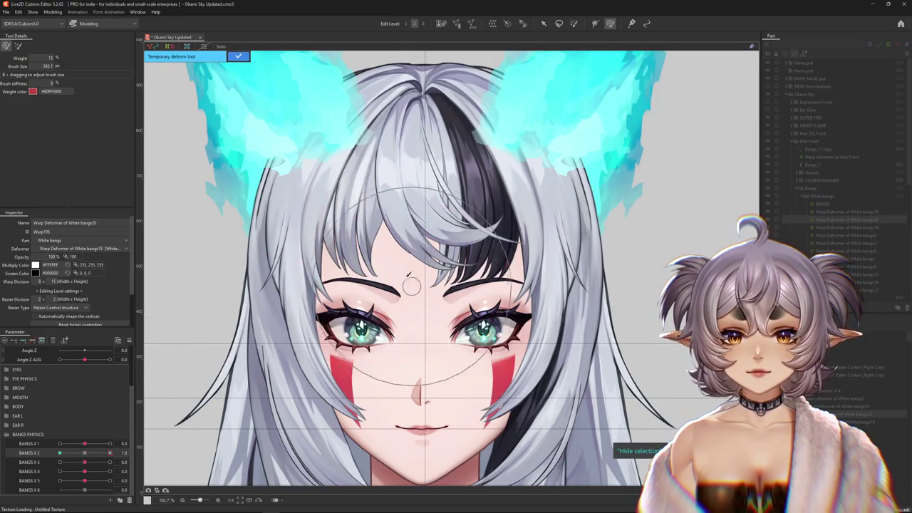
pyautogui.click(395, 278)
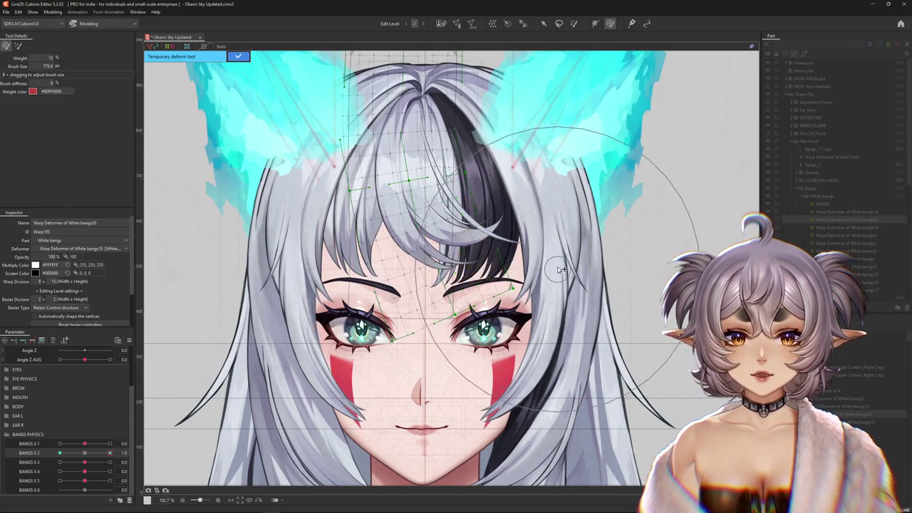
pyautogui.scroll(2, 574, 248)
pyautogui.click(68, 451)
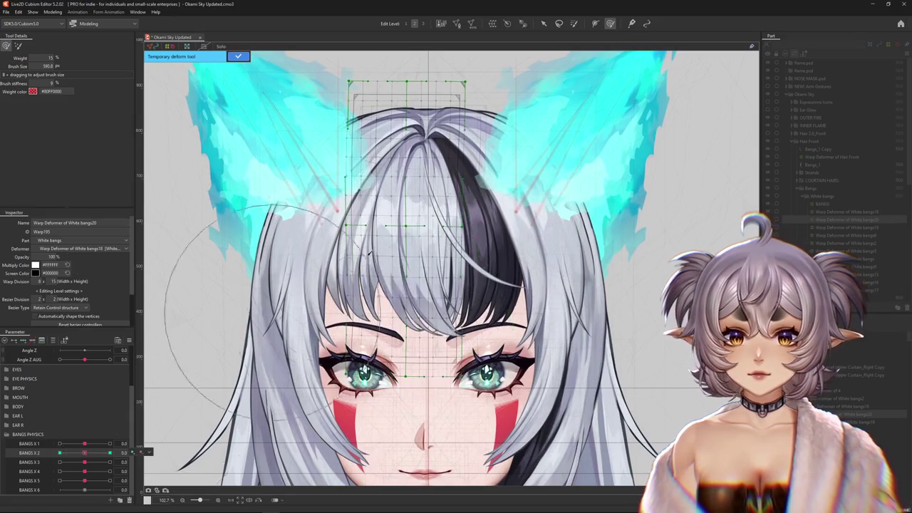
pyautogui.scroll(2, 428, 242)
pyautogui.moveTo(423, 83); pyautogui.dragTo(453, 54)
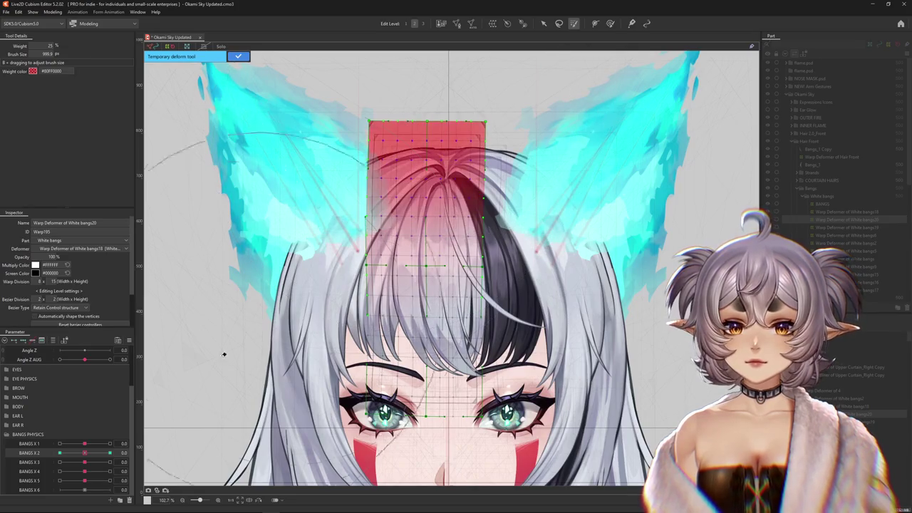
# Preview BANGS X 2 at 1.0, enlarge the weight brush, then move BANGS X 2 to -1.0
pyautogui.click(110, 453)
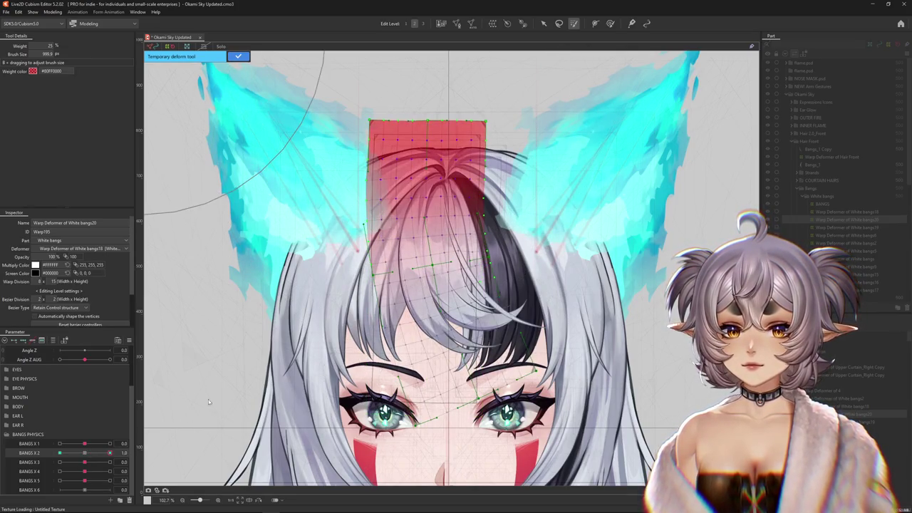
pyautogui.scroll(-5, 448, 320)
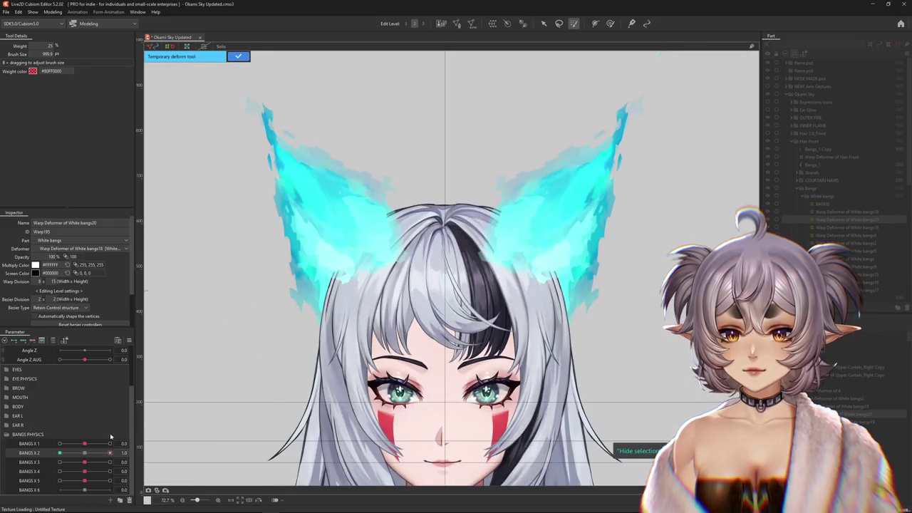
pyautogui.scroll(-3, 259, 414)
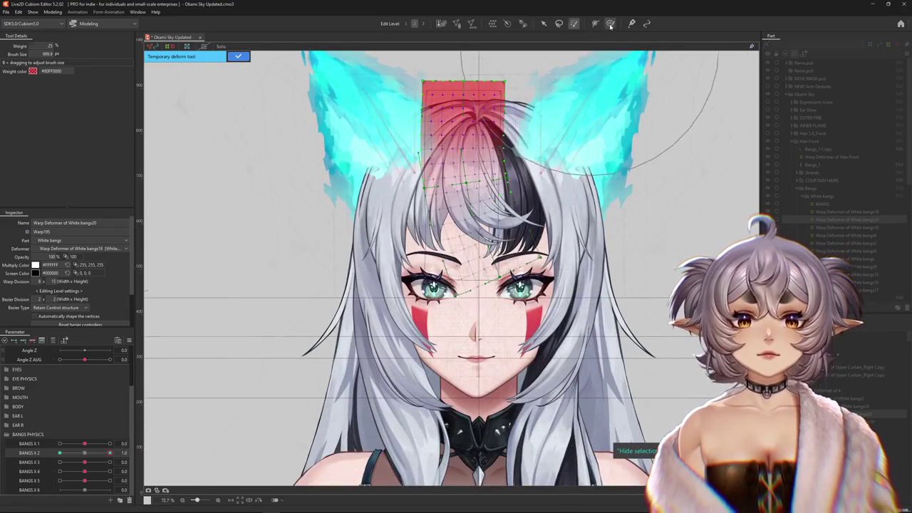
pyautogui.moveTo(556, 312); pyautogui.dragTo(565, 283)
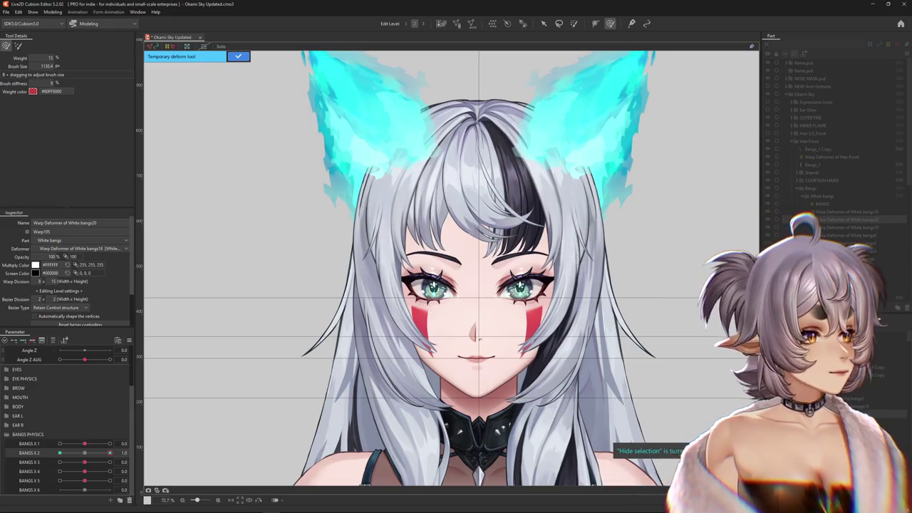
pyautogui.moveTo(110, 453); pyautogui.dragTo(52, 454)
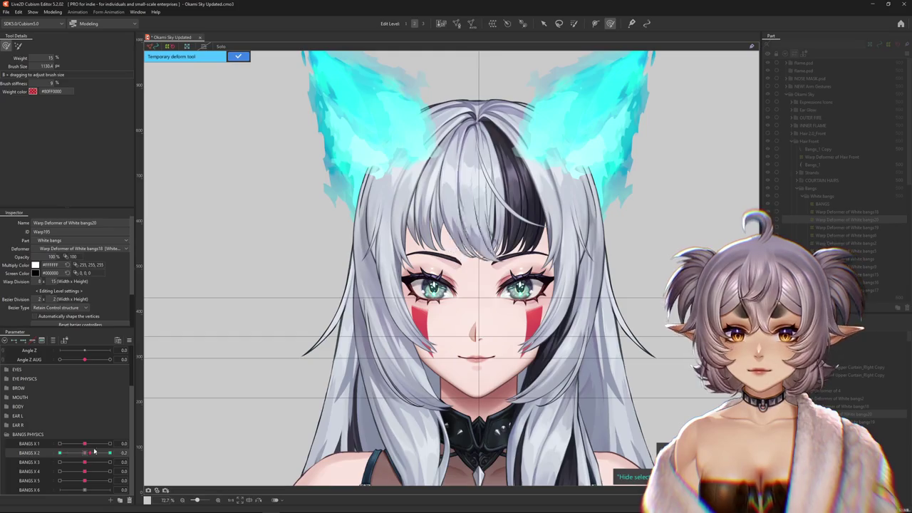
# Curve the white bangs with a Temporary path deform and confirm the bend with Ctrl+H
pyautogui.click(545, 24)
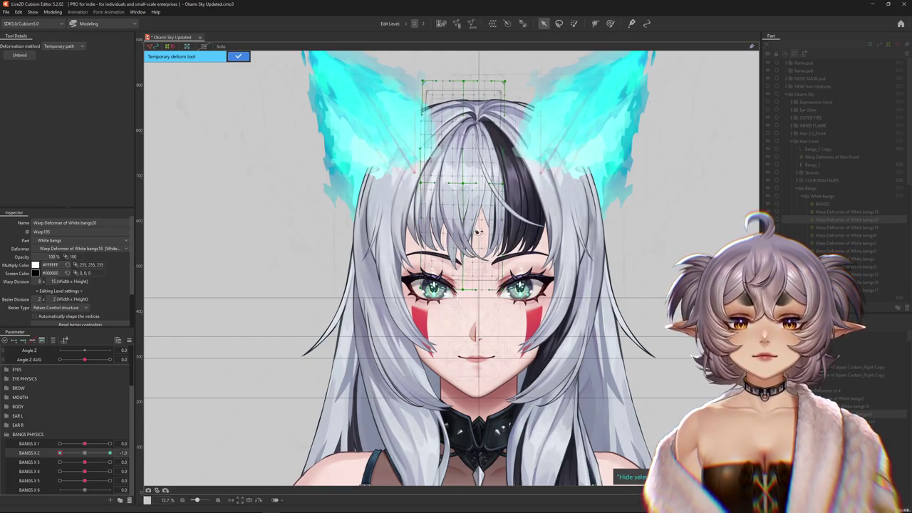
pyautogui.scroll(3, 507, 263)
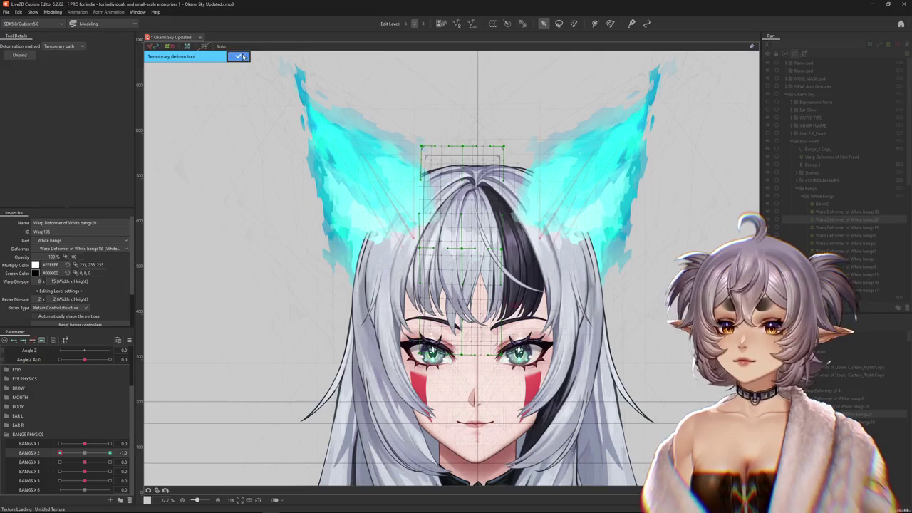
pyautogui.click(242, 56)
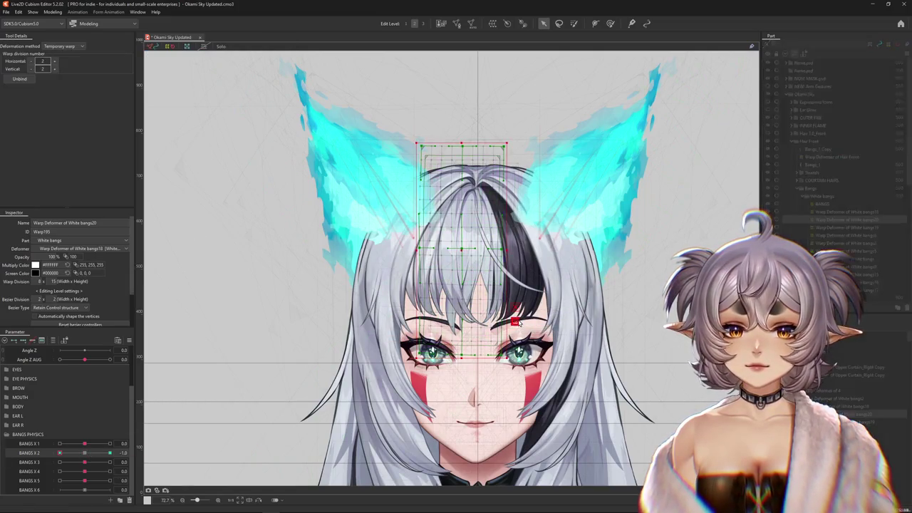
pyautogui.click(520, 322)
pyautogui.click(63, 46)
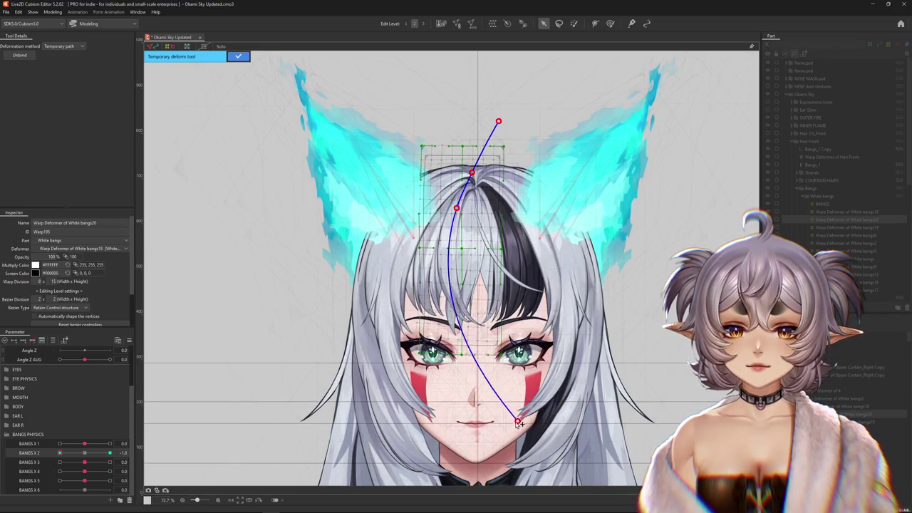
pyautogui.hotkey('ctrl', 'h')
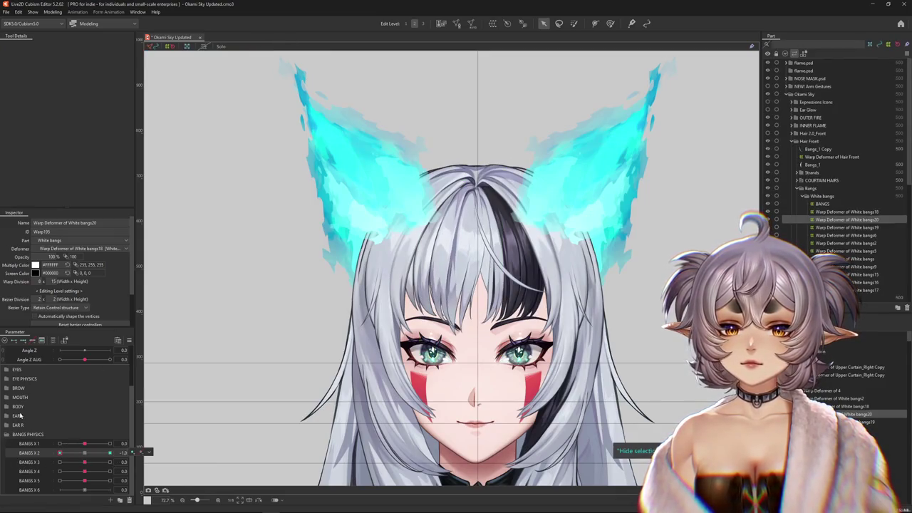
pyautogui.click(47, 12)
# Swing the preview head in Physics Settings, reset output maximum and magnification, and apply
pyautogui.click(71, 172)
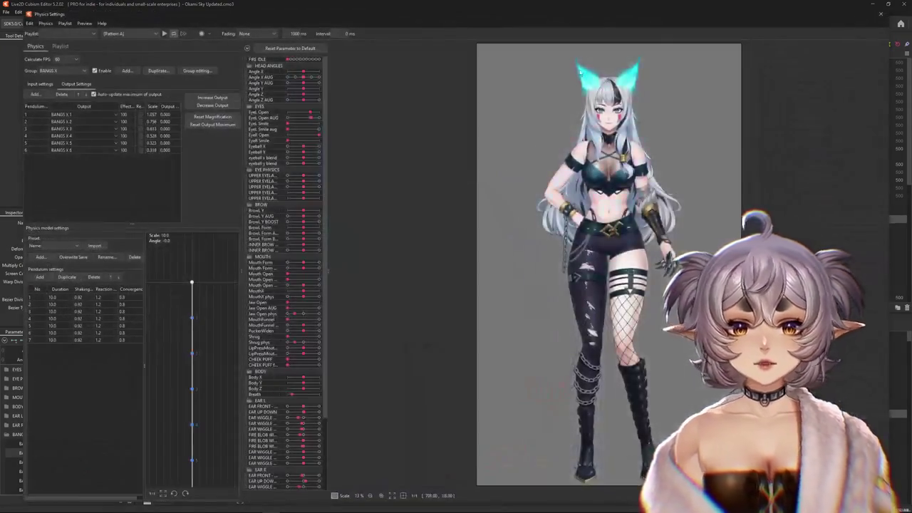
pyautogui.moveTo(534, 150); pyautogui.dragTo(715, 237)
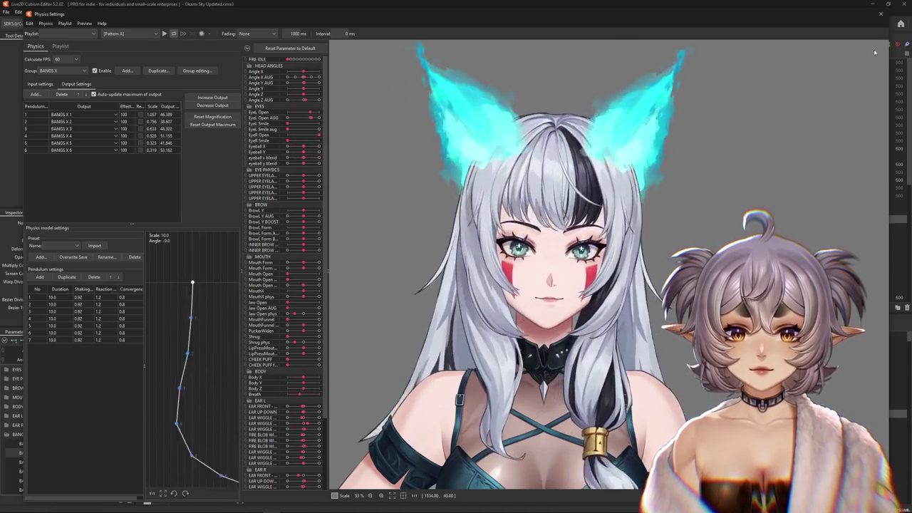
pyautogui.click(209, 125)
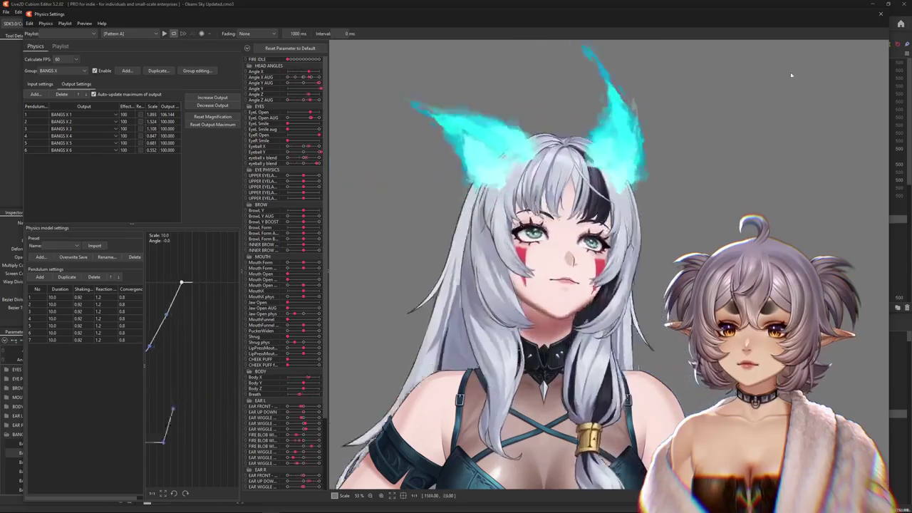
pyautogui.click(213, 118)
pyautogui.click(472, 266)
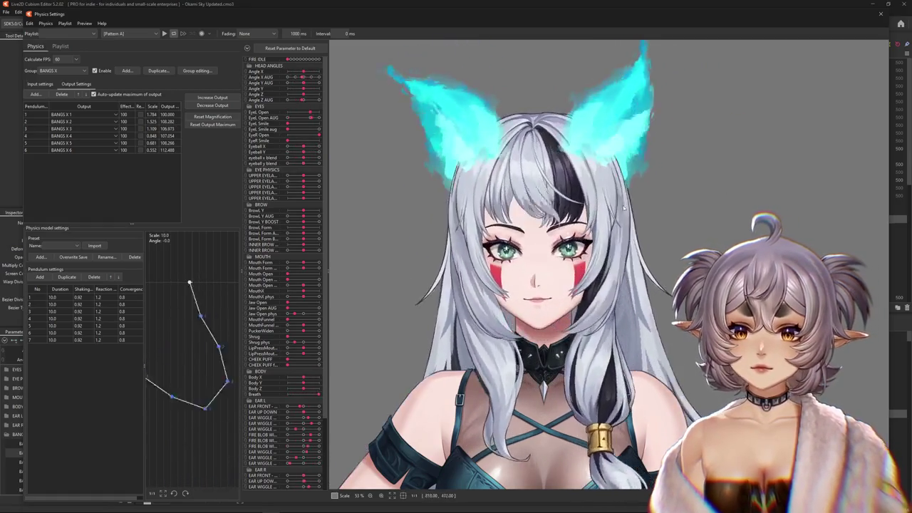
pyautogui.click(221, 109)
pyautogui.click(475, 264)
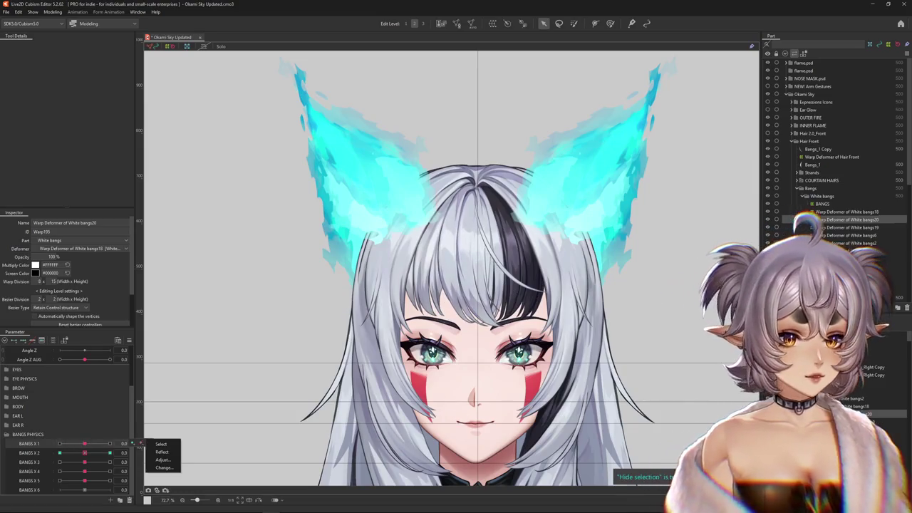
pyautogui.click(161, 444)
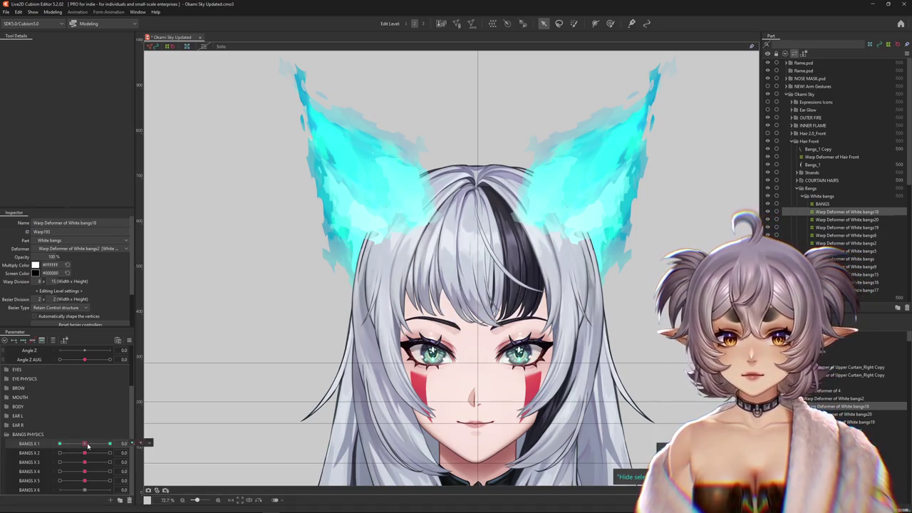
pyautogui.click(607, 29)
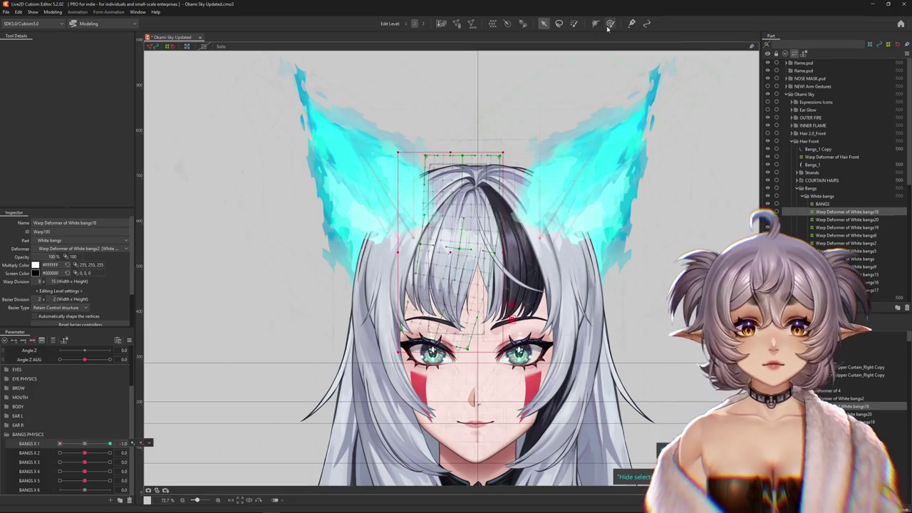
pyautogui.moveTo(425, 342); pyautogui.dragTo(429, 299)
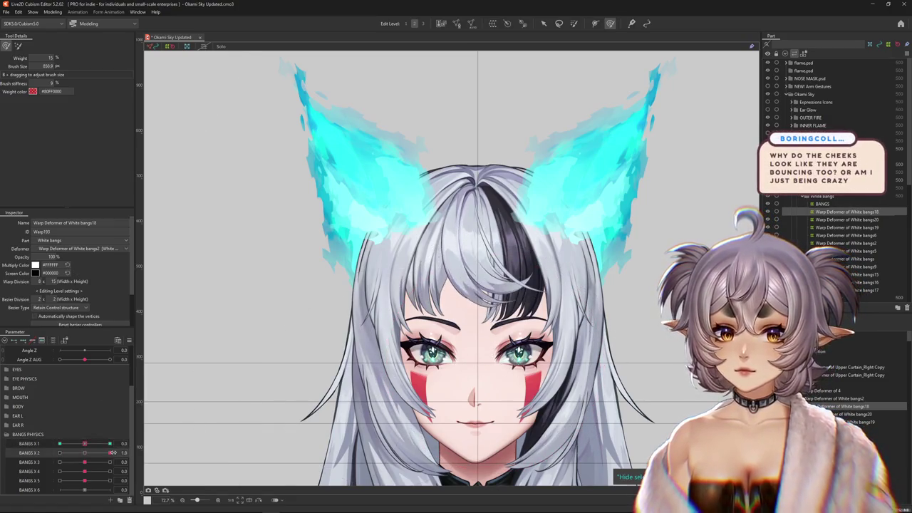
pyautogui.click(141, 452)
pyautogui.click(161, 454)
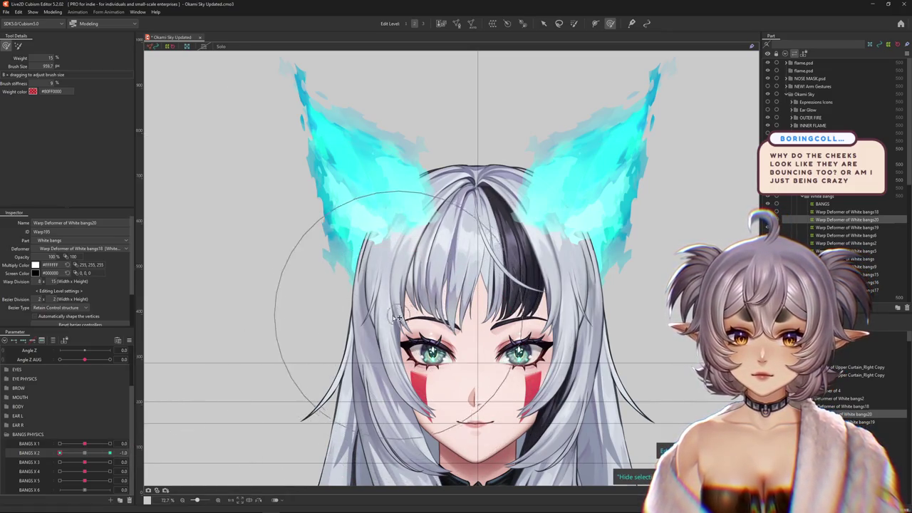
pyautogui.click(129, 341)
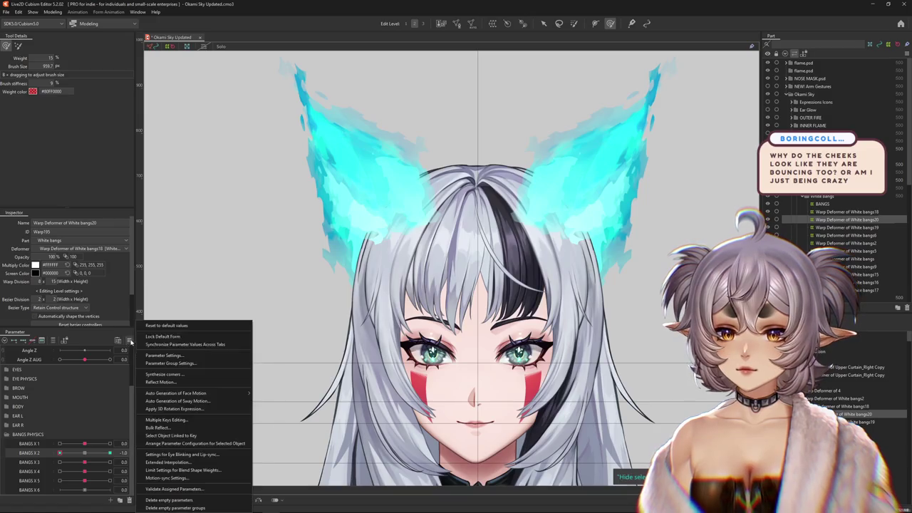
# Set BANGS X 2's Extended Interpolation method to SNS Interpolation
pyautogui.click(169, 462)
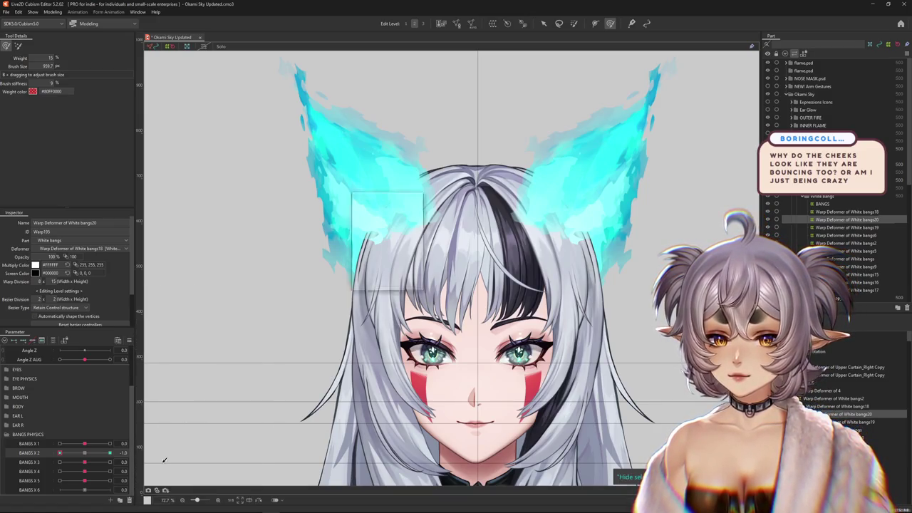
pyautogui.click(371, 242)
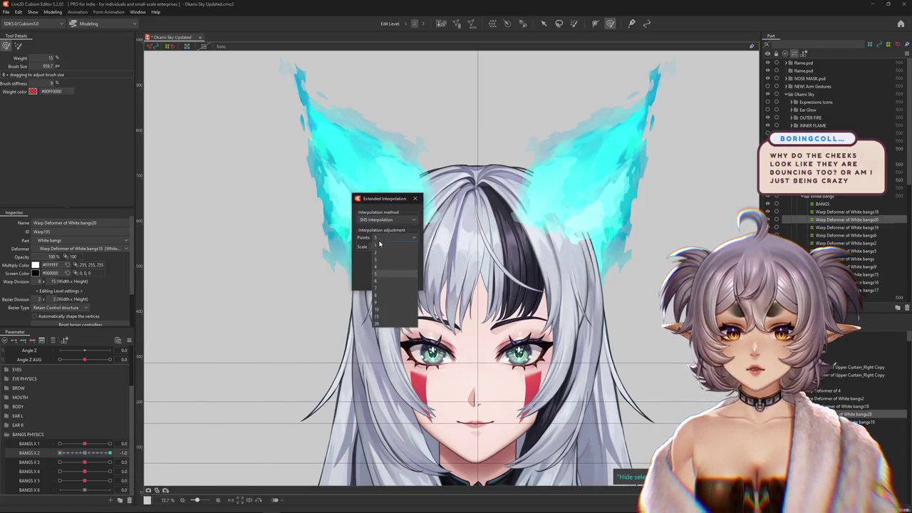
pyautogui.click(415, 198)
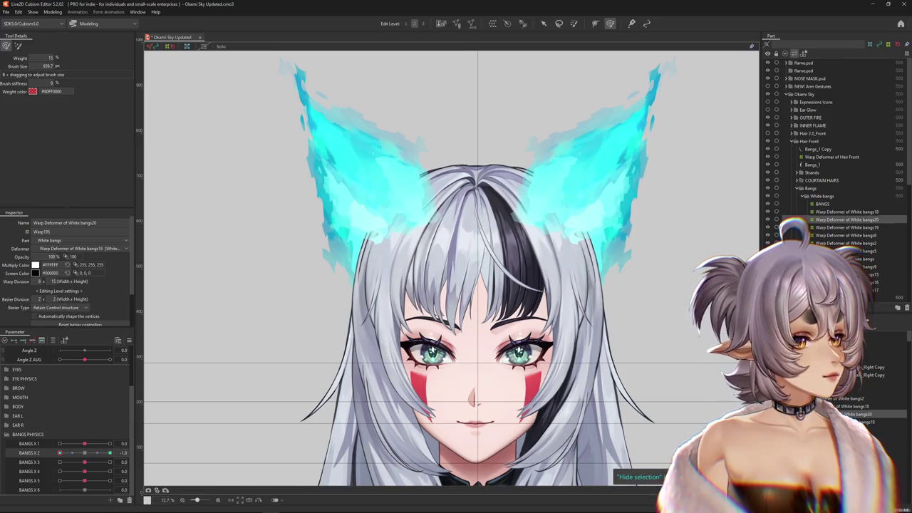
pyautogui.click(53, 13)
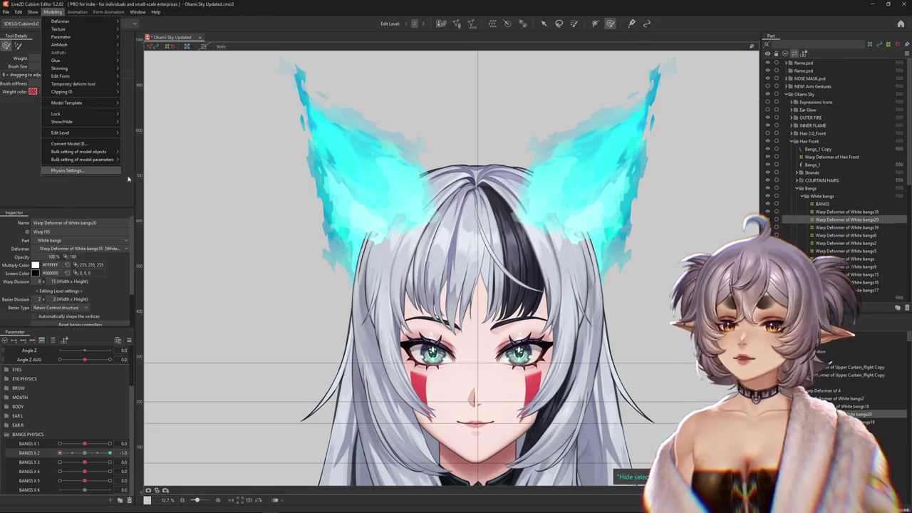
# Reopen Physics Settings and swing the preview head left and up to watch the BANGS X pendulums
pyautogui.click(85, 171)
pyautogui.scroll(5, 592, 59)
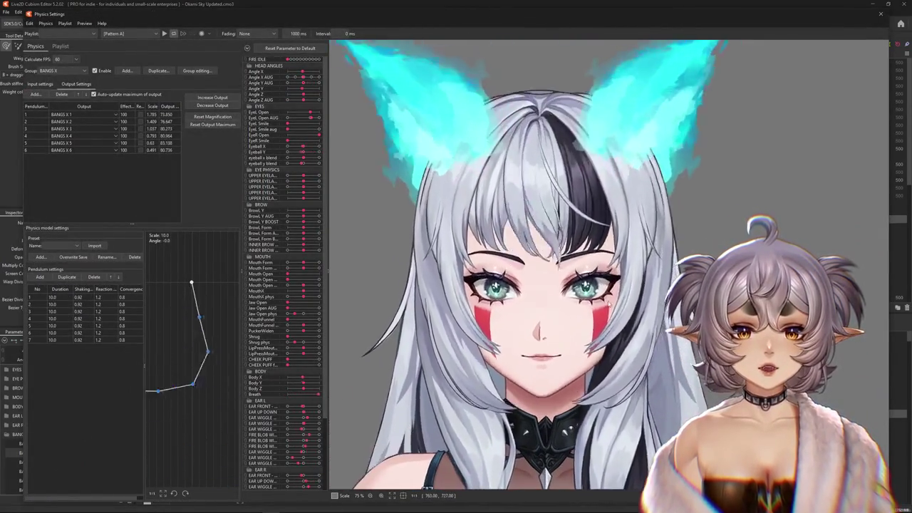
pyautogui.moveTo(770, 134)
pyautogui.mouseDown()
pyautogui.moveTo(348, 403)
pyautogui.moveTo(437, 185)
pyautogui.mouseUp()
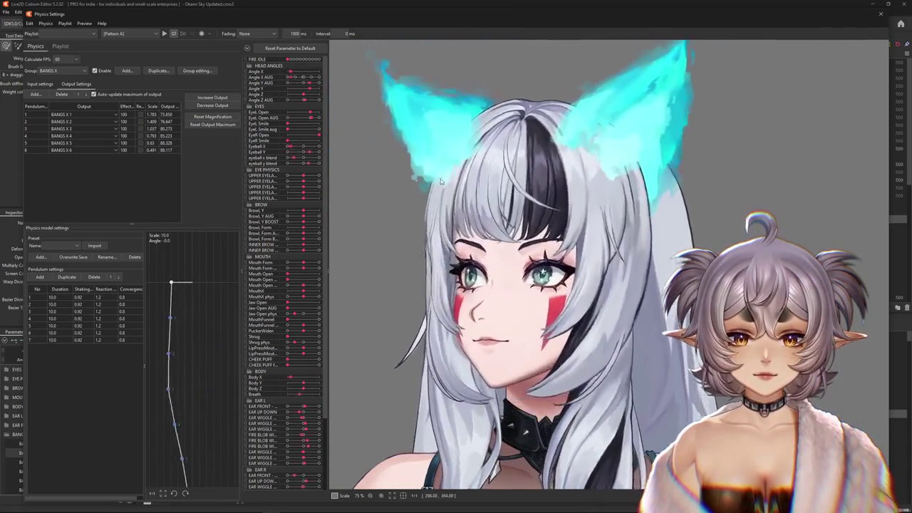
pyautogui.moveTo(436, 185)
pyautogui.mouseDown()
pyautogui.moveTo(278, 319)
pyautogui.moveTo(899, 151)
pyautogui.mouseUp()
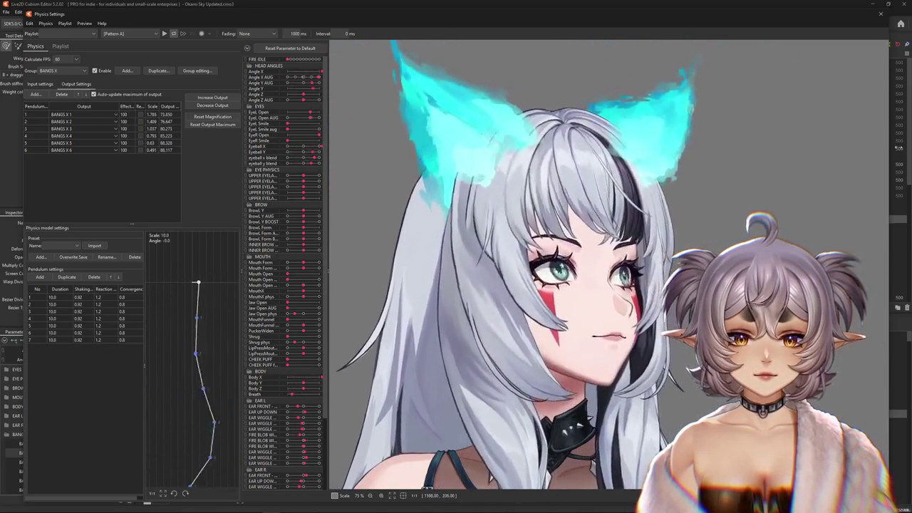
pyautogui.moveTo(899, 151); pyautogui.dragTo(390, 85)
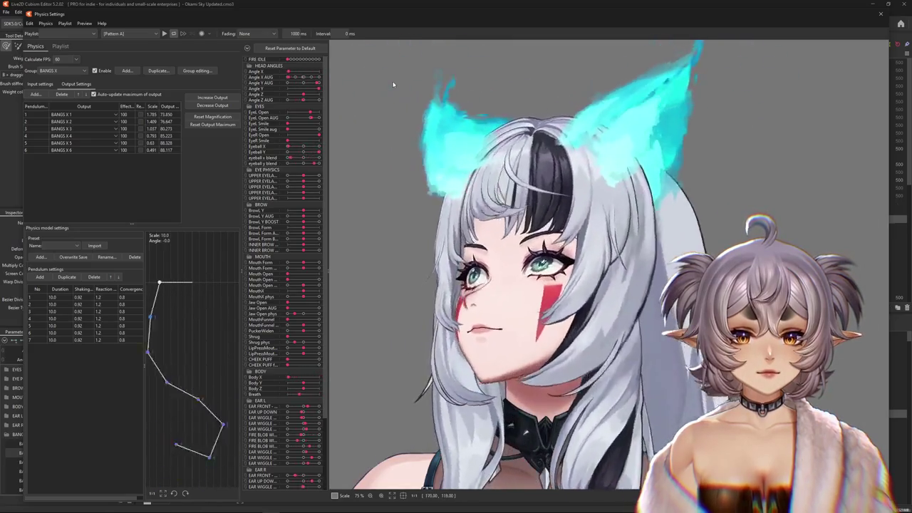
pyautogui.moveTo(772, 84)
pyautogui.mouseDown()
pyautogui.moveTo(296, 66)
pyautogui.moveTo(836, 27)
pyautogui.mouseUp()
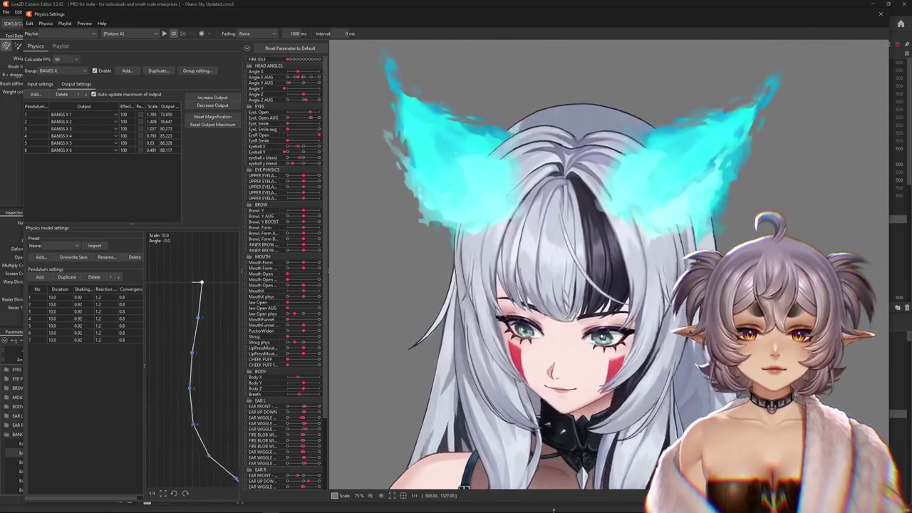
# Swing the preview head down, right and back to centre to check the bangs' motion
pyautogui.moveTo(463, 489); pyautogui.dragTo(554, 291)
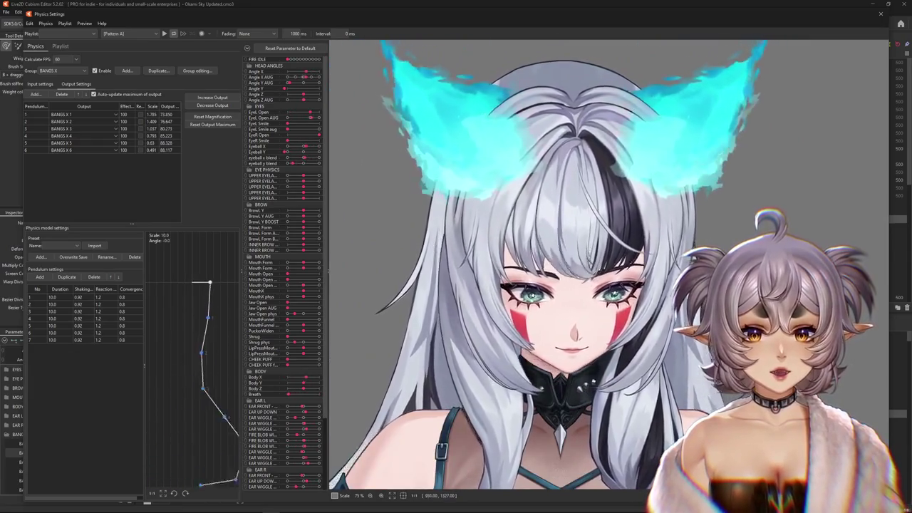
pyautogui.moveTo(554, 291)
pyautogui.mouseDown()
pyautogui.moveTo(827, 499)
pyautogui.moveTo(452, 499)
pyautogui.mouseUp()
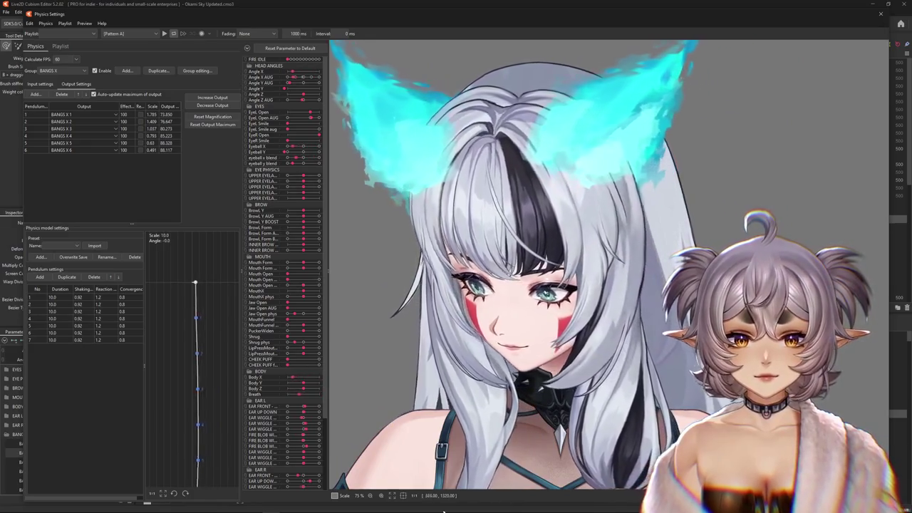
pyautogui.moveTo(452, 499); pyautogui.dragTo(834, 499)
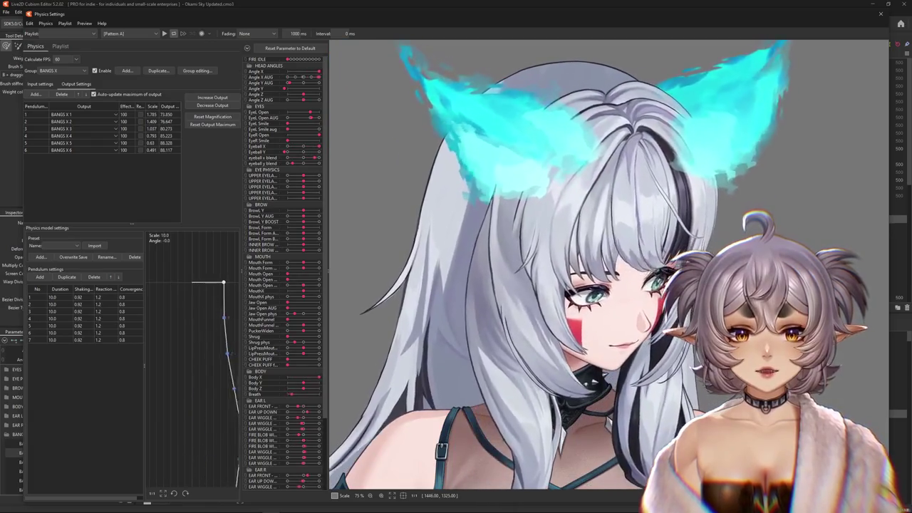
pyautogui.moveTo(872, 401); pyautogui.dragTo(871, 313)
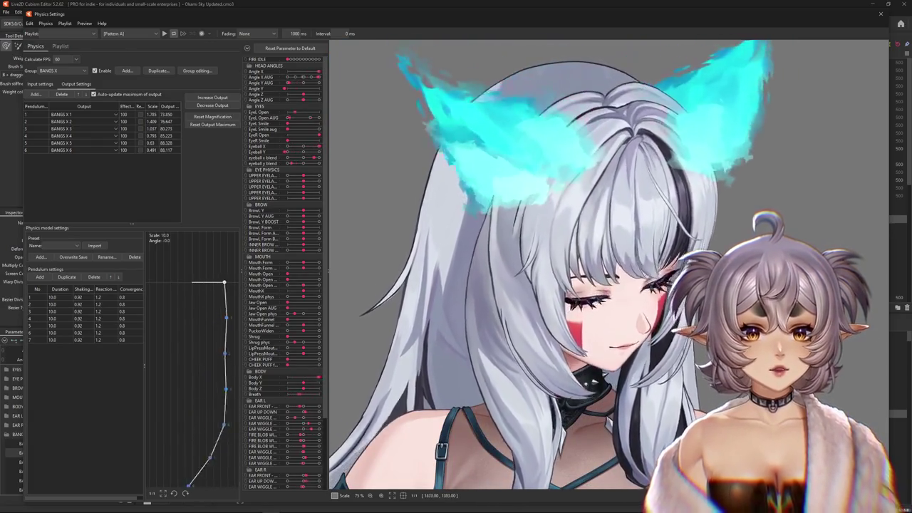
pyautogui.moveTo(506, 511); pyautogui.dragTo(710, 499)
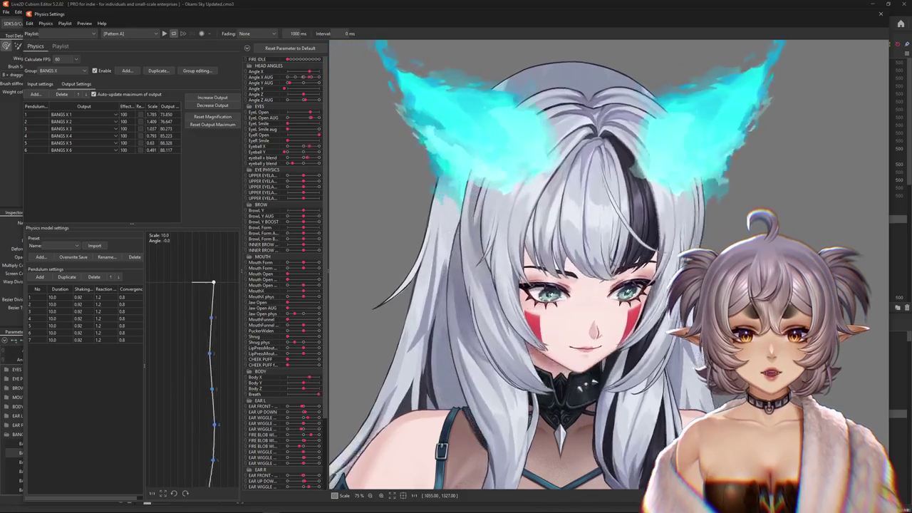
pyautogui.moveTo(834, 499)
pyautogui.mouseDown()
pyautogui.moveTo(738, 499)
pyautogui.moveTo(892, 84)
pyautogui.moveTo(865, 209)
pyautogui.moveTo(353, 74)
pyautogui.moveTo(528, 508)
pyautogui.moveTo(603, 510)
pyautogui.moveTo(404, 413)
pyautogui.moveTo(786, 88)
pyautogui.moveTo(781, 53)
pyautogui.mouseUp()
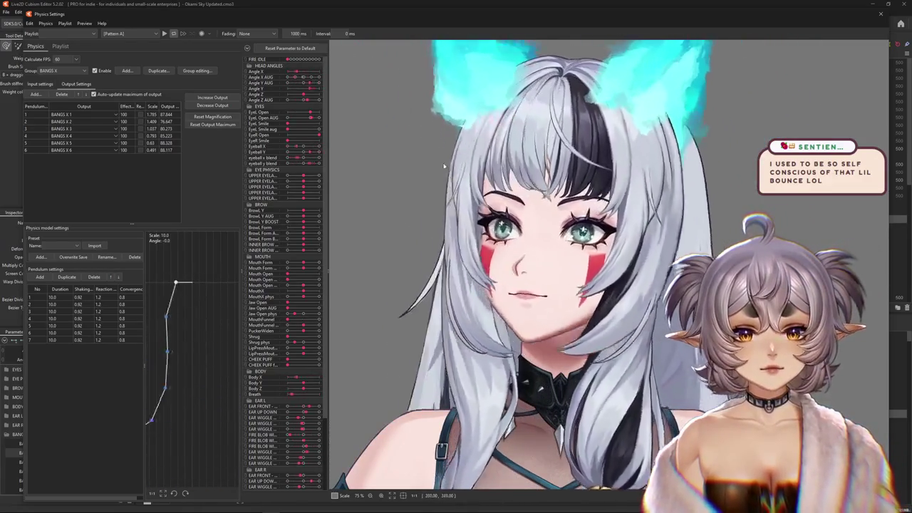
pyautogui.moveTo(781, 53)
pyautogui.mouseDown()
pyautogui.moveTo(548, 327)
pyautogui.moveTo(644, 299)
pyautogui.mouseUp()
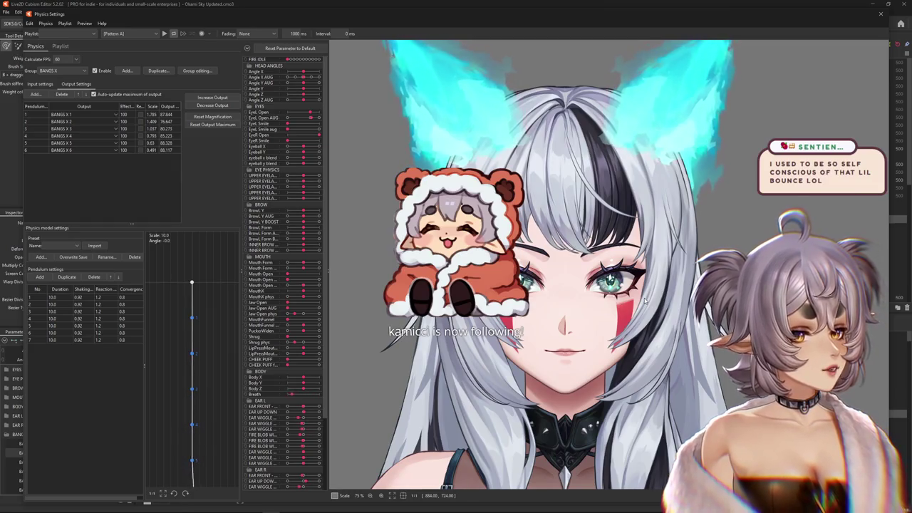
pyautogui.moveTo(644, 298); pyautogui.dragTo(803, 268)
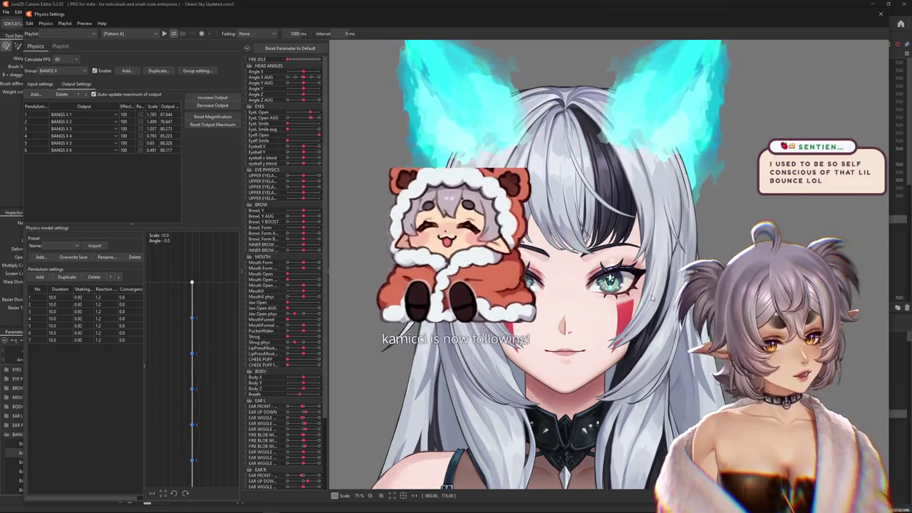
pyautogui.moveTo(809, 304)
pyautogui.mouseDown()
pyautogui.moveTo(374, 504)
pyautogui.moveTo(846, 502)
pyautogui.moveTo(748, 506)
pyautogui.moveTo(597, 23)
pyautogui.moveTo(425, 57)
pyautogui.moveTo(331, 510)
pyautogui.moveTo(364, 489)
pyautogui.moveTo(599, 497)
pyautogui.mouseUp()
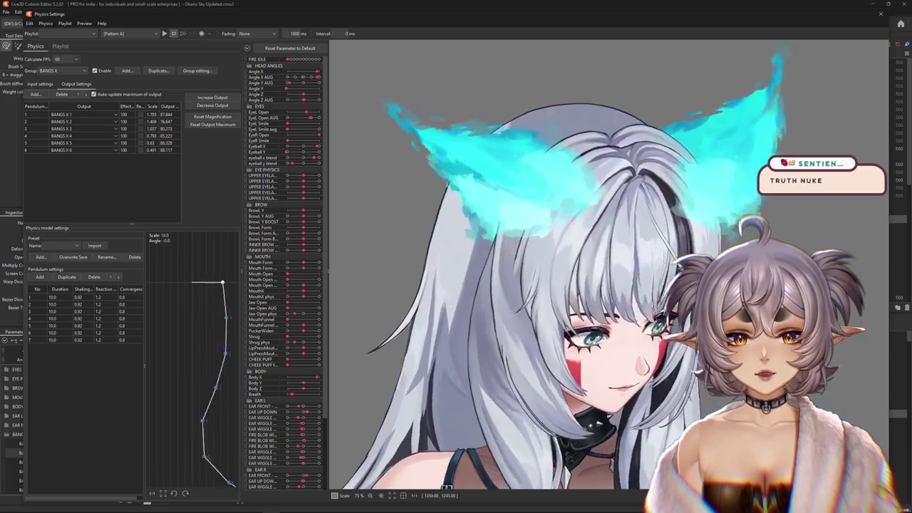
pyautogui.moveTo(599, 497)
pyautogui.mouseDown()
pyautogui.moveTo(858, 412)
pyautogui.moveTo(905, 107)
pyautogui.mouseUp()
pyautogui.moveTo(905, 28); pyautogui.dragTo(797, 4)
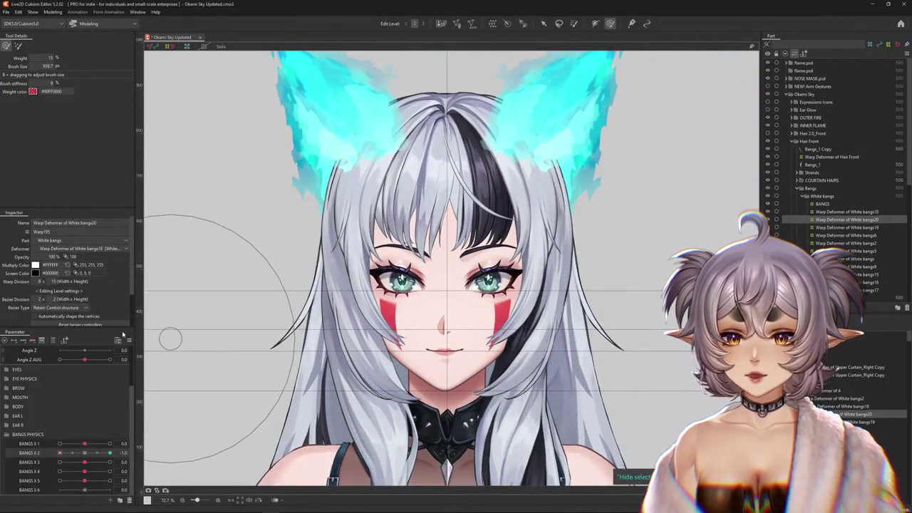
# Reset all parameters to default and tilt the head fully down with Angle Y AUG at -30
pyautogui.click(129, 340)
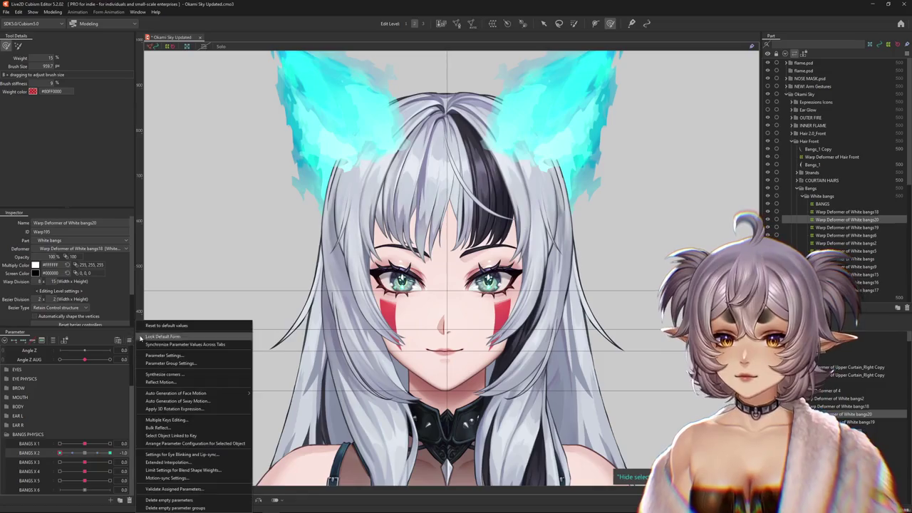
pyautogui.click(168, 326)
pyautogui.moveTo(85, 389); pyautogui.dragTo(60, 387)
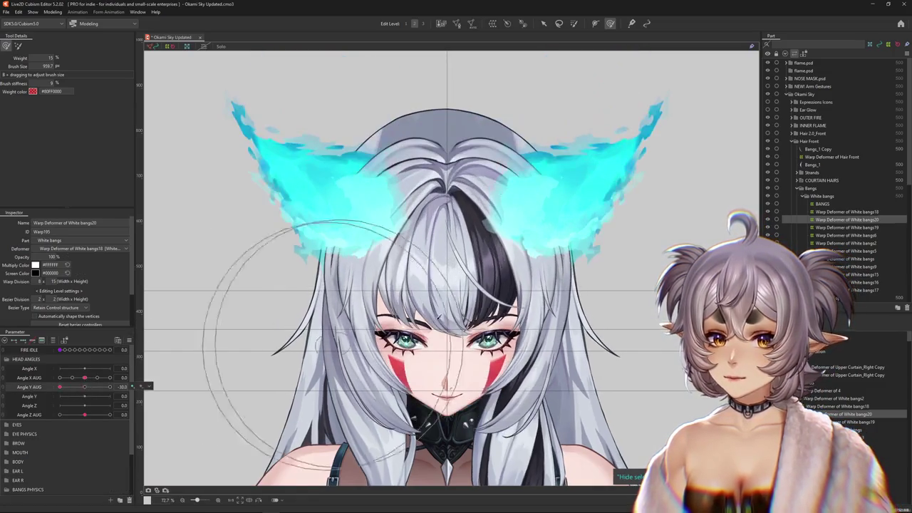
pyautogui.click(651, 114)
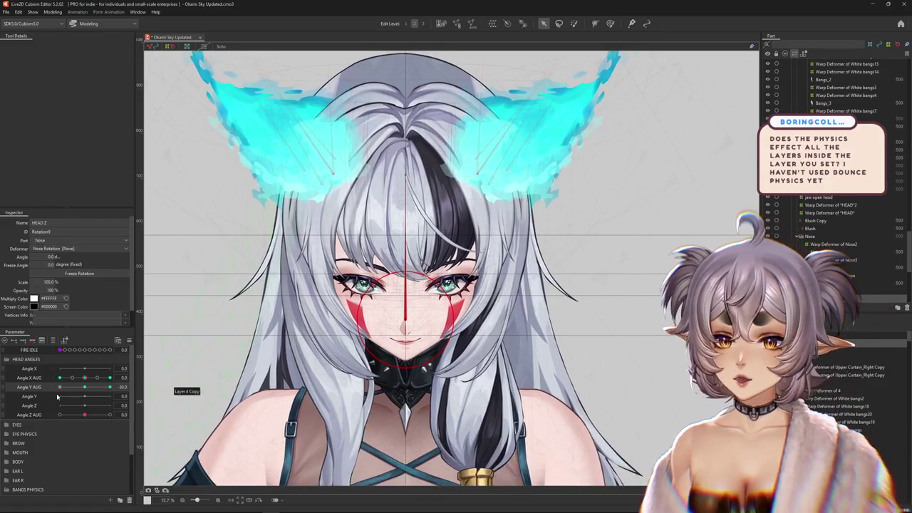
# Turn the head sideways with Angle X AUG and back to front, nudging the view left
pyautogui.moveTo(84, 380); pyautogui.dragTo(205, 344)
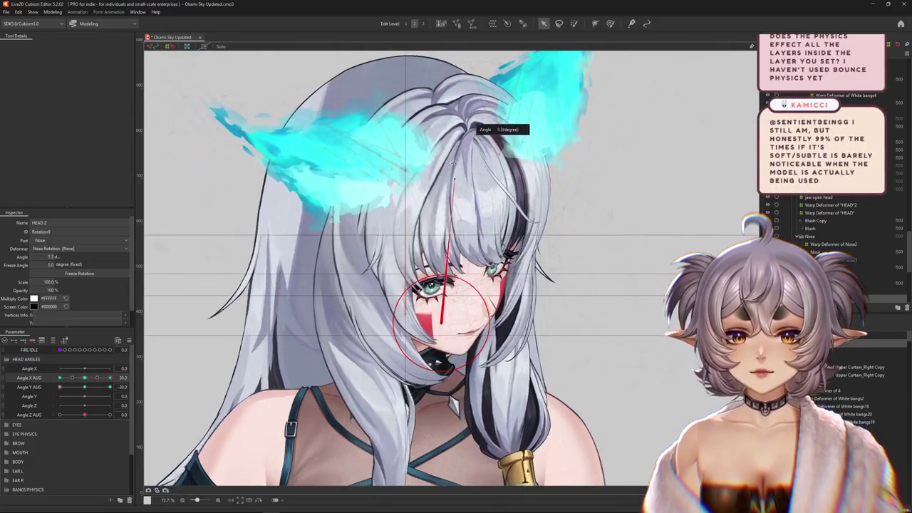
pyautogui.moveTo(110, 378); pyautogui.dragTo(86, 389)
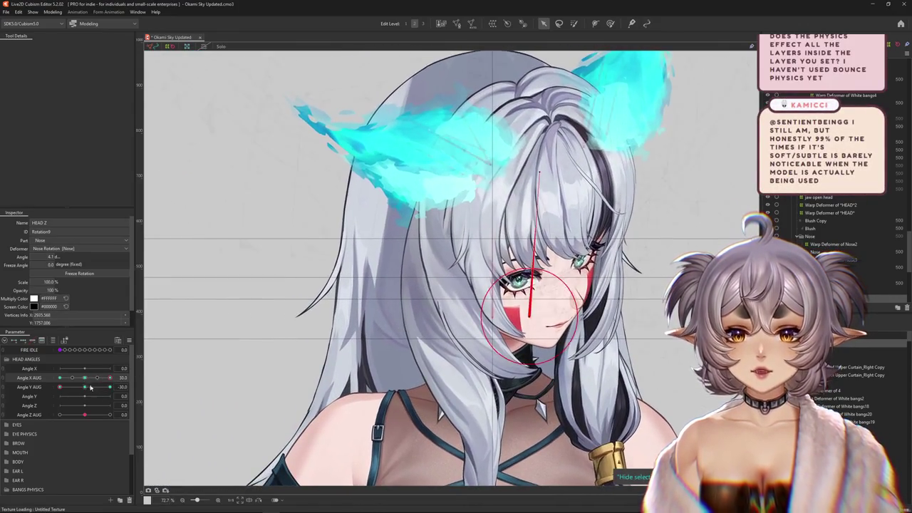
pyautogui.moveTo(427, 339); pyautogui.dragTo(392, 334)
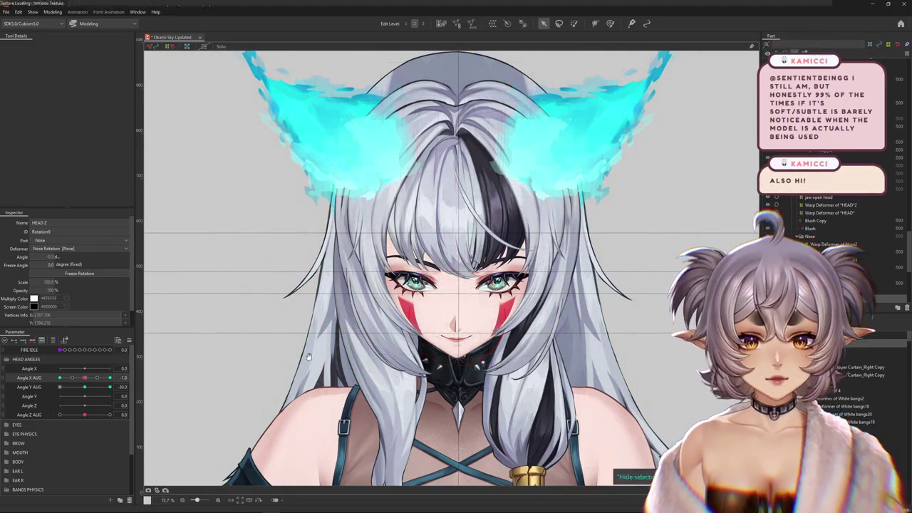
pyautogui.moveTo(312, 361); pyautogui.dragTo(281, 366)
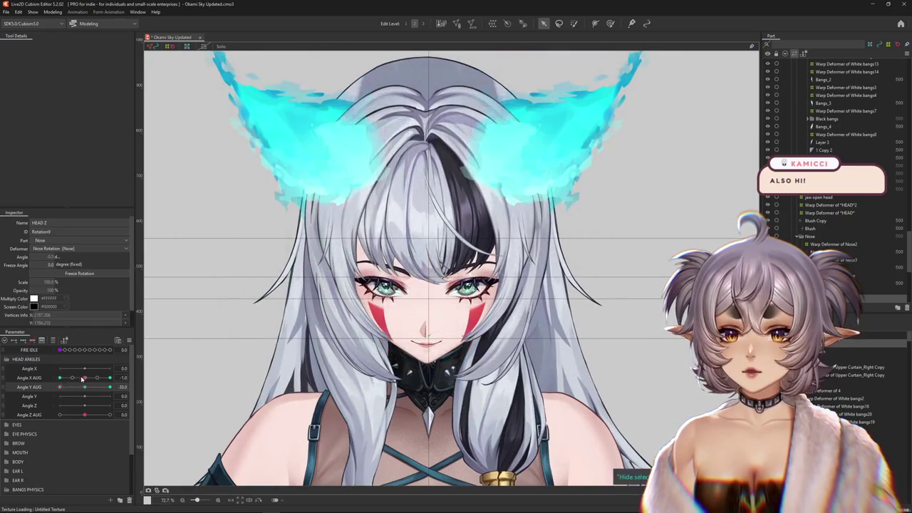
# Swing Angle X AUG side to side to test the bangs, ending at 30
pyautogui.moveTo(81, 379); pyautogui.dragTo(65, 385)
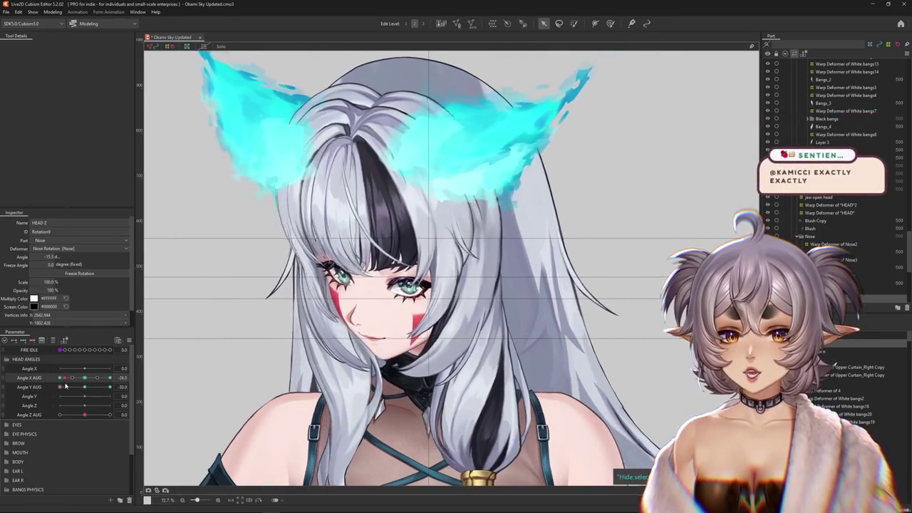
pyautogui.moveTo(66, 386); pyautogui.dragTo(322, 345)
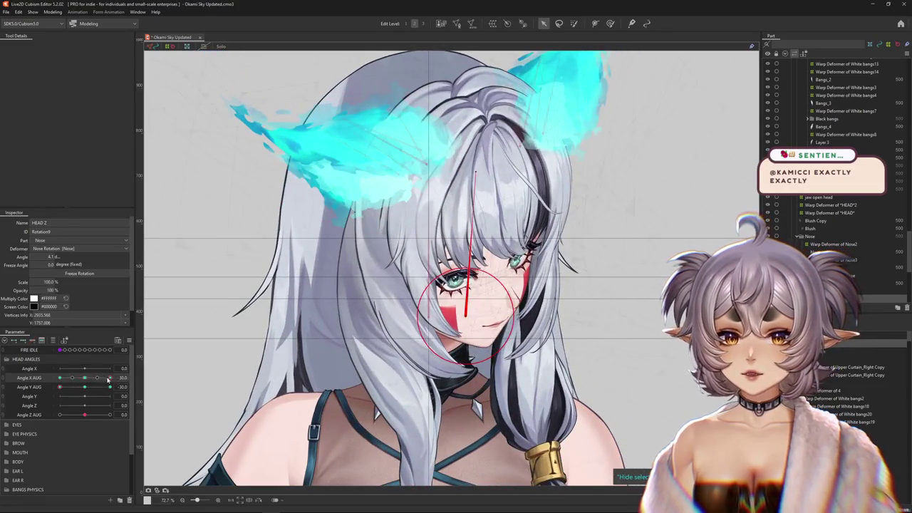
pyautogui.moveTo(108, 380); pyautogui.dragTo(60, 379)
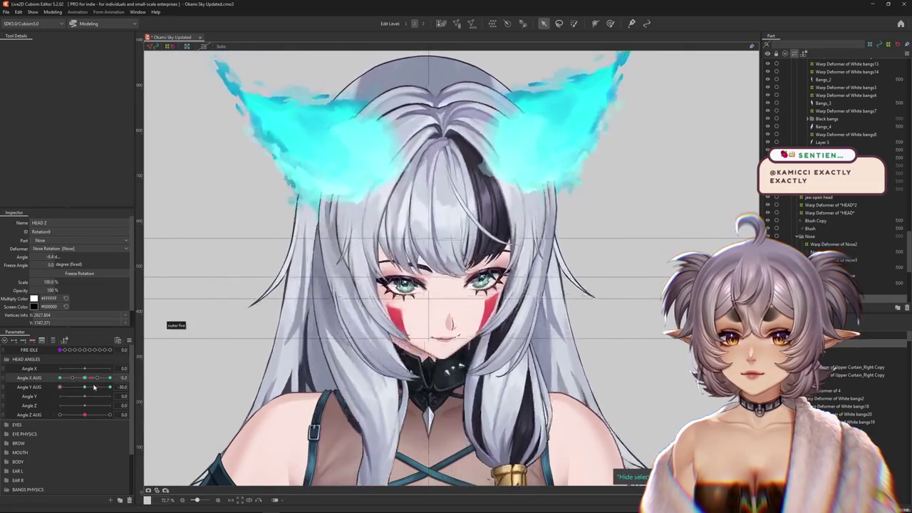
pyautogui.moveTo(60, 378); pyautogui.dragTo(89, 380)
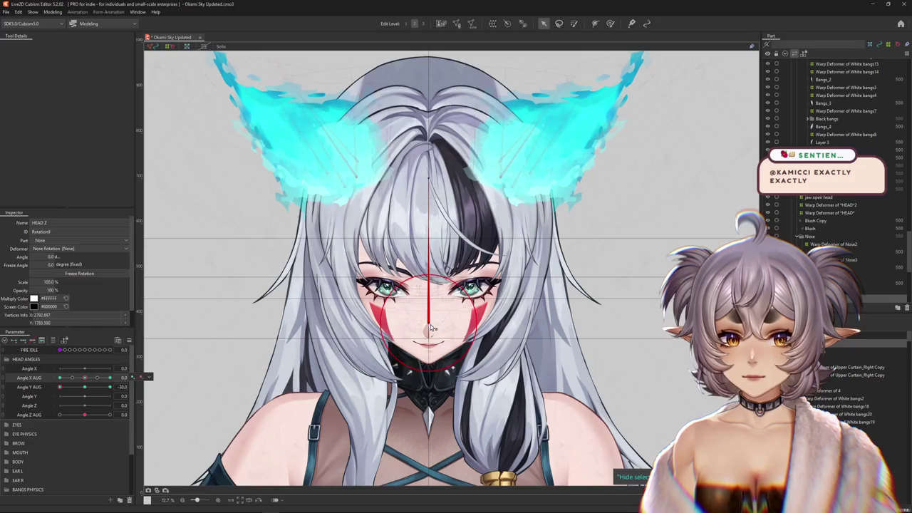
pyautogui.moveTo(89, 380); pyautogui.dragTo(145, 377)
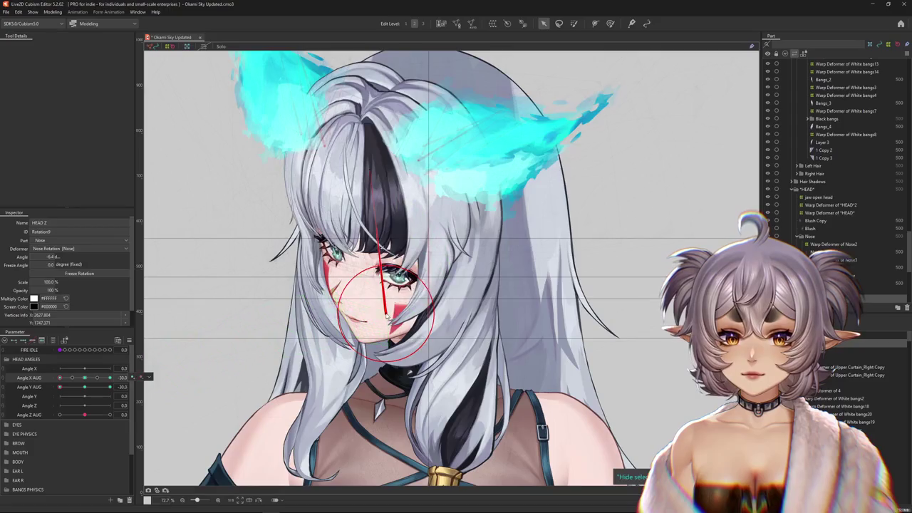
pyautogui.moveTo(60, 377)
pyautogui.mouseDown()
pyautogui.moveTo(113, 385)
pyautogui.moveTo(85, 387)
pyautogui.moveTo(97, 389)
pyautogui.moveTo(128, 384)
pyautogui.moveTo(42, 387)
pyautogui.mouseUp()
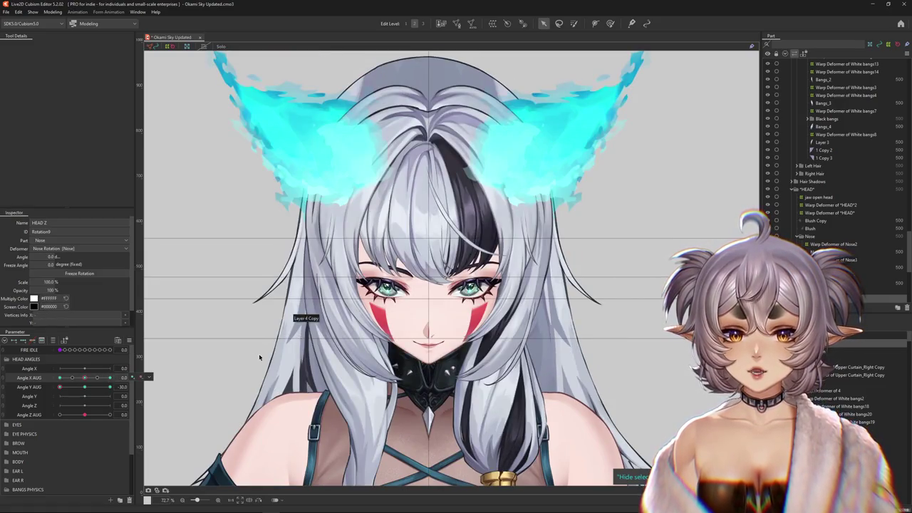
pyautogui.moveTo(82, 384); pyautogui.dragTo(112, 386)
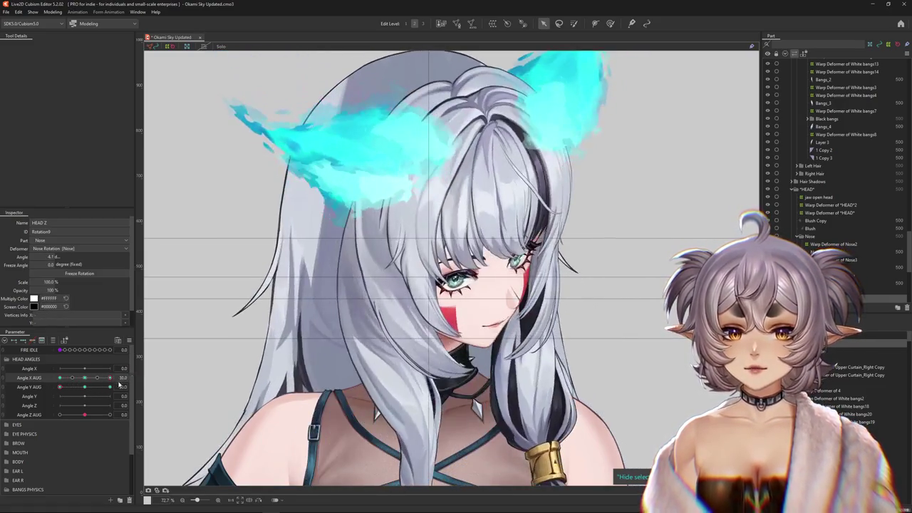
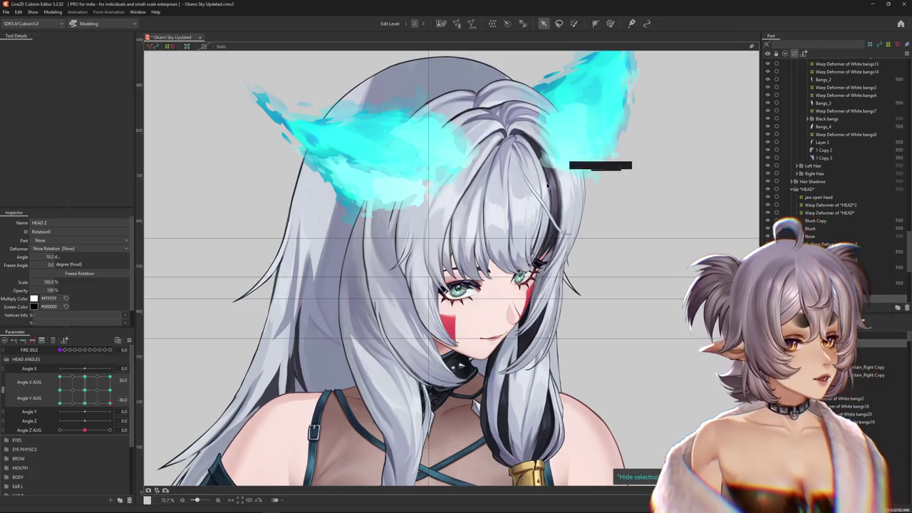
# Swing the head through several poses on the Angle X/Y AUG grid, then open the Modeling menu
pyautogui.moveTo(91, 401)
pyautogui.mouseDown()
pyautogui.moveTo(52, 422)
pyautogui.moveTo(131, 379)
pyautogui.mouseUp()
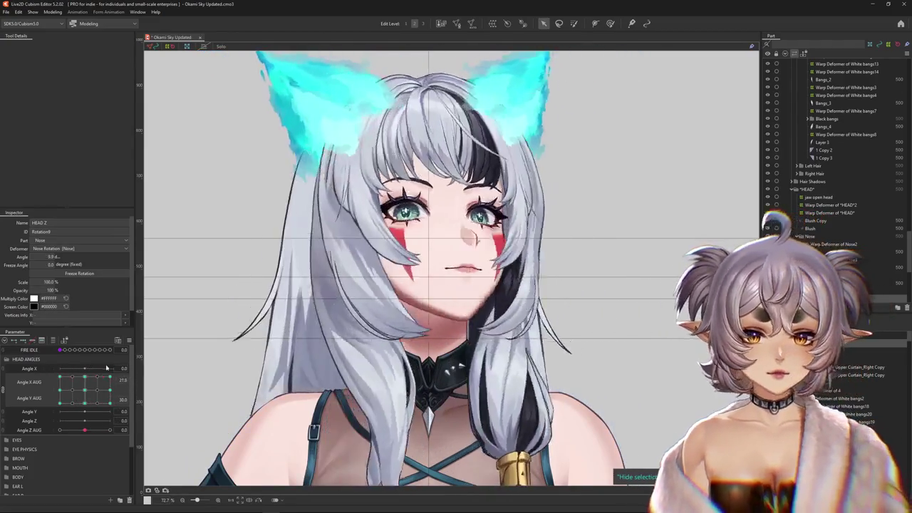
pyautogui.click(53, 12)
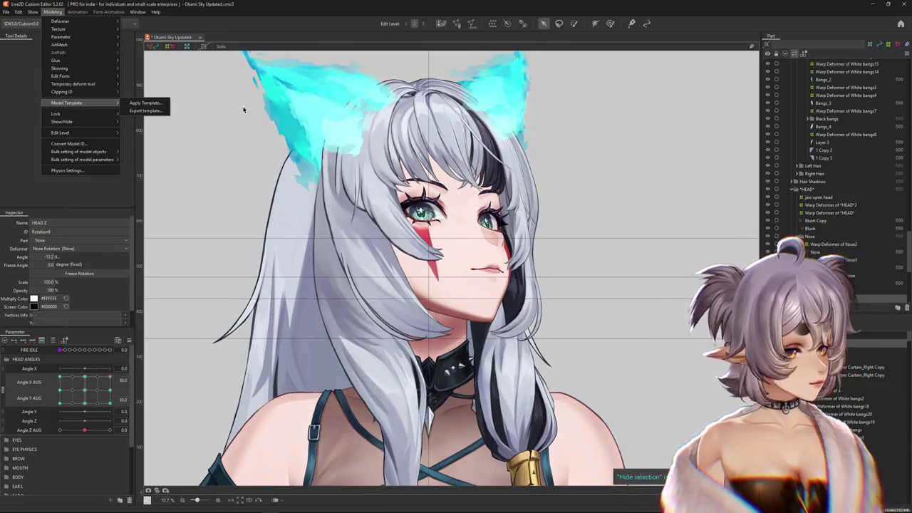
# In Physics Settings, swing the head around to test the BANGS X bangs physics, then close it
pyautogui.click(68, 171)
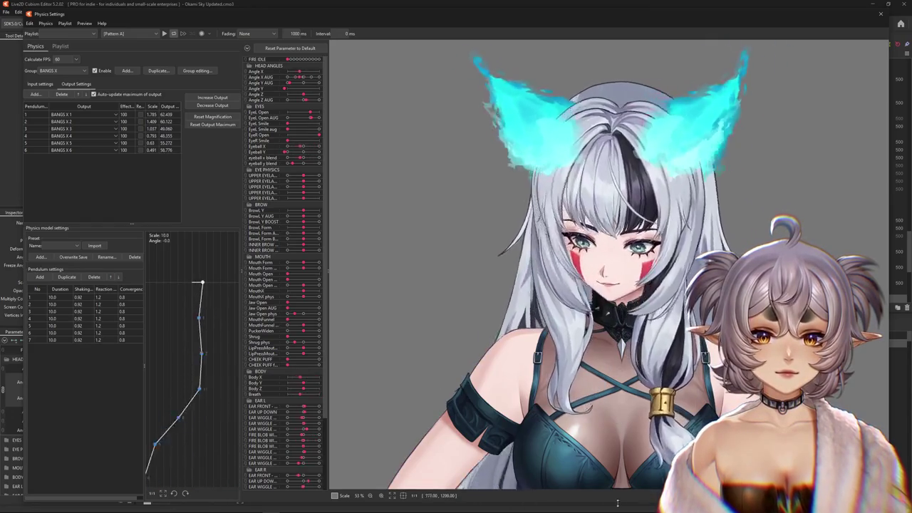
pyautogui.moveTo(424, 502); pyautogui.dragTo(551, 308)
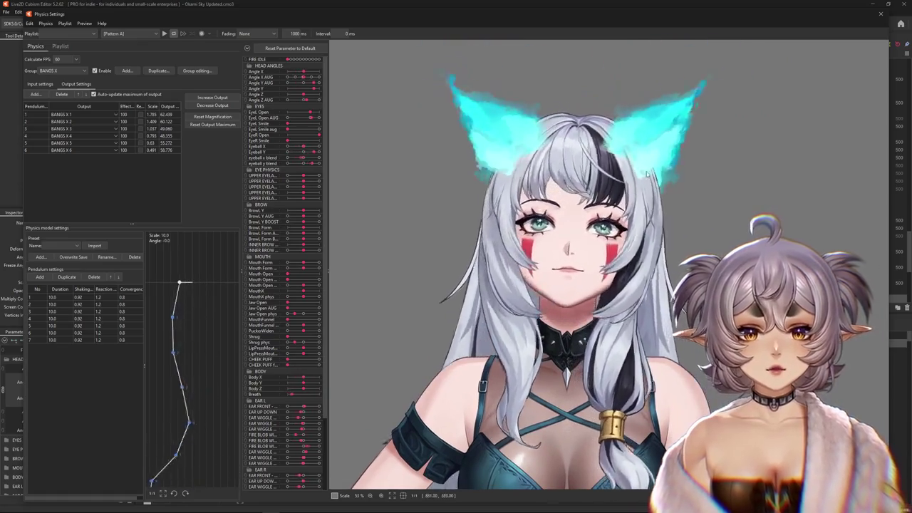
pyautogui.moveTo(550, 308)
pyautogui.mouseDown()
pyautogui.moveTo(655, 229)
pyautogui.moveTo(593, 376)
pyautogui.moveTo(465, 212)
pyautogui.moveTo(718, 122)
pyautogui.moveTo(534, 420)
pyautogui.moveTo(641, 484)
pyautogui.mouseUp()
pyautogui.scroll(2, 593, 376)
pyautogui.moveTo(704, 423); pyautogui.dragTo(608, 433)
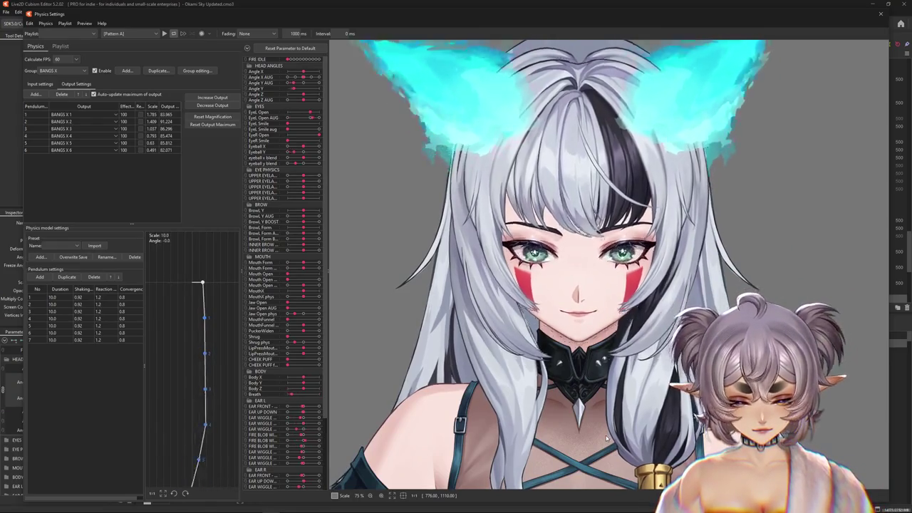
pyautogui.moveTo(607, 434); pyautogui.dragTo(638, 387)
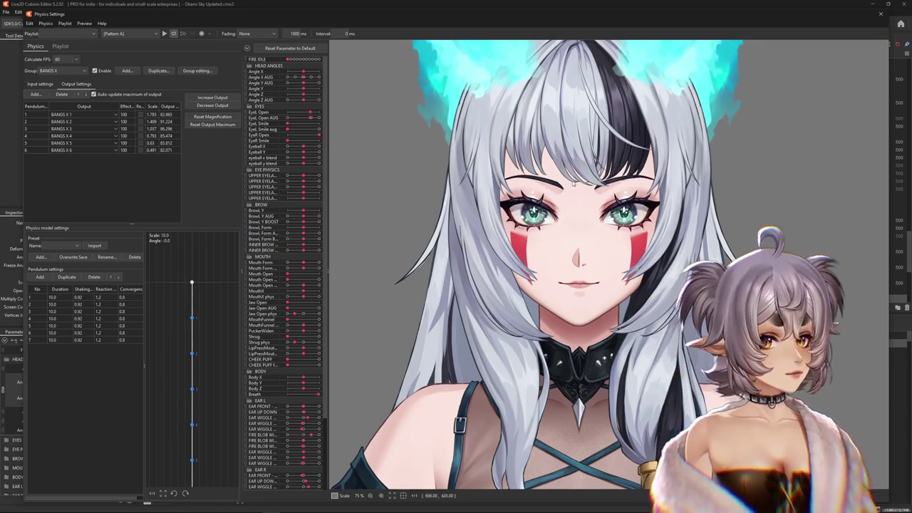
pyautogui.moveTo(574, 191)
pyautogui.mouseDown()
pyautogui.moveTo(538, 383)
pyautogui.moveTo(616, 303)
pyautogui.moveTo(705, 188)
pyautogui.mouseUp()
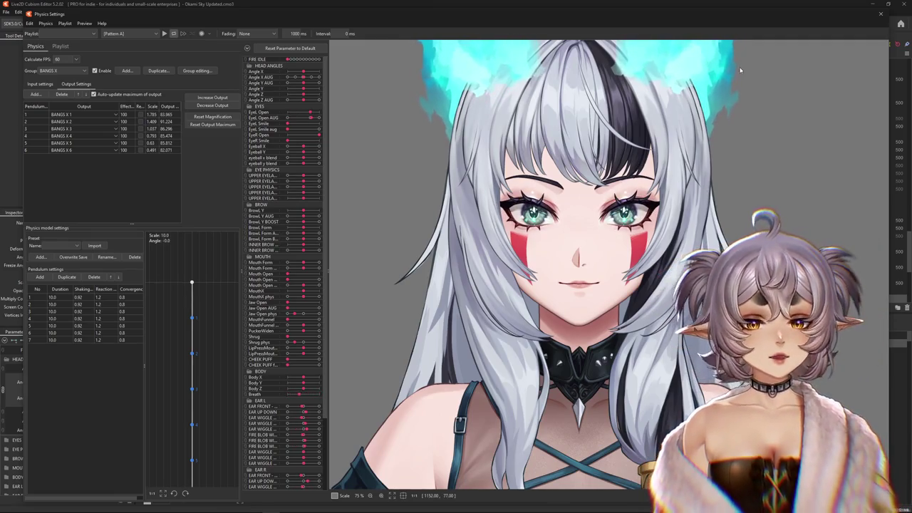
pyautogui.scroll(-3, 740, 70)
pyautogui.scroll(1, 777, 66)
pyautogui.scroll(1, 777, 66)
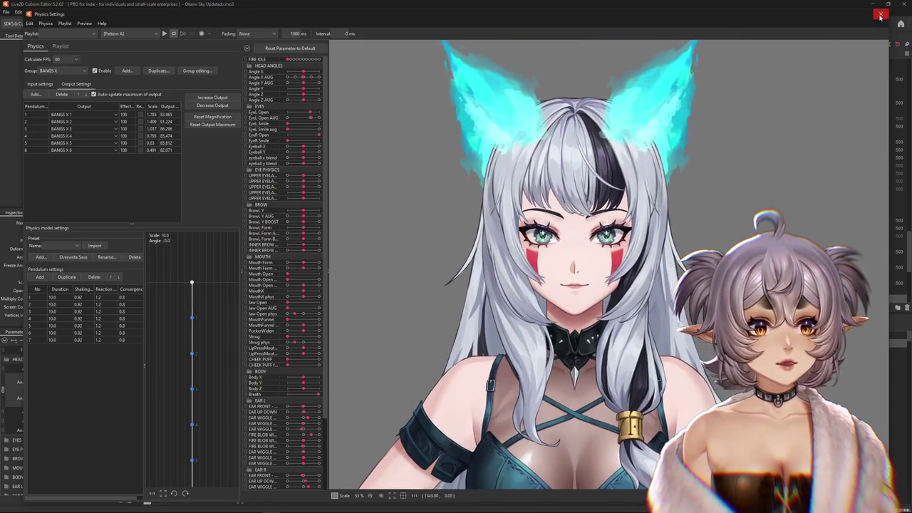
pyautogui.click(881, 15)
# Select the HAIR warp deformer and reset the head angles to a frontal pose
pyautogui.click(575, 337)
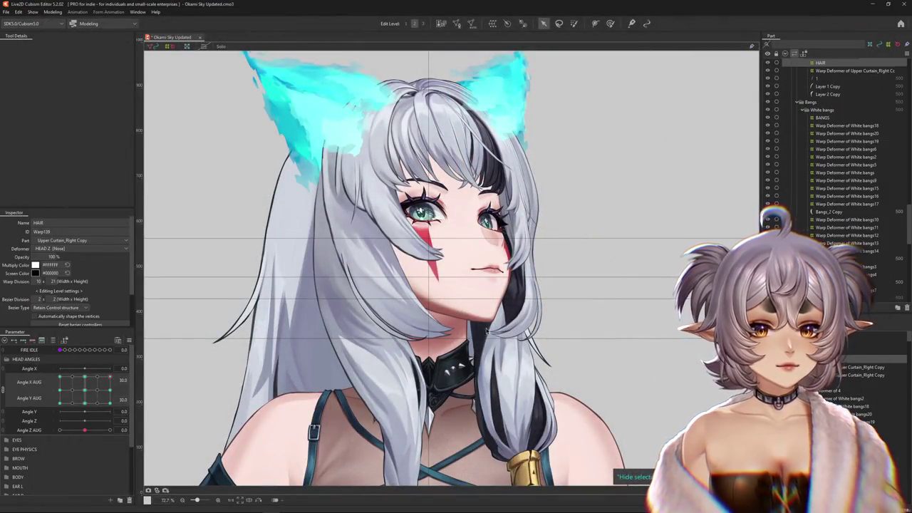
pyautogui.click(129, 341)
pyautogui.click(193, 370)
pyautogui.scroll(5, 412, 222)
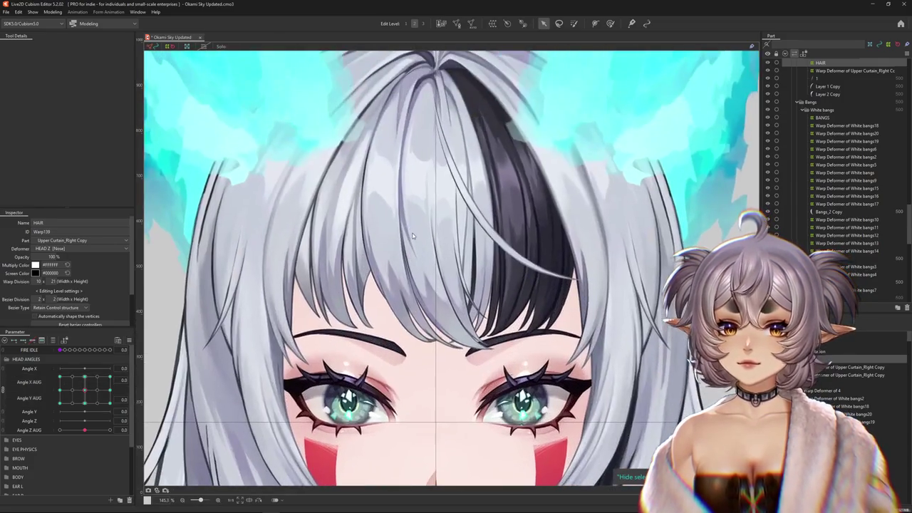
# Pick the bangs strand on canvas and trace Warp Deformers of White bangs10 and White bangs
pyautogui.rightClick(425, 232)
pyautogui.click(454, 334)
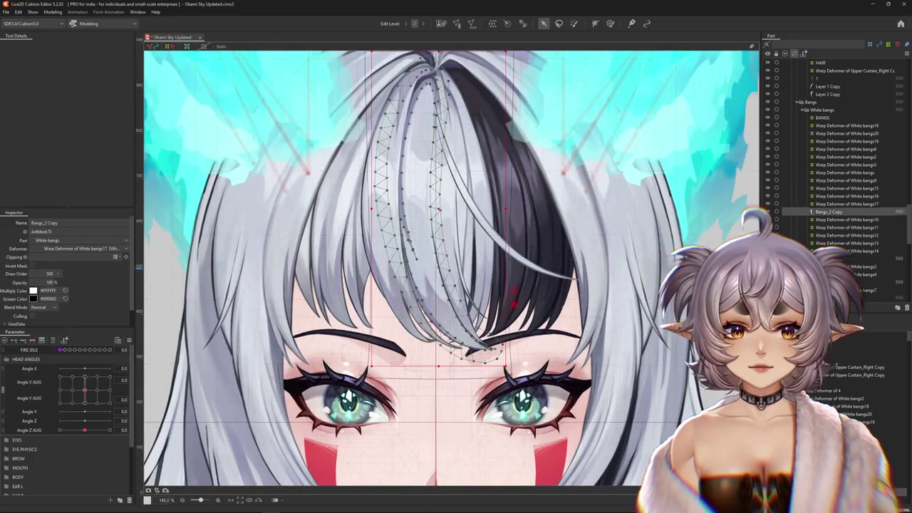
pyautogui.click(846, 220)
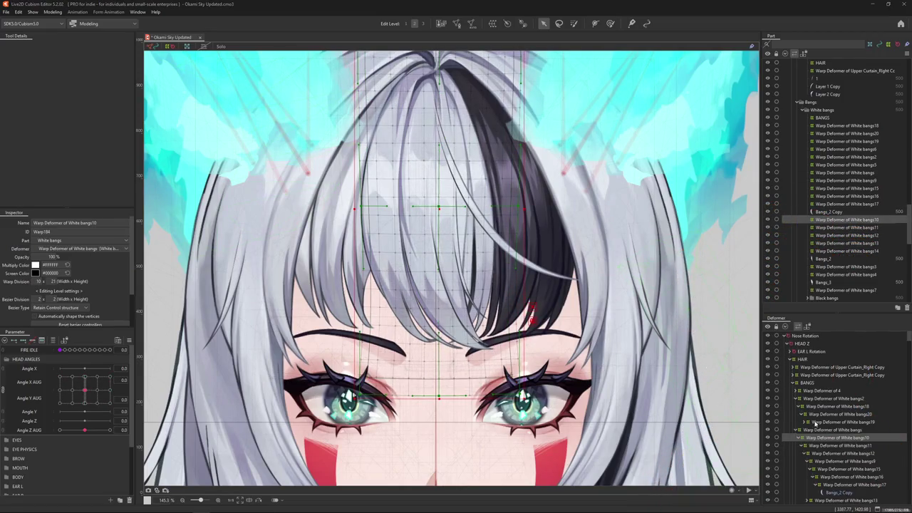
pyautogui.click(832, 430)
pyautogui.scroll(-2, 479, 318)
pyautogui.scroll(-3, 479, 319)
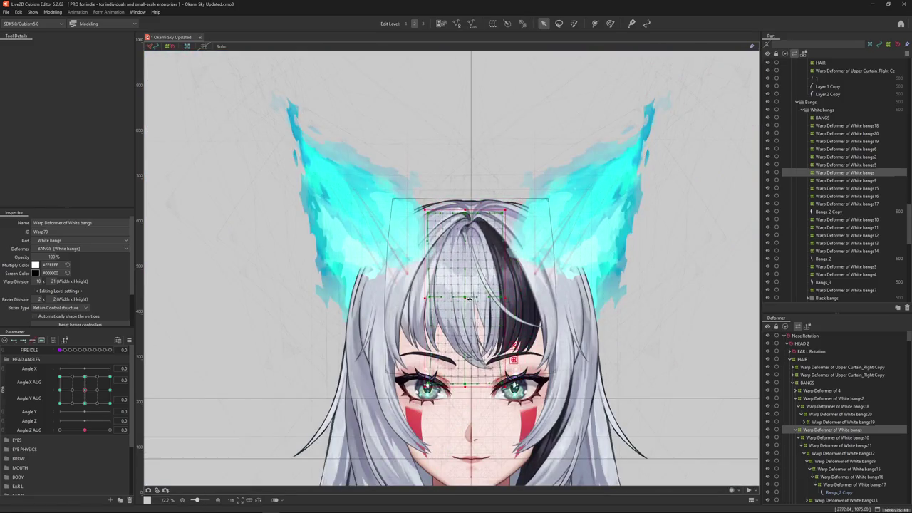
pyautogui.click(815, 437)
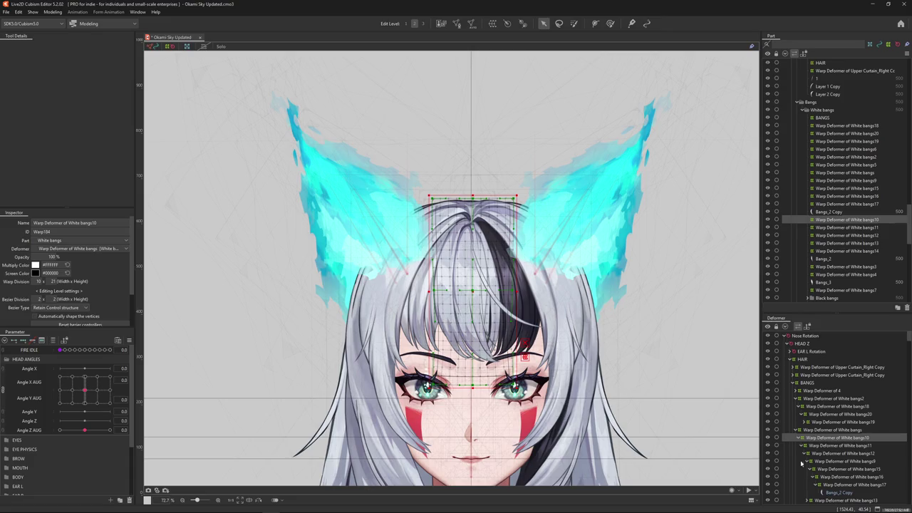
pyautogui.hotkey('ctrl', '0')
pyautogui.click(785, 336)
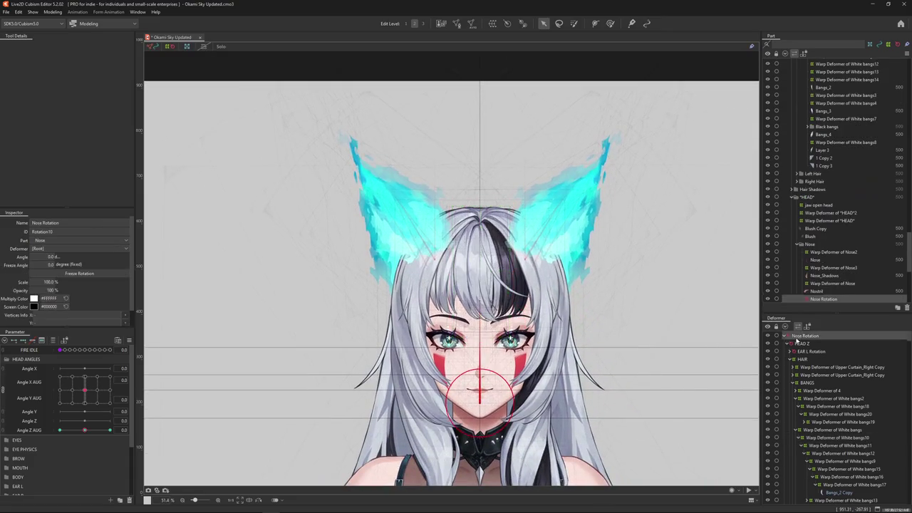
# Select the HAIR, Warp Deformer of Nose5 and EAR L Rotation deformers together
pyautogui.moveTo(609, 372); pyautogui.dragTo(588, 295)
pyautogui.click(785, 336)
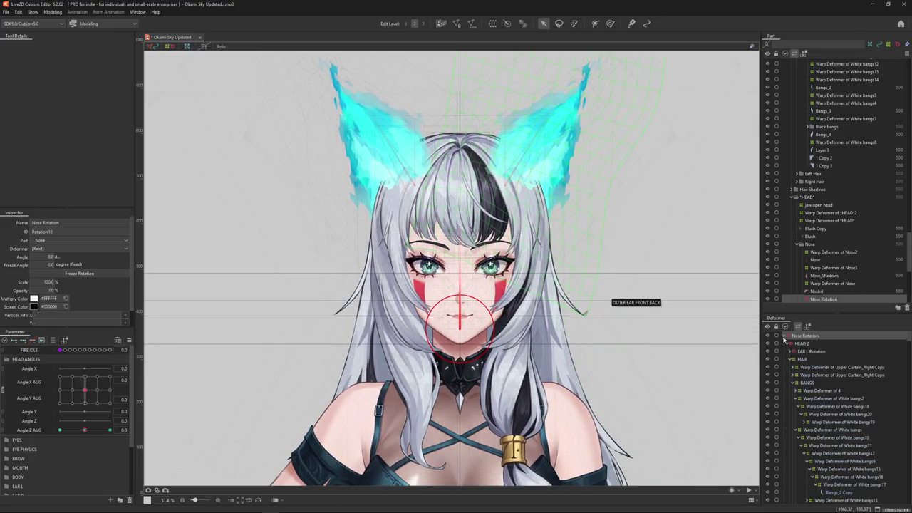
pyautogui.click(794, 359)
pyautogui.click(803, 360)
pyautogui.keyDown('ctrl'); pyautogui.click(802, 368); pyautogui.keyUp('ctrl')
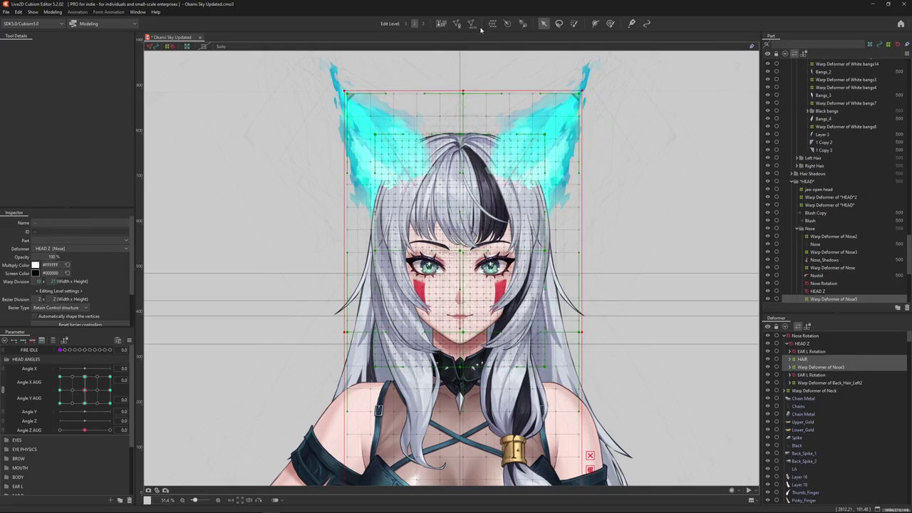
pyautogui.keyDown('ctrl'); pyautogui.click(811, 375); pyautogui.keyUp('ctrl')
pyautogui.keyDown('ctrl'); pyautogui.click(813, 383); pyautogui.keyUp('ctrl')
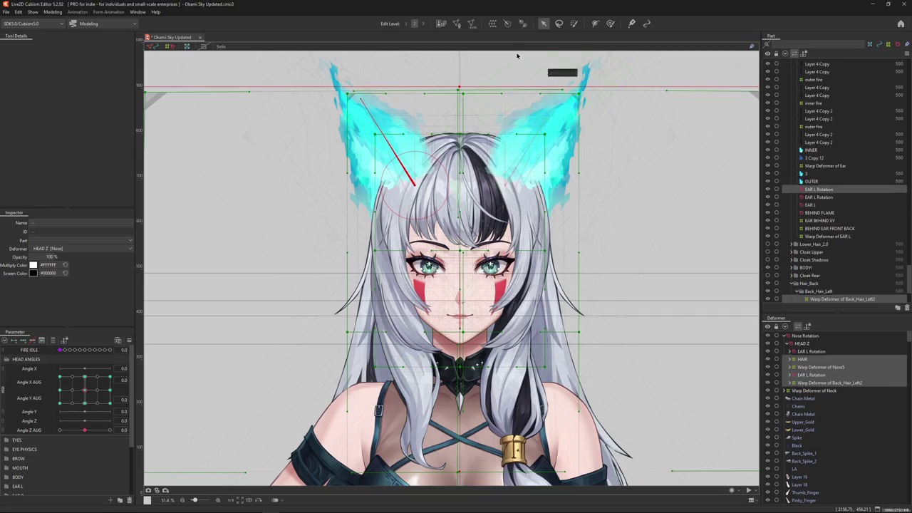
pyautogui.keyDown('ctrl'); pyautogui.click(804, 383); pyautogui.keyUp('ctrl')
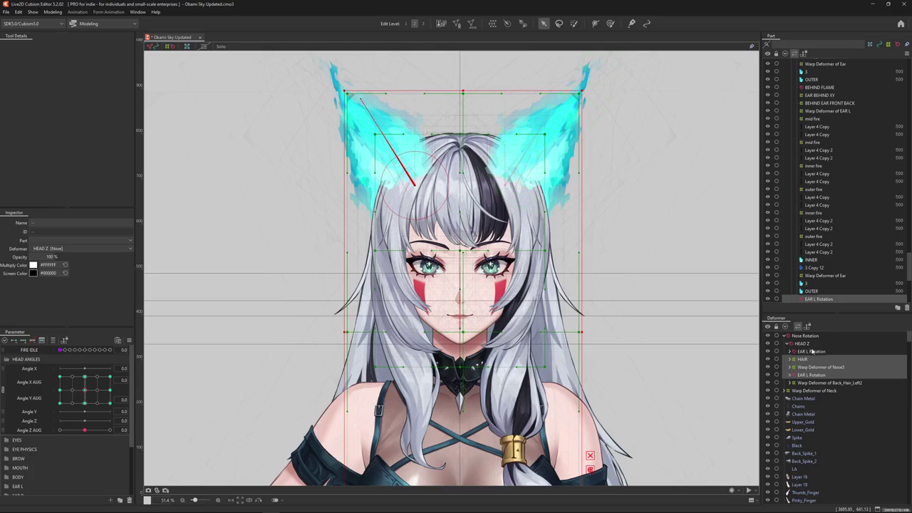
# Create an 8×15 parent warp deformer (flame.psd3) over the selection under HEAD Z
pyautogui.click(493, 23)
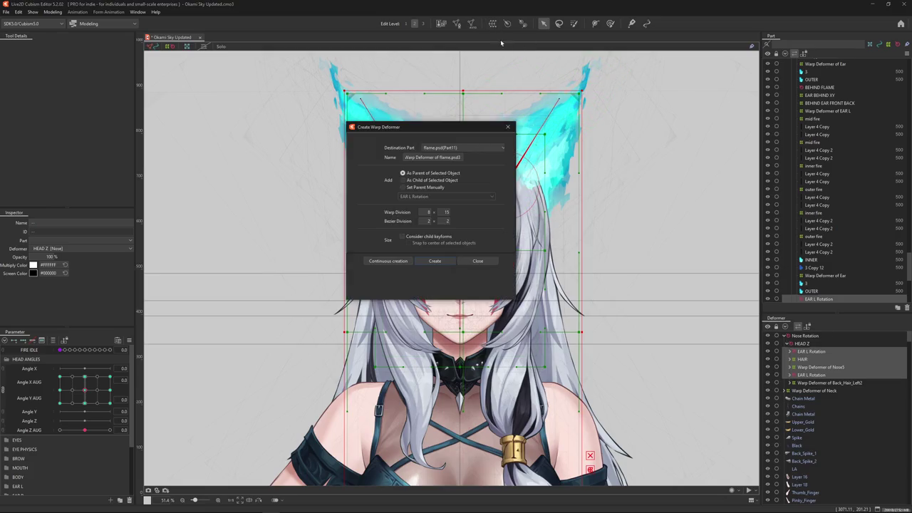
pyautogui.click(445, 262)
pyautogui.scroll(-3, 605, 252)
pyautogui.scroll(-1, 605, 252)
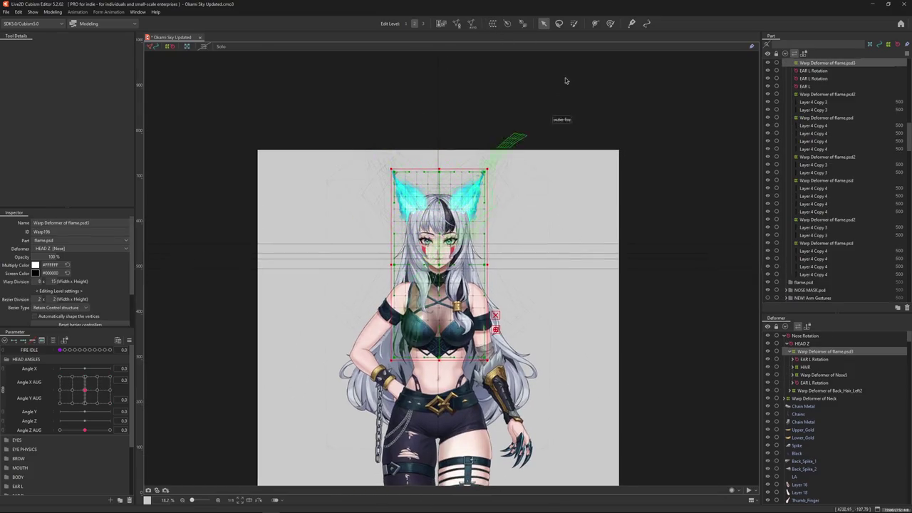
pyautogui.click(610, 23)
# Add a new head physics parameter named 'ehehe funny head phys'
pyautogui.scroll(3, 423, 257)
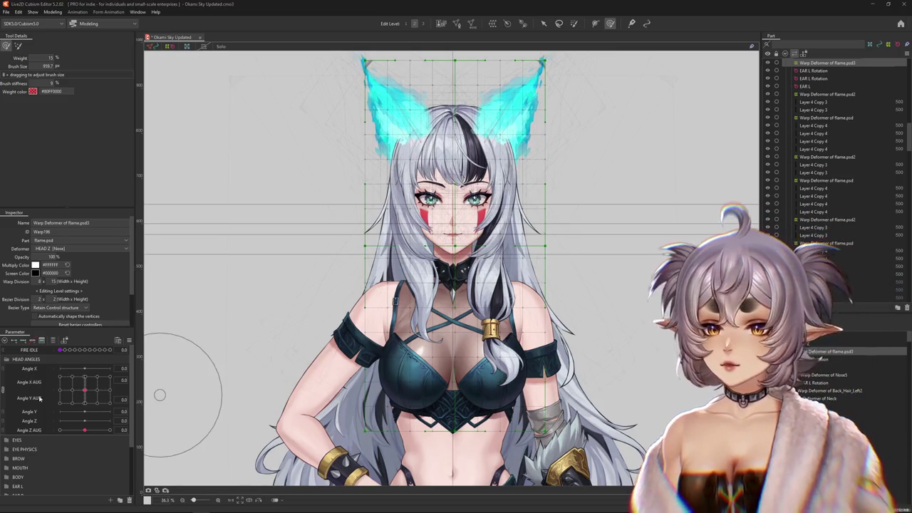
pyautogui.rightClick(74, 438)
pyautogui.click(172, 438)
pyautogui.write('ehehe funny hea')
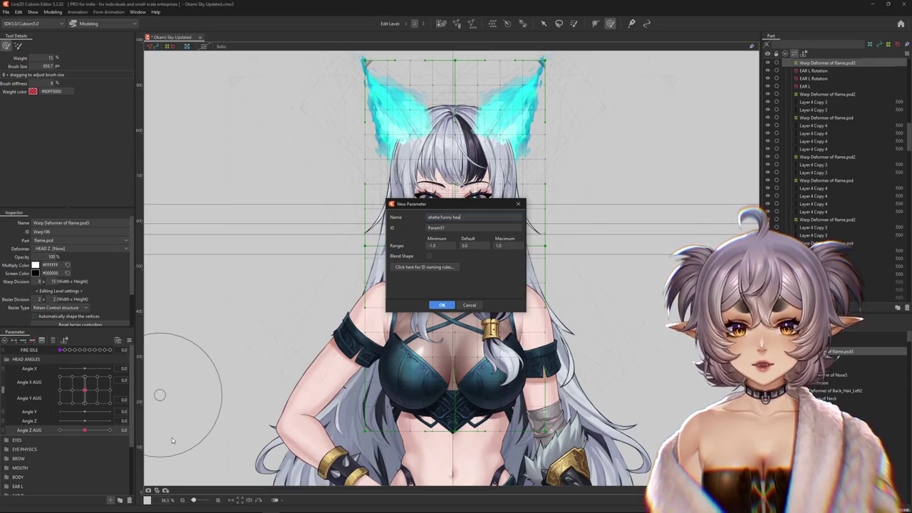
pyautogui.write('hys')
pyautogui.press('Return')
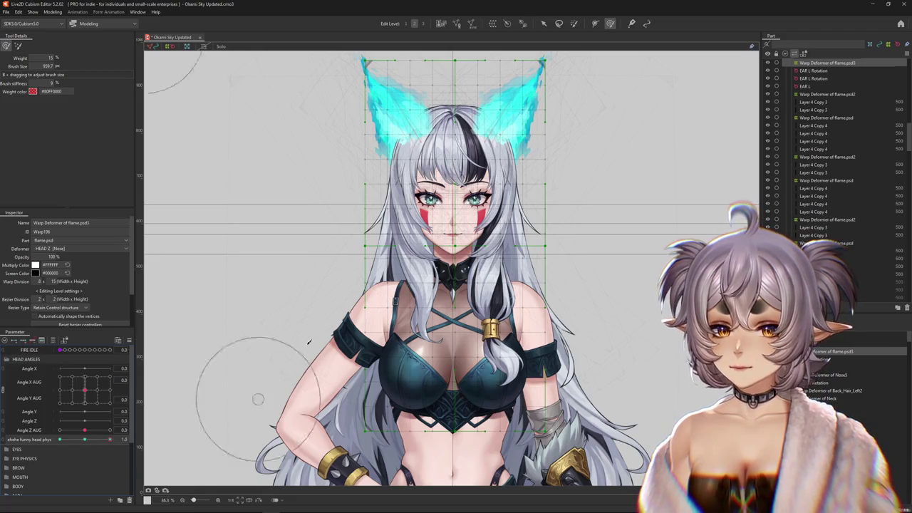
# Resize the weight brush up and down to find a working size
pyautogui.scroll(-3, 214, 430)
pyautogui.moveTo(437, 234); pyautogui.dragTo(433, 109)
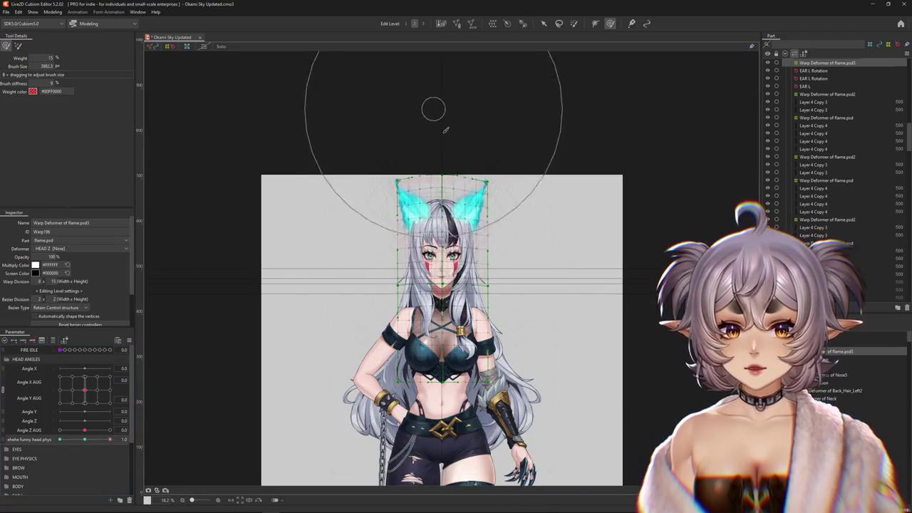
pyautogui.scroll(-2, 440, 115)
pyautogui.moveTo(347, 210); pyautogui.dragTo(351, 224)
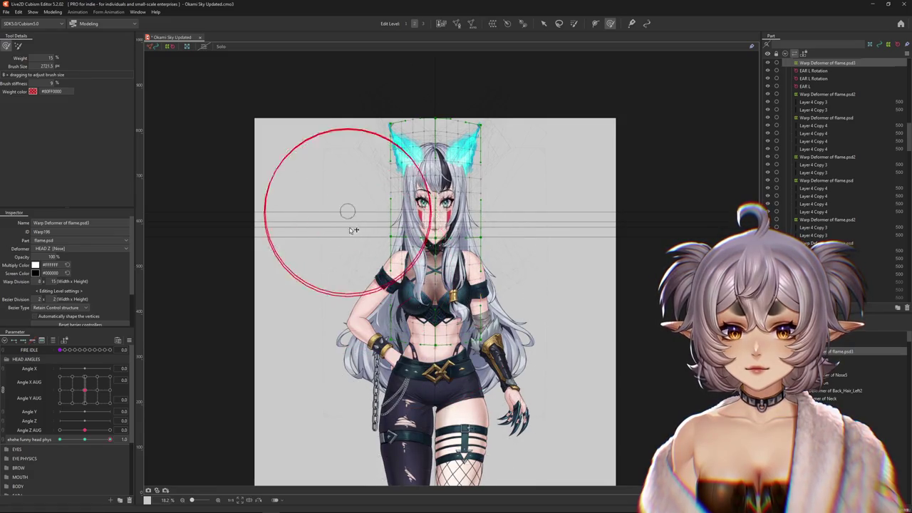
pyautogui.moveTo(595, 204); pyautogui.dragTo(554, 212)
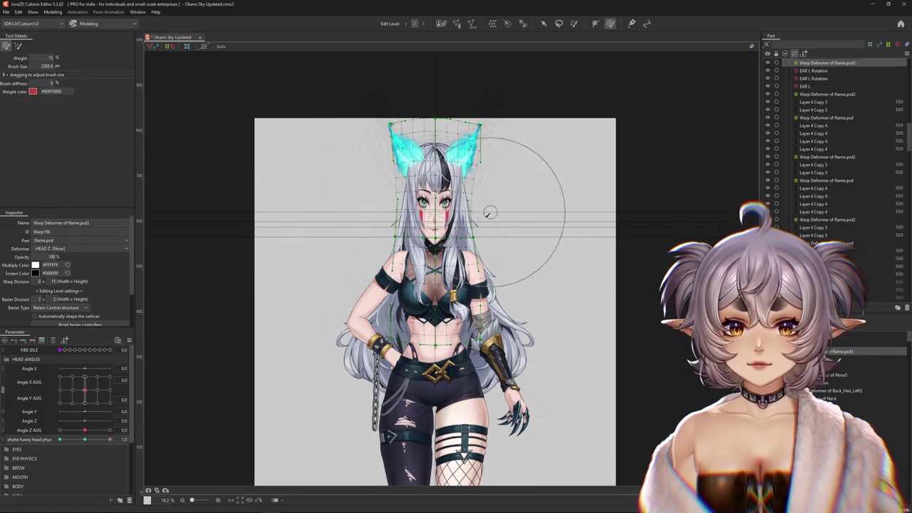
# Set the head physics parameter to -1.0, widen the flame ears' warp grid and enlarge the brush to about 3839 px
pyautogui.moveTo(86, 439); pyautogui.dragTo(60, 440)
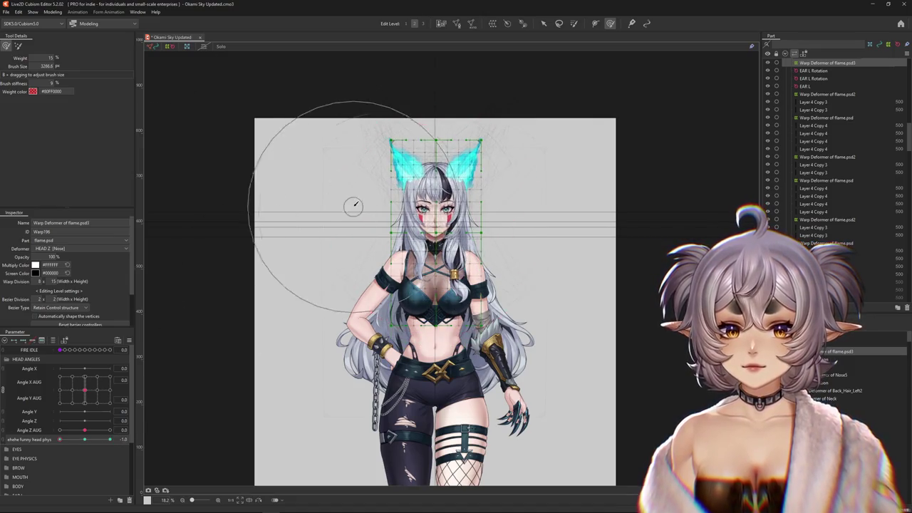
pyautogui.moveTo(336, 203); pyautogui.dragTo(316, 205)
pyautogui.moveTo(539, 203)
pyautogui.mouseDown()
pyautogui.moveTo(523, 210)
pyautogui.moveTo(473, 173)
pyautogui.mouseUp()
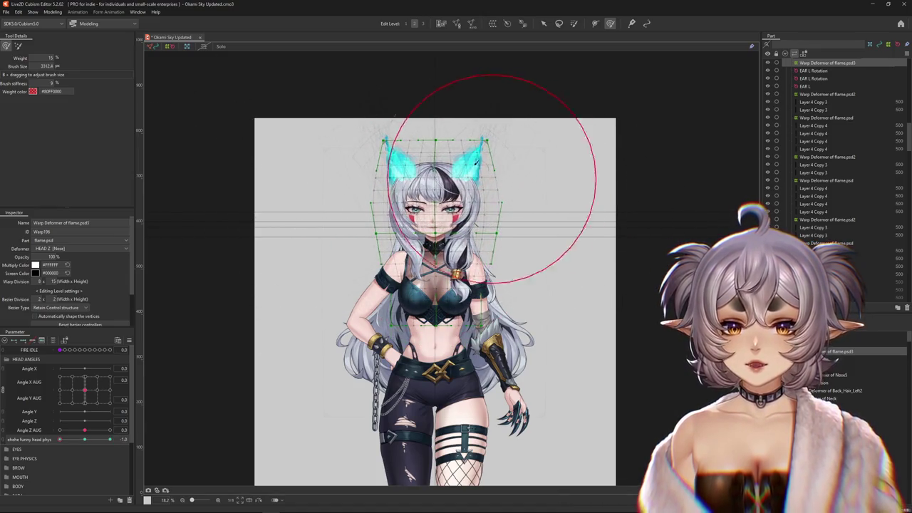
pyautogui.moveTo(434, 140); pyautogui.dragTo(432, 285)
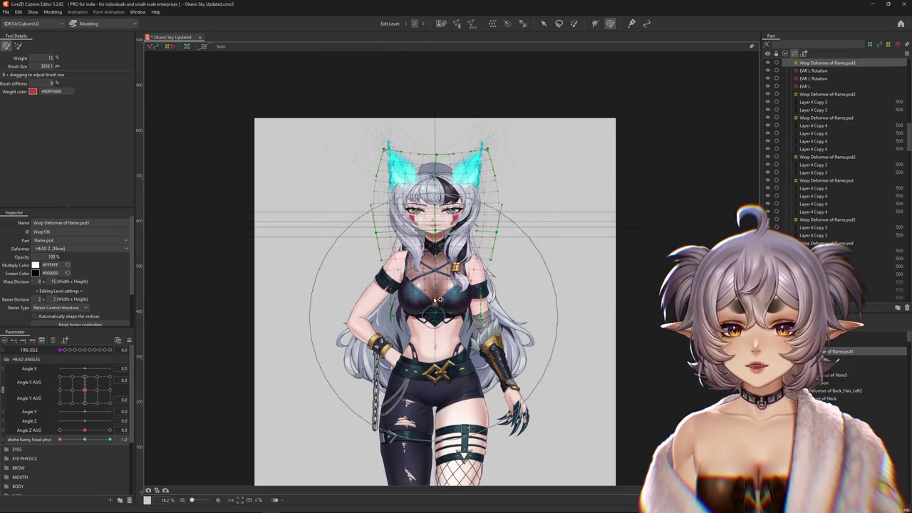
pyautogui.scroll(3, 432, 285)
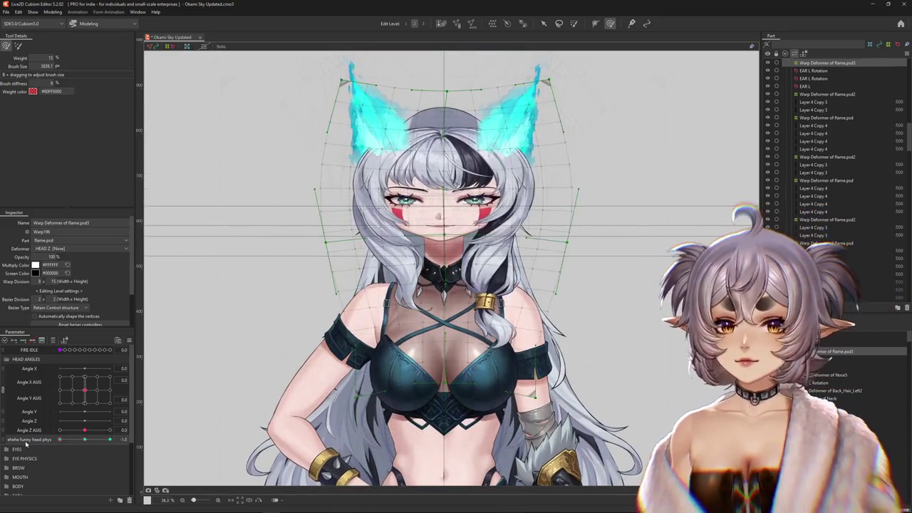
pyautogui.click(53, 12)
# Add a physics group 'head phys' with Angle Y AUG as its input
pyautogui.click(113, 171)
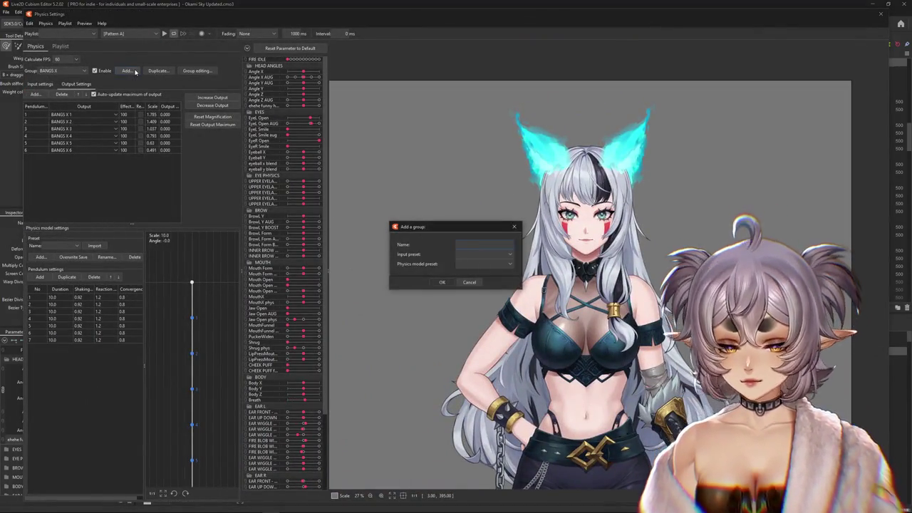
pyautogui.write('head phys')
pyautogui.press('Return')
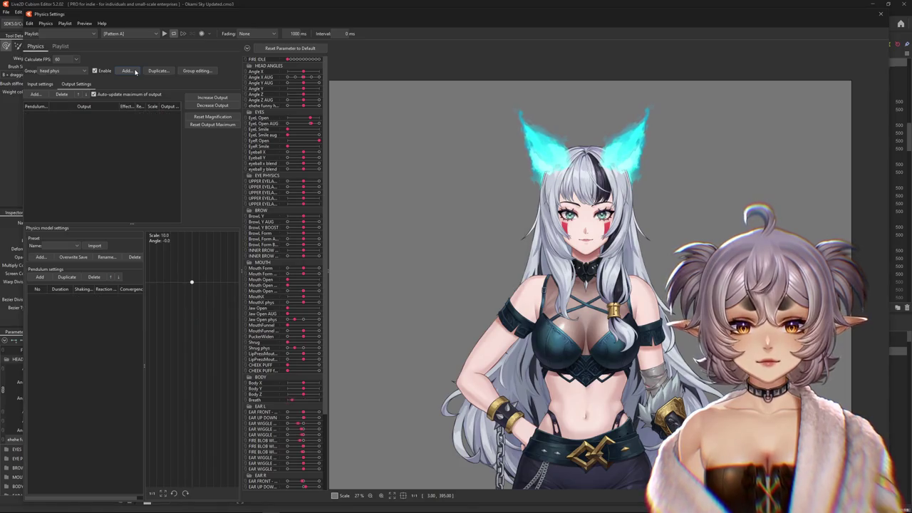
pyautogui.click(40, 84)
pyautogui.click(156, 95)
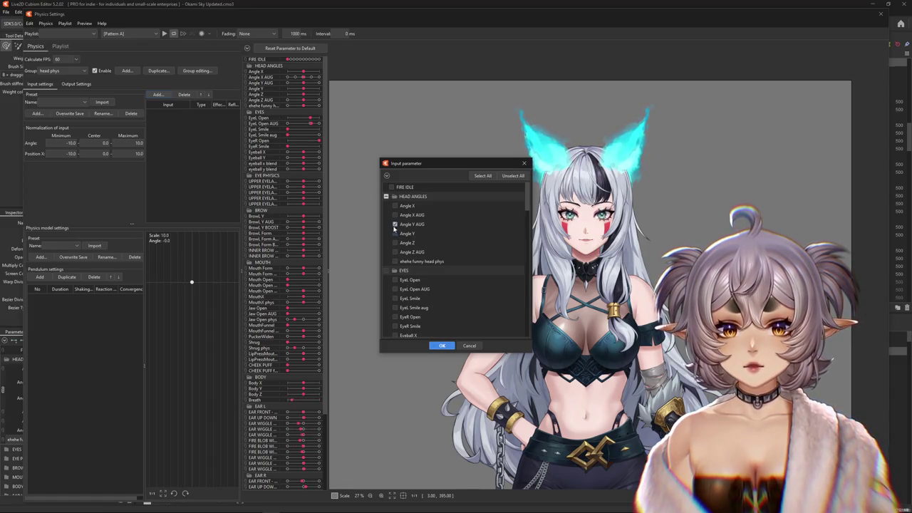
pyautogui.click(440, 346)
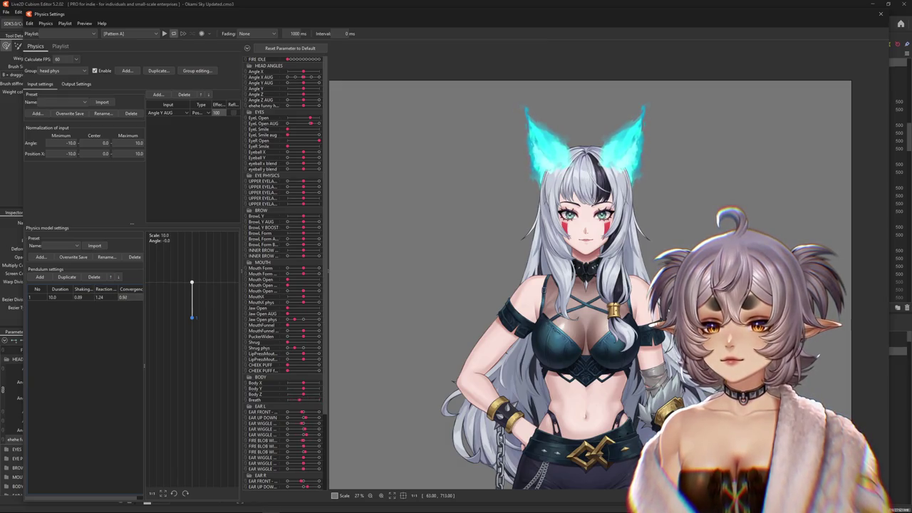
# Set ehehe funny head phys as the group's output and turn the head to test it
pyautogui.click(76, 83)
pyautogui.click(35, 95)
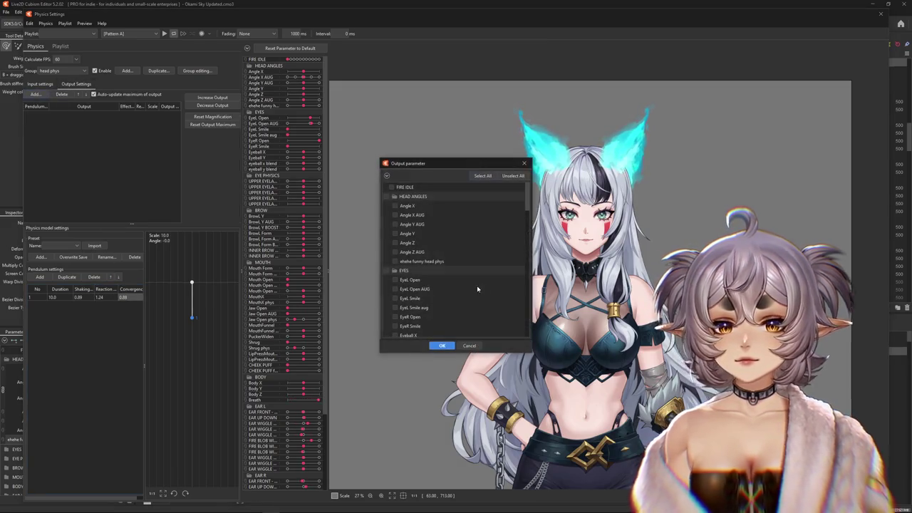
pyautogui.click(441, 346)
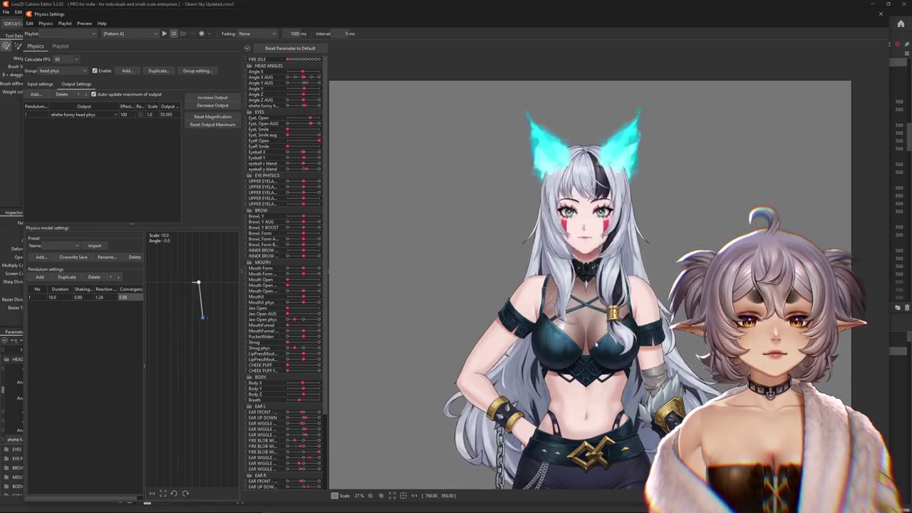
pyautogui.scroll(2, 599, 233)
pyautogui.moveTo(599, 232)
pyautogui.mouseDown()
pyautogui.moveTo(648, 150)
pyautogui.moveTo(568, 397)
pyautogui.mouseUp()
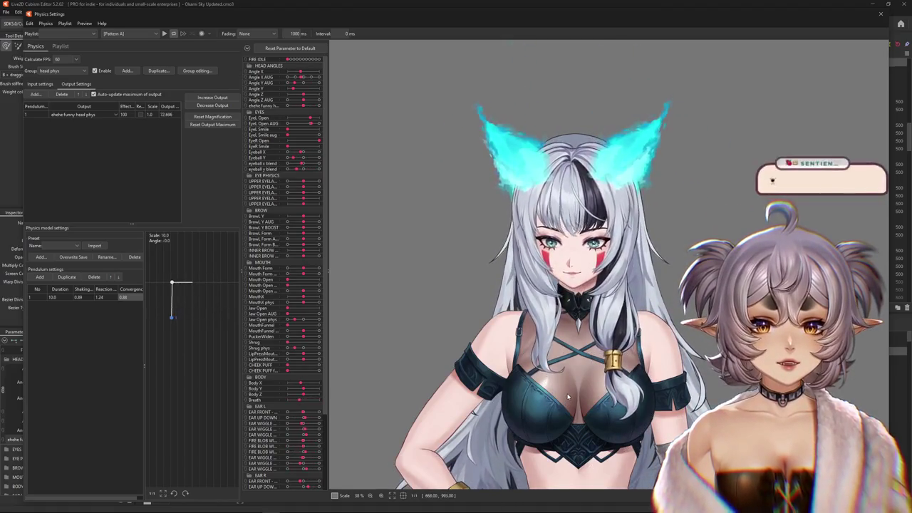
# Test the head bounce and lower the output's Effect from 100 to 20
pyautogui.moveTo(568, 397); pyautogui.dragTo(773, 182)
pyautogui.moveTo(685, 178)
pyautogui.mouseDown()
pyautogui.moveTo(544, 257)
pyautogui.moveTo(592, 279)
pyautogui.mouseUp()
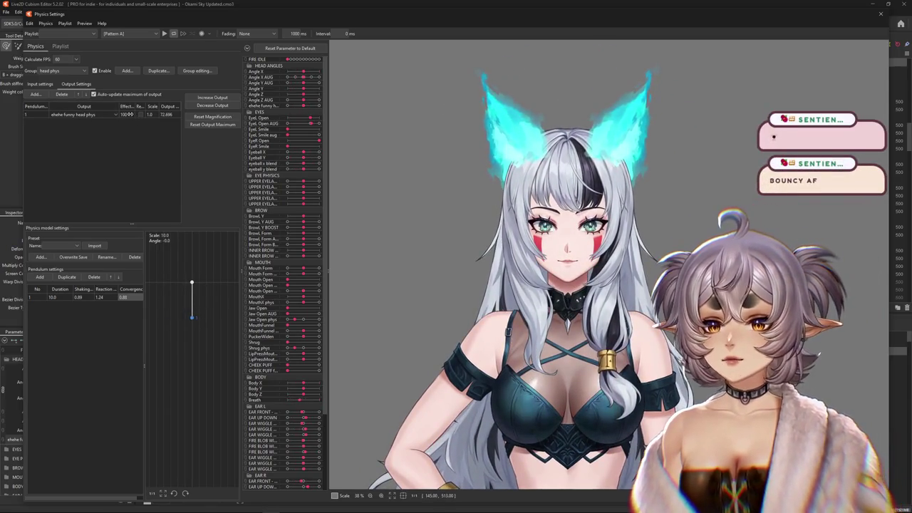
pyautogui.write('1')
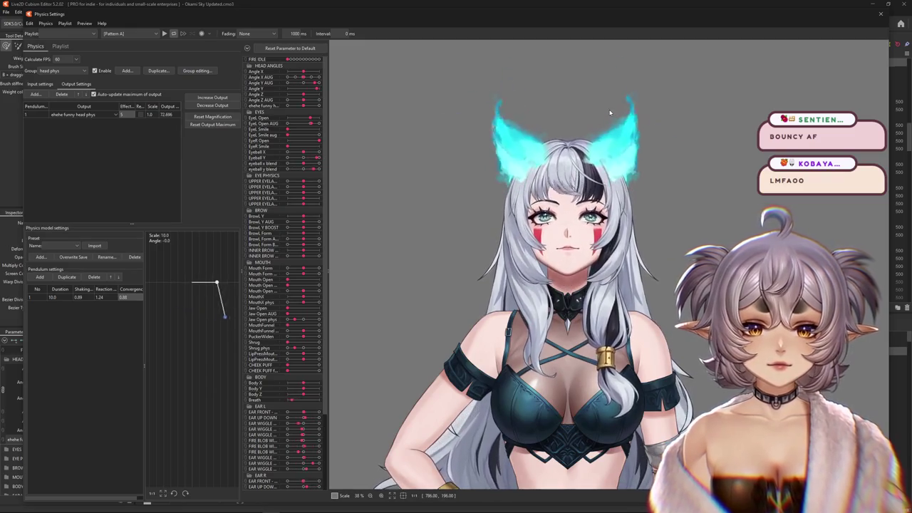
pyautogui.scroll(2, 610, 112)
pyautogui.write('12')
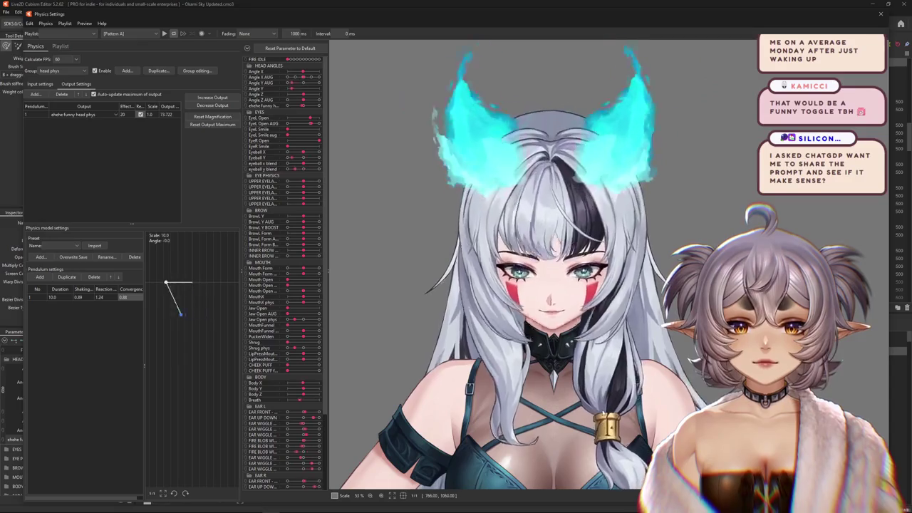
# Recenter the full-body model to preview the subtler bounce, then close Physics Settings
pyautogui.scroll(-5, 586, 255)
pyautogui.scroll(3, 585, 255)
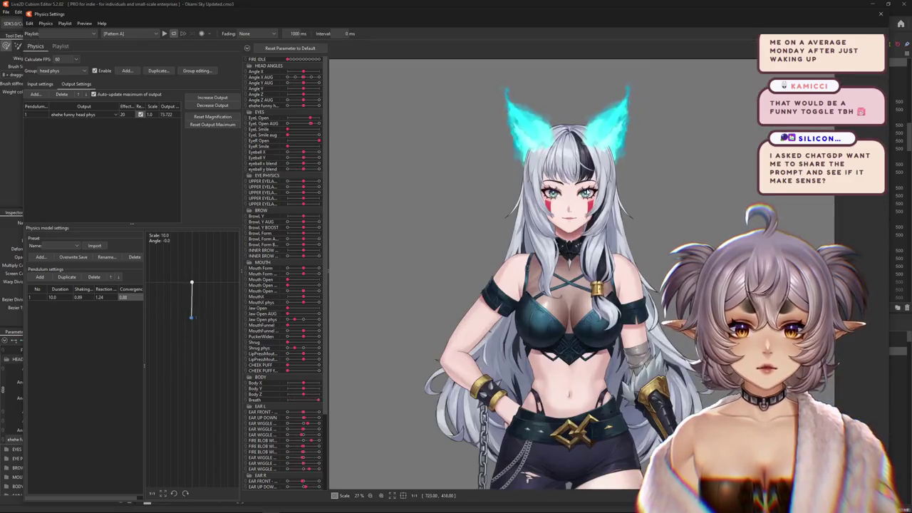
pyautogui.scroll(-2, 586, 255)
pyautogui.moveTo(586, 255); pyautogui.dragTo(541, 177)
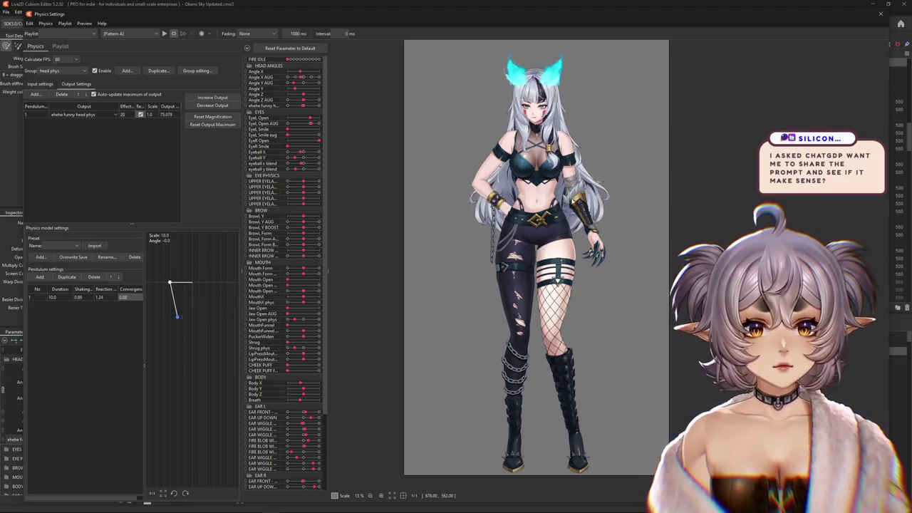
pyautogui.scroll(1, 577, 345)
pyautogui.scroll(2, 549, 335)
pyautogui.scroll(2, 521, 323)
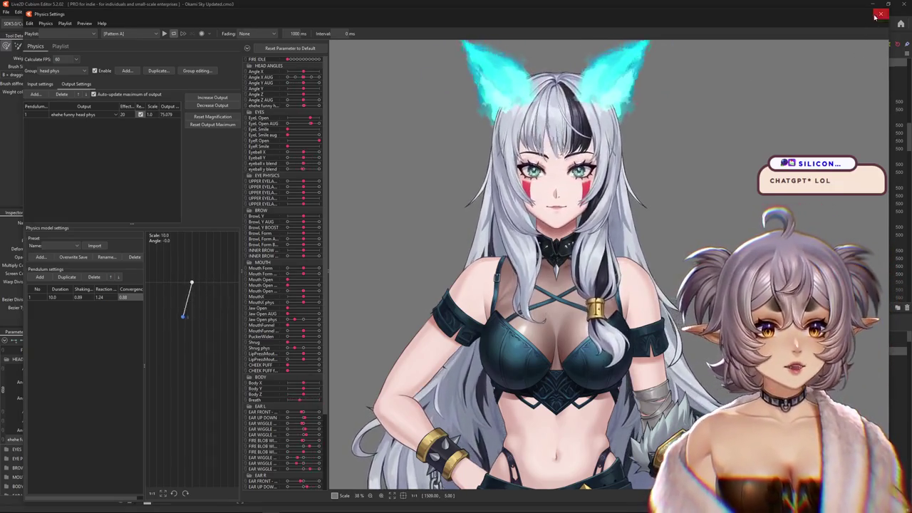
pyautogui.click(880, 15)
# Reset all parameters to defaults so head physics returns to 0, and zoom onto the flame ears
pyautogui.rightClick(129, 340)
pyautogui.click(146, 430)
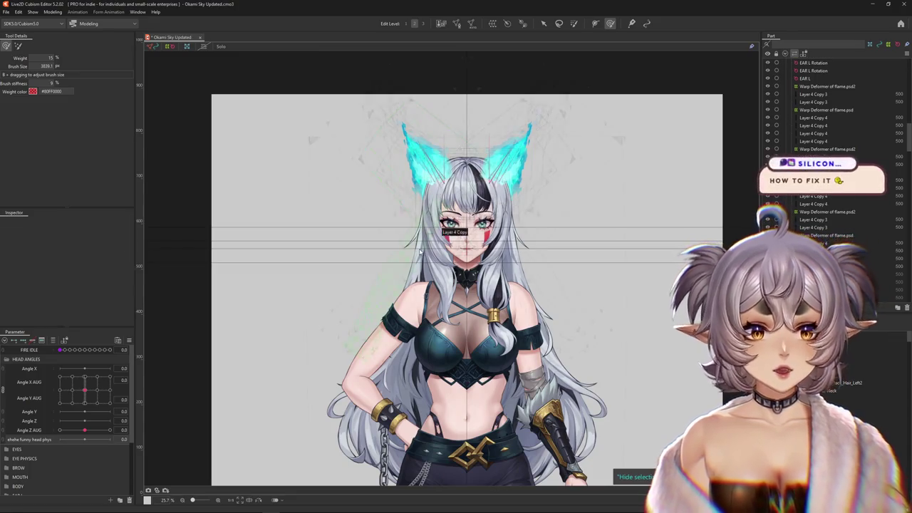
pyautogui.scroll(2, 443, 243)
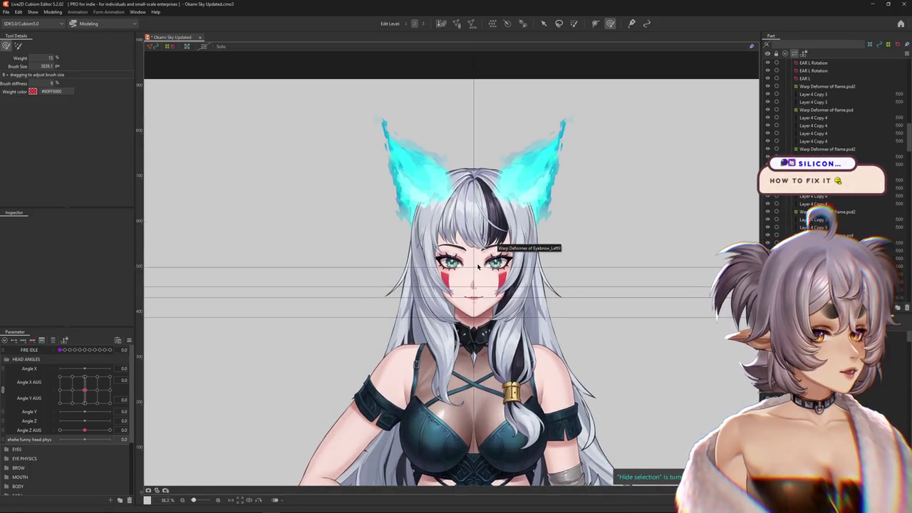
pyautogui.scroll(2, 499, 264)
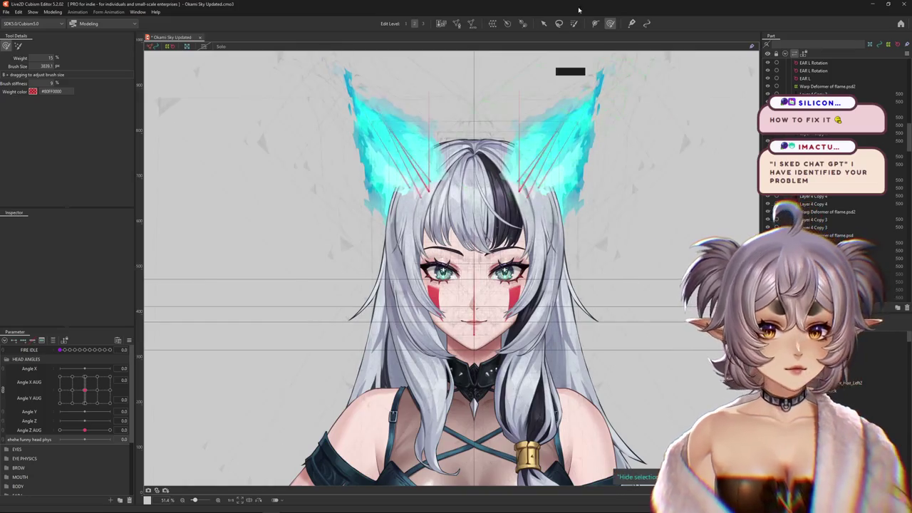
pyautogui.moveTo(573, 224); pyautogui.dragTo(545, 244)
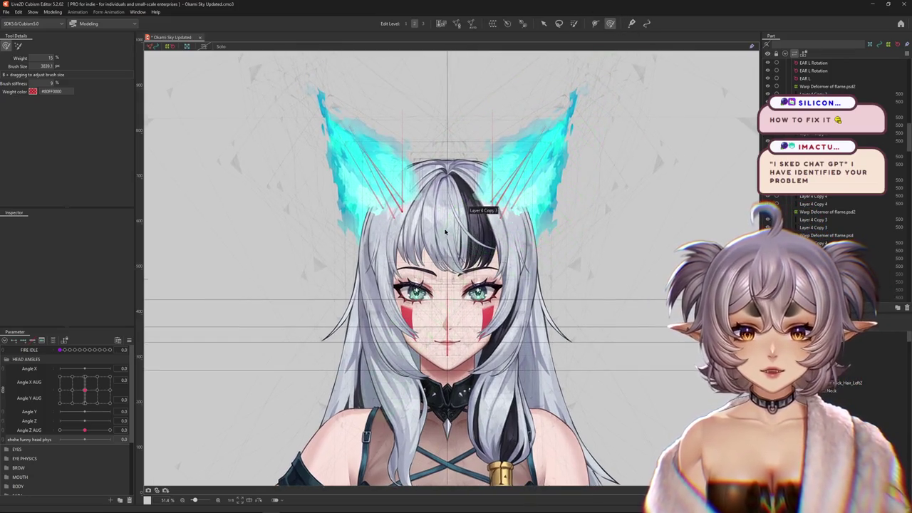
# Select the Bangs_2 Copy front bangs mesh and climb its parents to Warp Deformer of White bangs10
pyautogui.scroll(4, 443, 206)
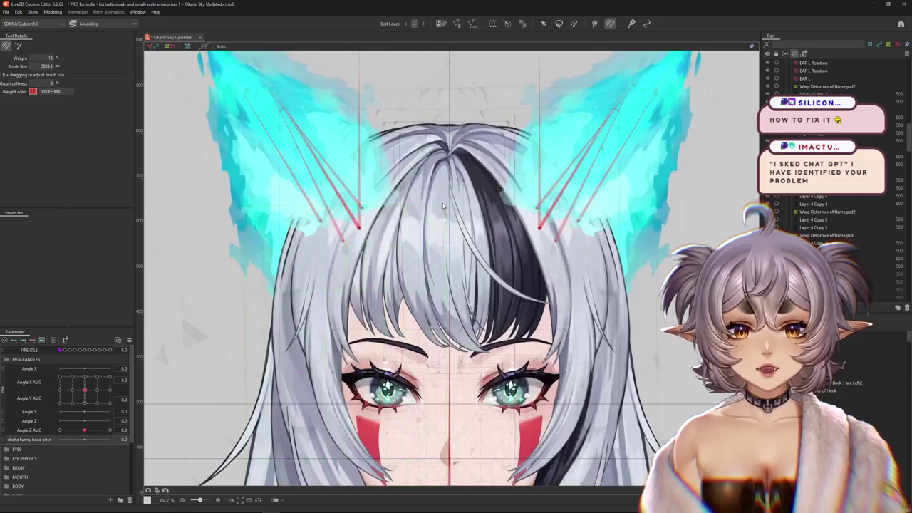
pyautogui.rightClick(443, 206)
pyautogui.click(478, 254)
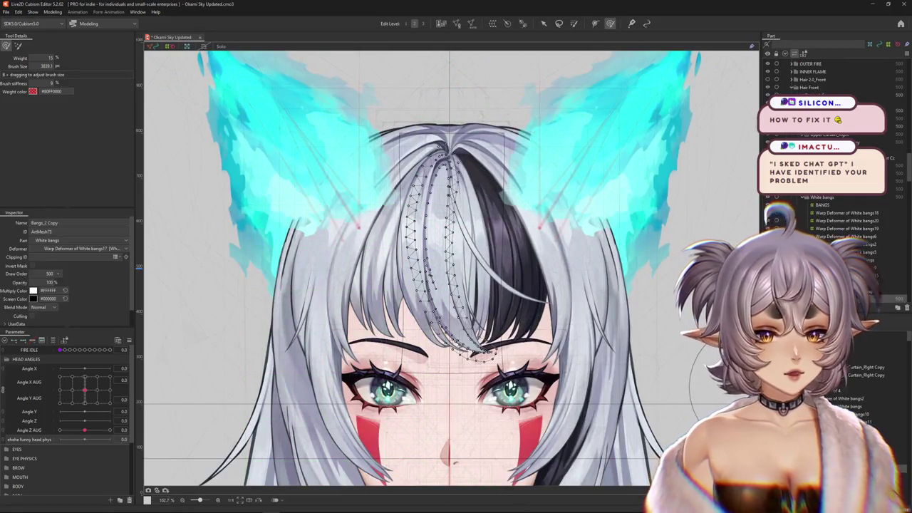
pyautogui.click(476, 352)
pyautogui.click(476, 351)
pyautogui.click(451, 249)
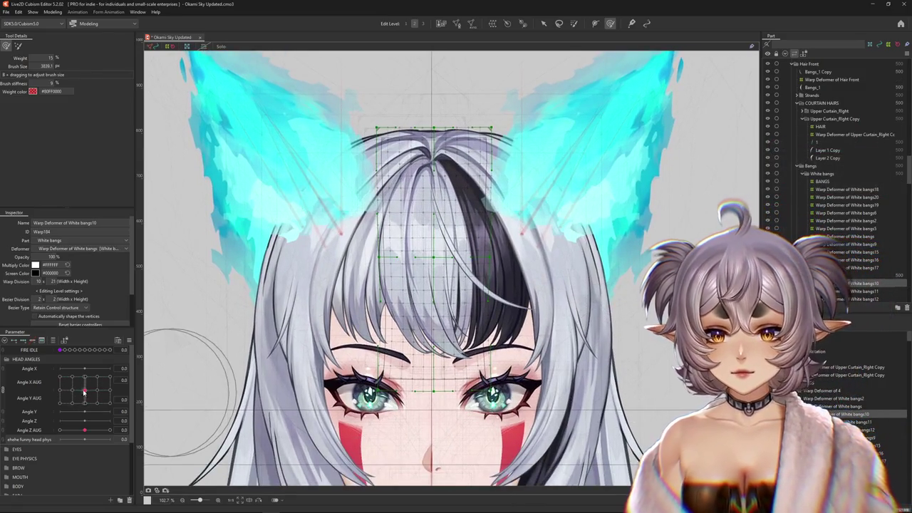
# Test the bangs by turning the head with Angle X AUG, then return it to 0
pyautogui.moveTo(77, 403); pyautogui.dragTo(86, 392)
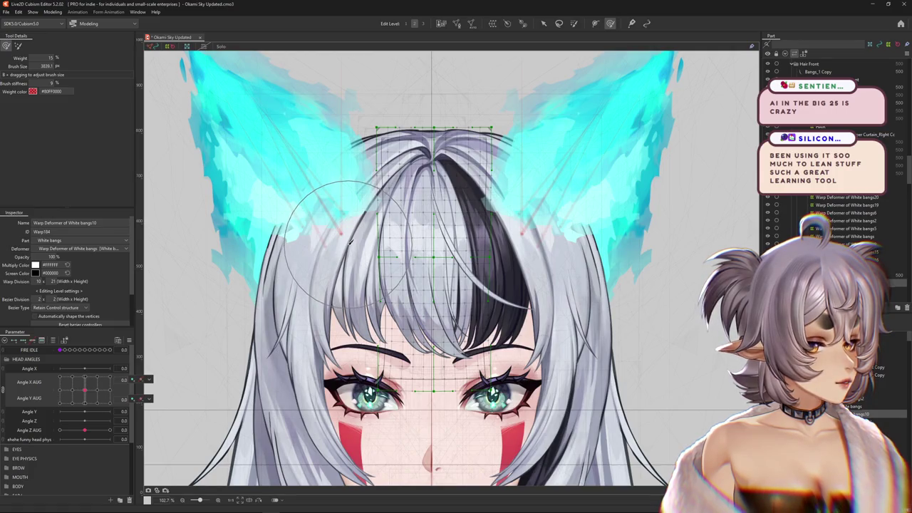
pyautogui.scroll(-3, 350, 241)
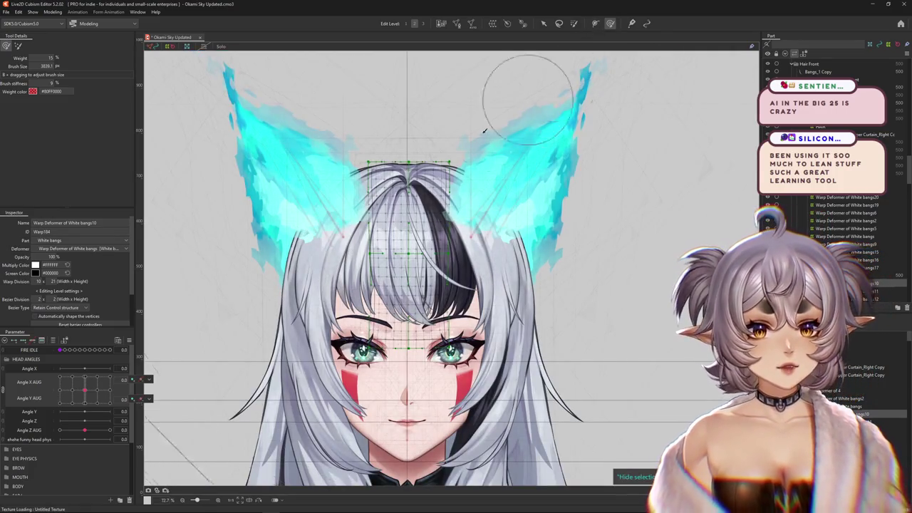
pyautogui.click(2, 391)
pyautogui.moveTo(84, 377)
pyautogui.mouseDown()
pyautogui.moveTo(96, 378)
pyautogui.moveTo(60, 389)
pyautogui.moveTo(110, 387)
pyautogui.moveTo(45, 379)
pyautogui.mouseUp()
pyautogui.click(84, 377)
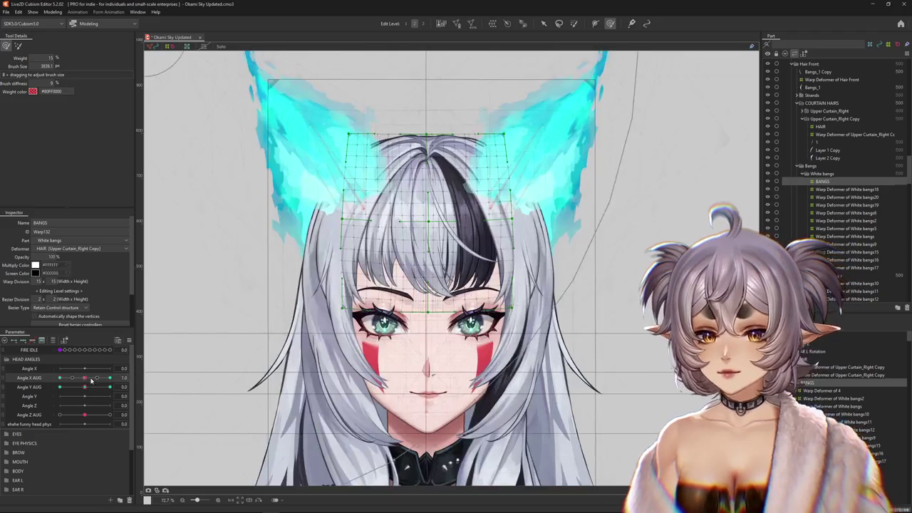
# Select the Bangs_1 Copy mesh and its Warp Deformer of White bangs20
pyautogui.scroll(-2, 420, 214)
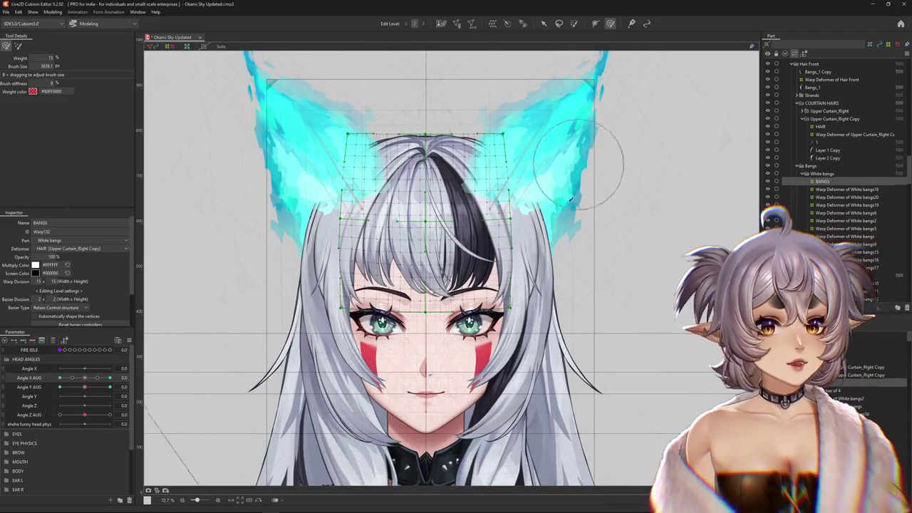
pyautogui.scroll(-2, 421, 214)
pyautogui.scroll(-2, 420, 214)
pyautogui.scroll(2, 417, 205)
pyautogui.scroll(1, 421, 214)
pyautogui.scroll(1, 433, 255)
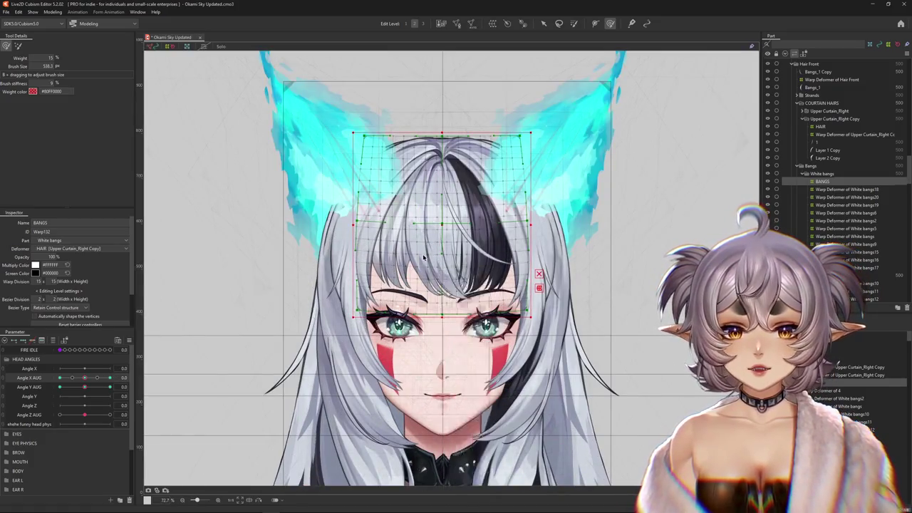
pyautogui.rightClick(433, 255)
pyautogui.click(443, 317)
pyautogui.scroll(1, 423, 187)
pyautogui.scroll(1, 422, 187)
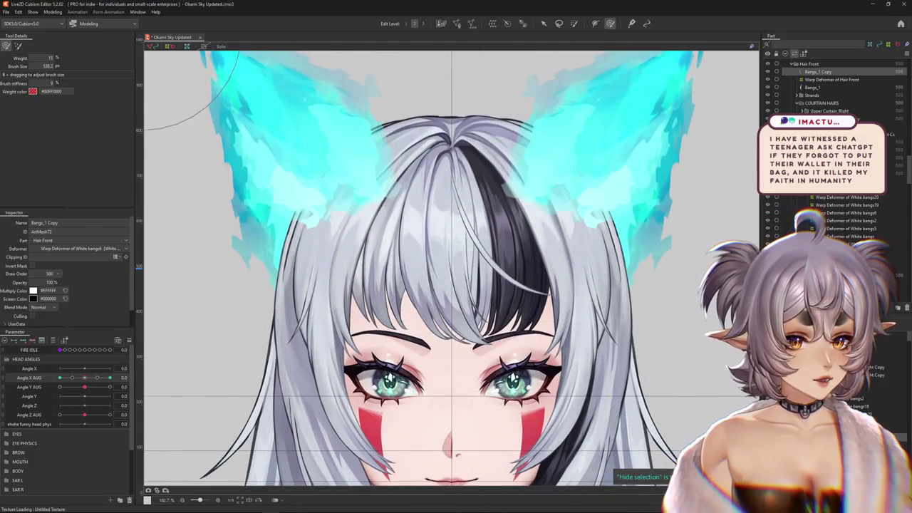
pyautogui.click(402, 406)
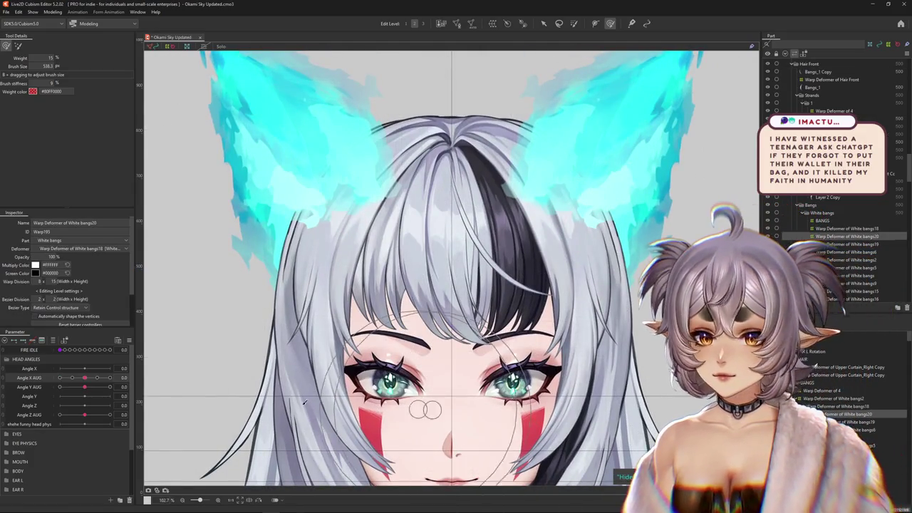
pyautogui.moveTo(235, 366); pyautogui.dragTo(247, 379)
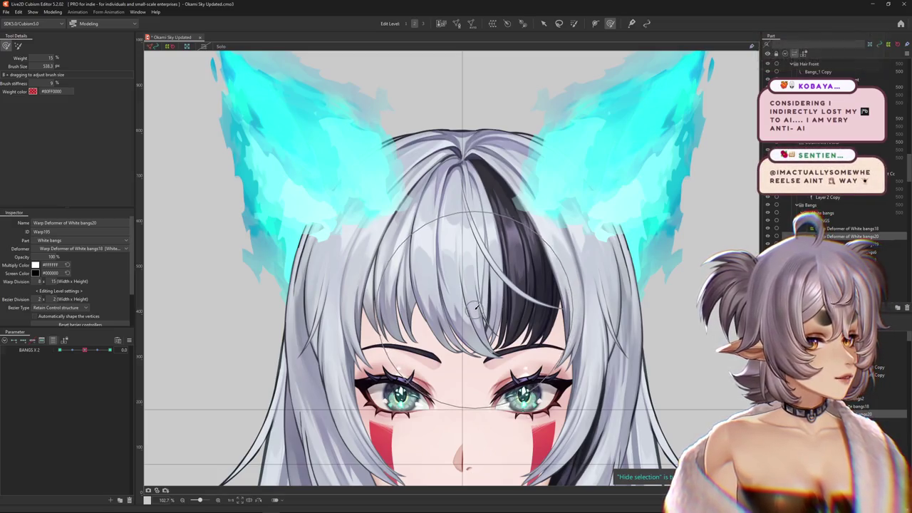
pyautogui.scroll(-2, 479, 303)
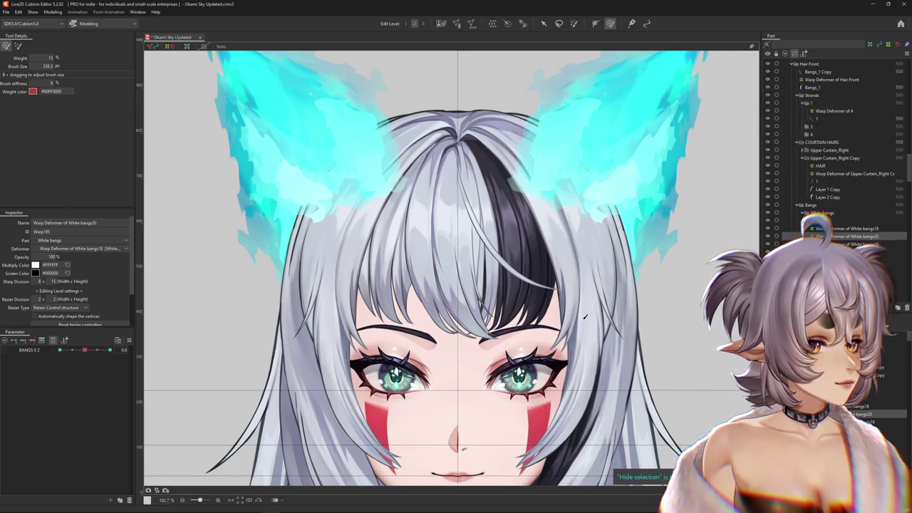
pyautogui.moveTo(551, 326); pyautogui.dragTo(533, 318)
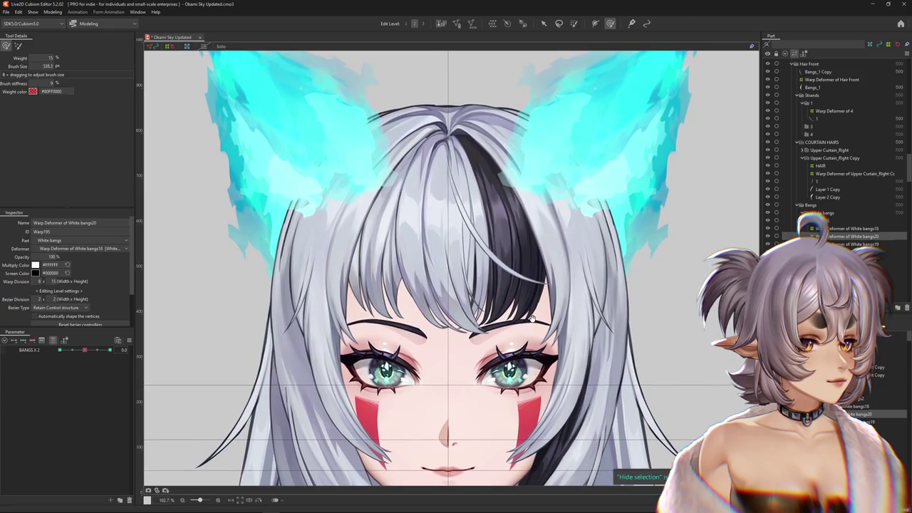
pyautogui.scroll(-1, 536, 317)
pyautogui.scroll(-1, 536, 317)
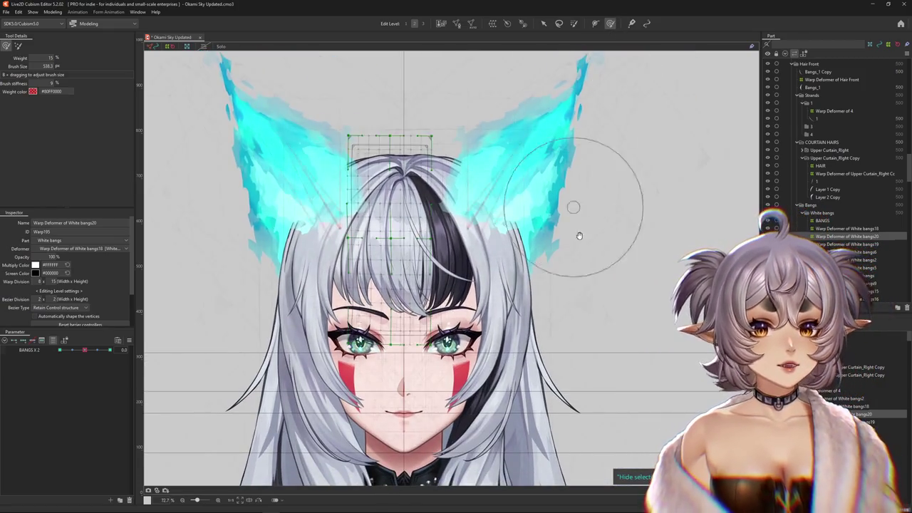
pyautogui.scroll(-1, 712, 303)
pyautogui.moveTo(499, 321); pyautogui.dragTo(536, 307)
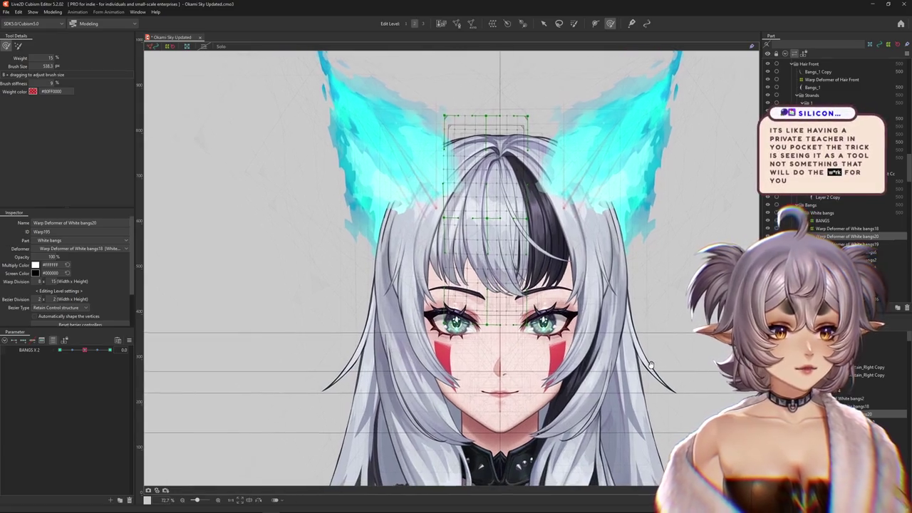
pyautogui.moveTo(84, 350); pyautogui.dragTo(40, 353)
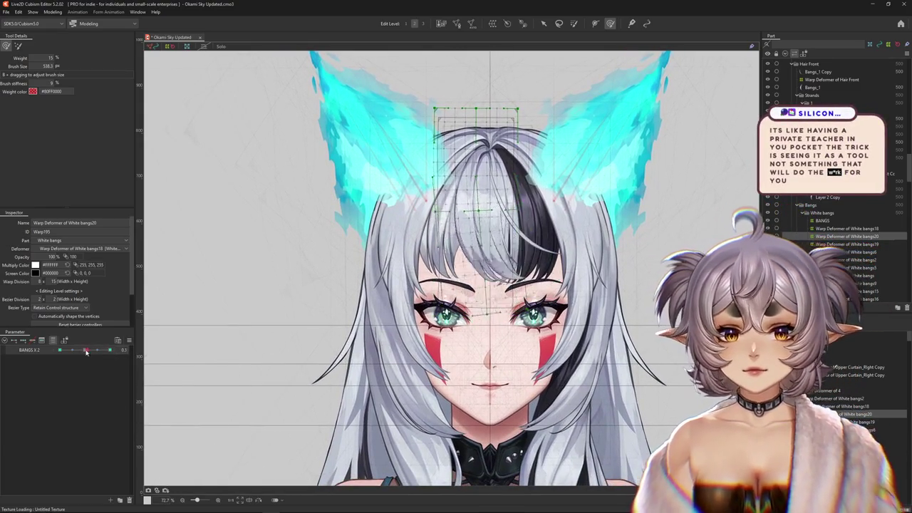
pyautogui.moveTo(456, 307); pyautogui.dragTo(441, 274)
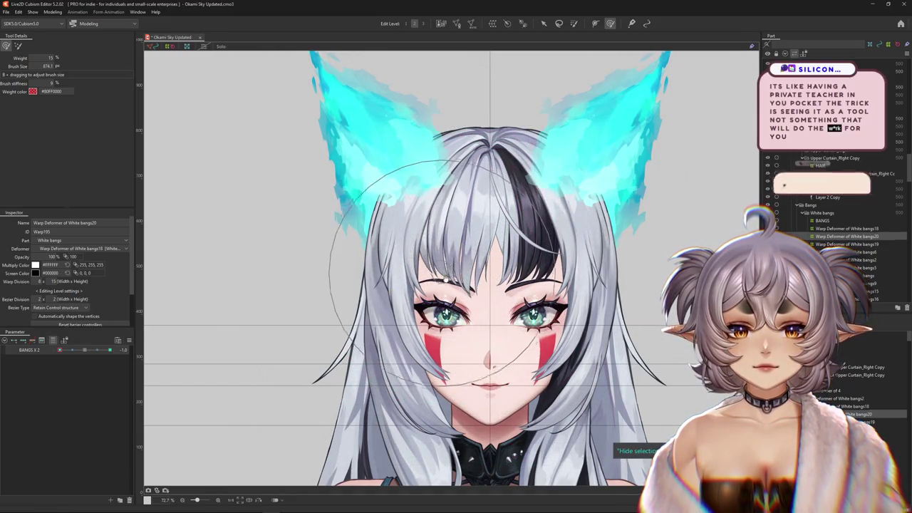
pyautogui.moveTo(434, 285); pyautogui.dragTo(406, 311)
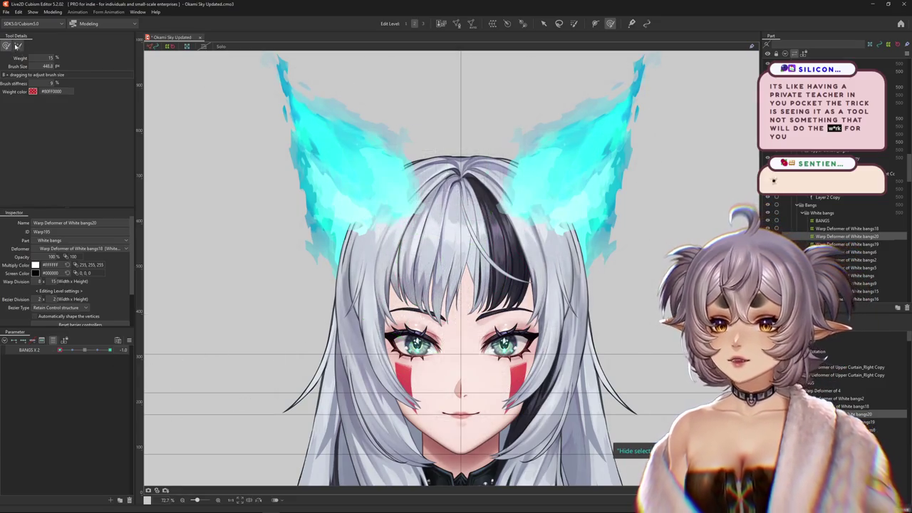
pyautogui.moveTo(403, 317); pyautogui.dragTo(456, 328)
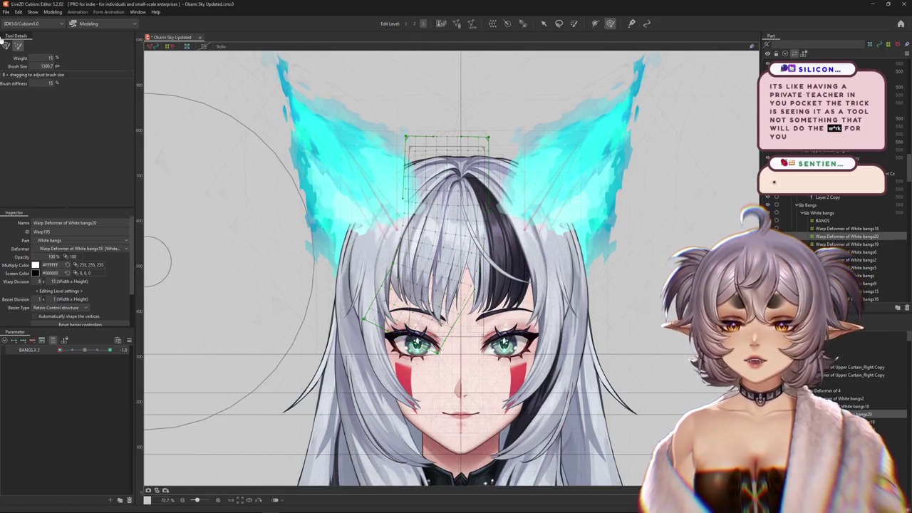
pyautogui.click(109, 350)
pyautogui.moveTo(203, 346); pyautogui.dragTo(454, 305)
pyautogui.hotkey('ctrl', 'h')
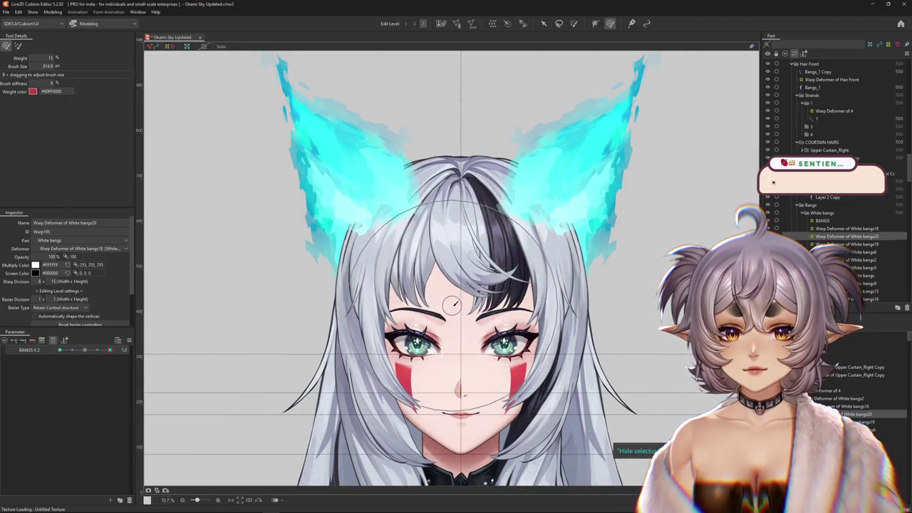
pyautogui.click(18, 46)
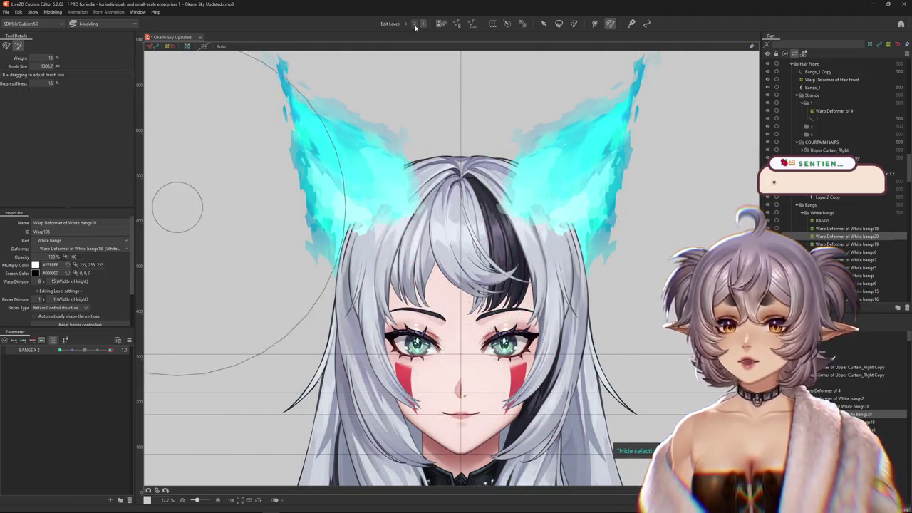
pyautogui.moveTo(383, 325); pyautogui.dragTo(440, 329)
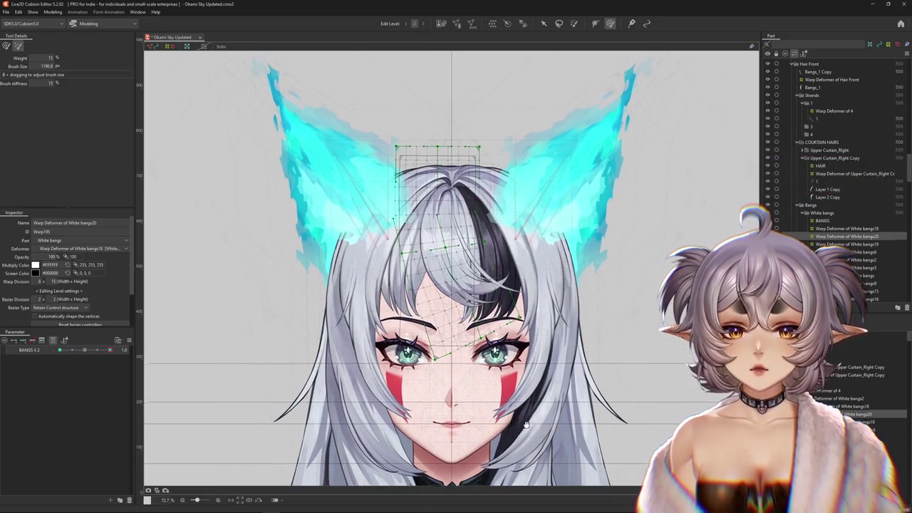
pyautogui.click(16, 47)
pyautogui.moveTo(642, 305); pyautogui.dragTo(577, 279)
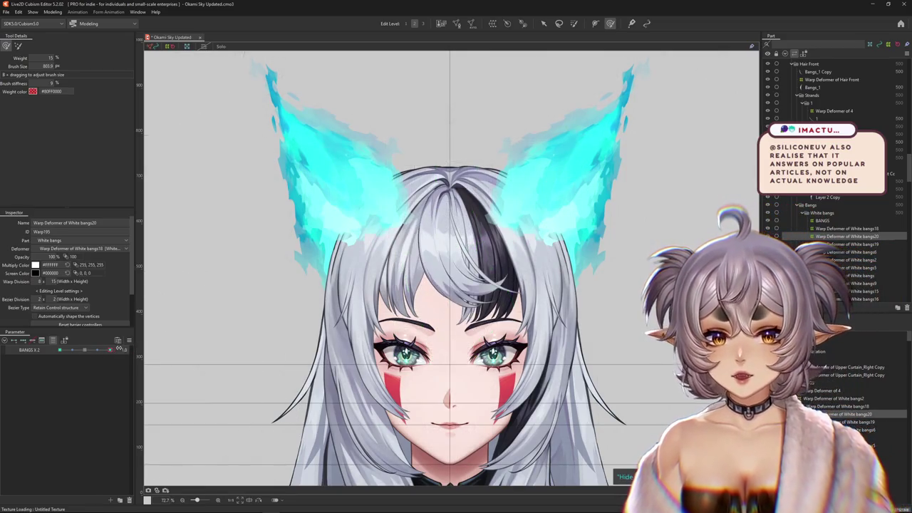
pyautogui.moveTo(336, 275); pyautogui.dragTo(402, 251)
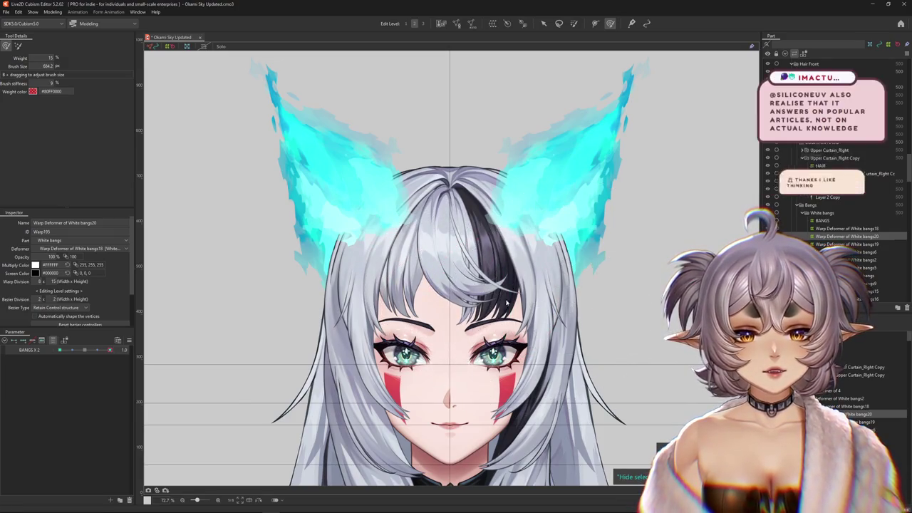
pyautogui.moveTo(81, 355)
pyautogui.mouseDown()
pyautogui.moveTo(92, 354)
pyautogui.moveTo(37, 354)
pyautogui.mouseUp()
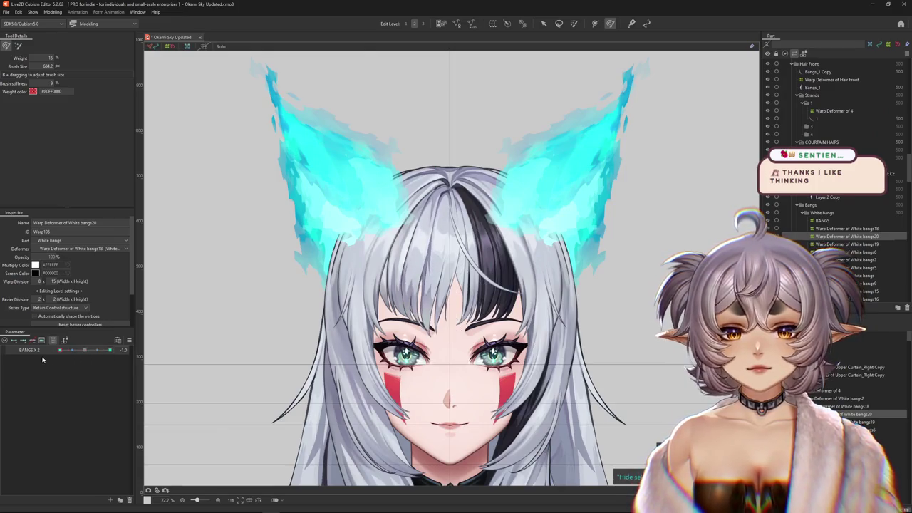
pyautogui.click(77, 354)
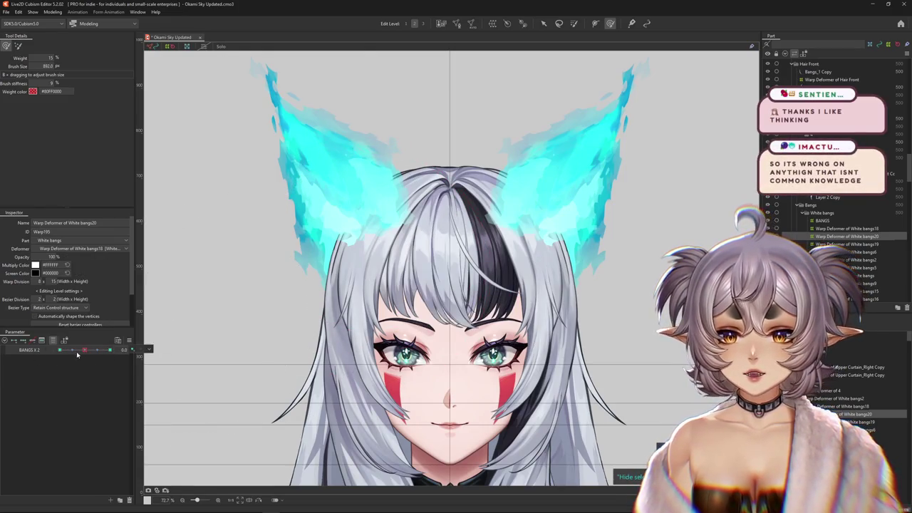
# Paint red weight further down the White bangs20 deformer and test BANGS X 2 at -1 and 0
pyautogui.click(573, 23)
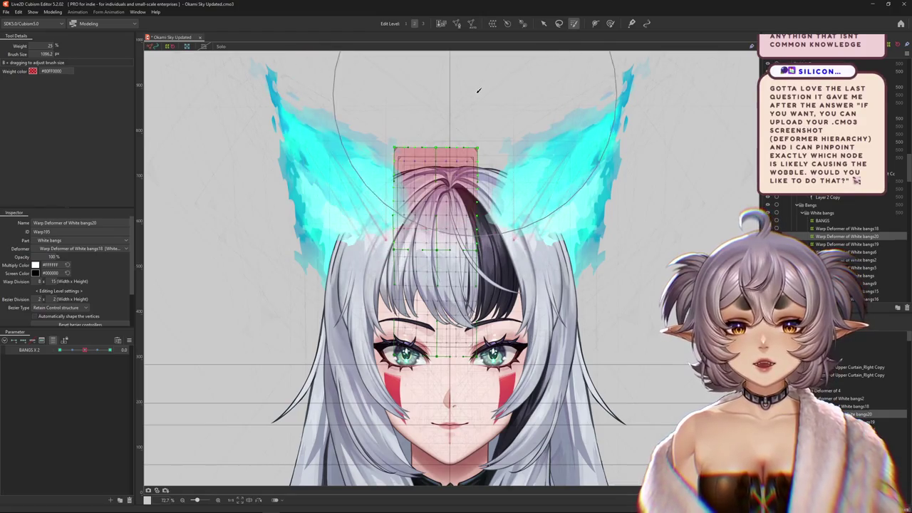
pyautogui.moveTo(453, 130); pyautogui.dragTo(478, 75)
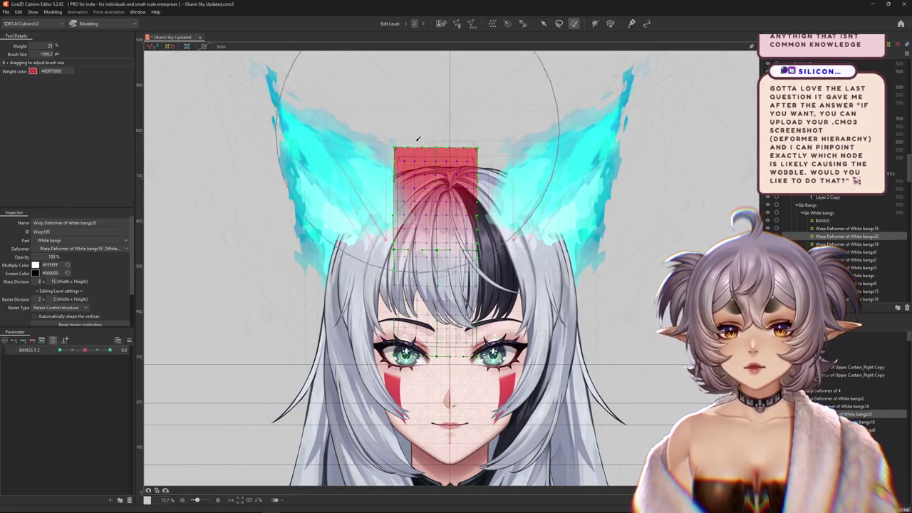
pyautogui.moveTo(83, 350); pyautogui.dragTo(31, 354)
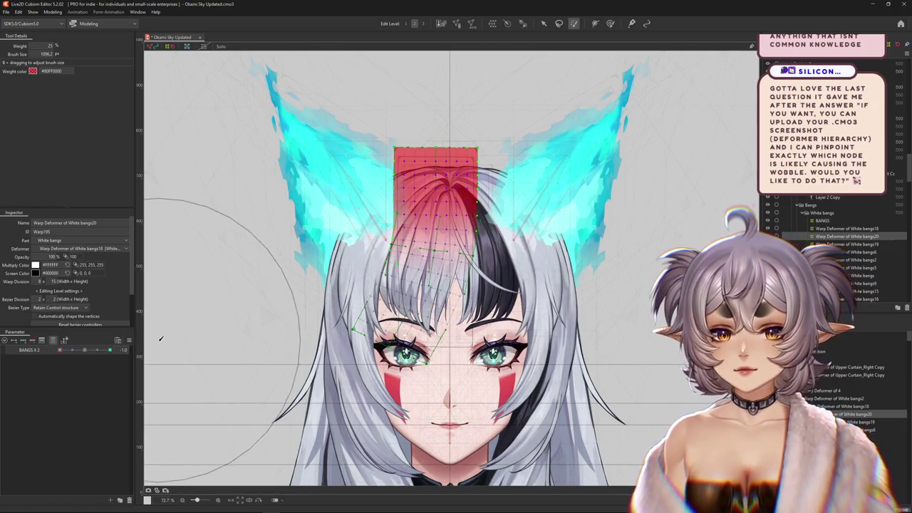
pyautogui.moveTo(87, 354); pyautogui.dragTo(94, 354)
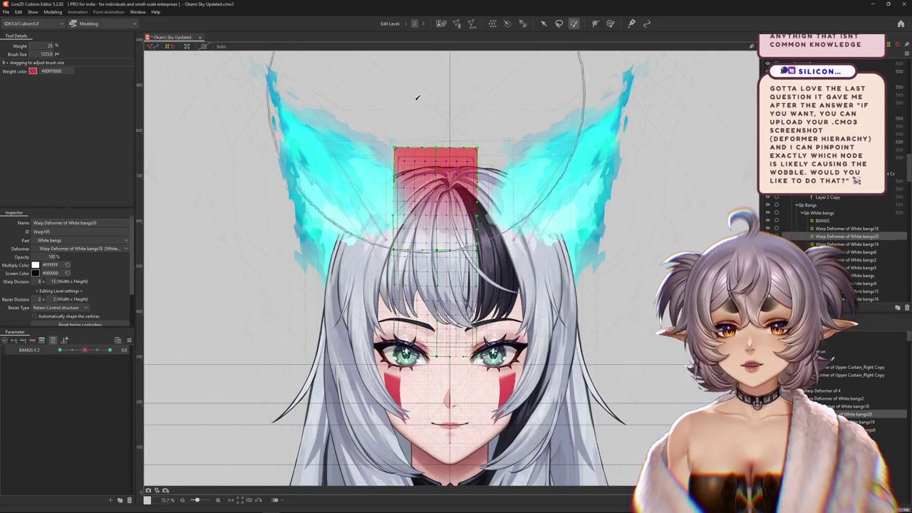
# Enlarge the weight brush and push BANGS X 2 to 1.0 to check the fringe sweep
pyautogui.moveTo(417, 92); pyautogui.dragTo(398, 107)
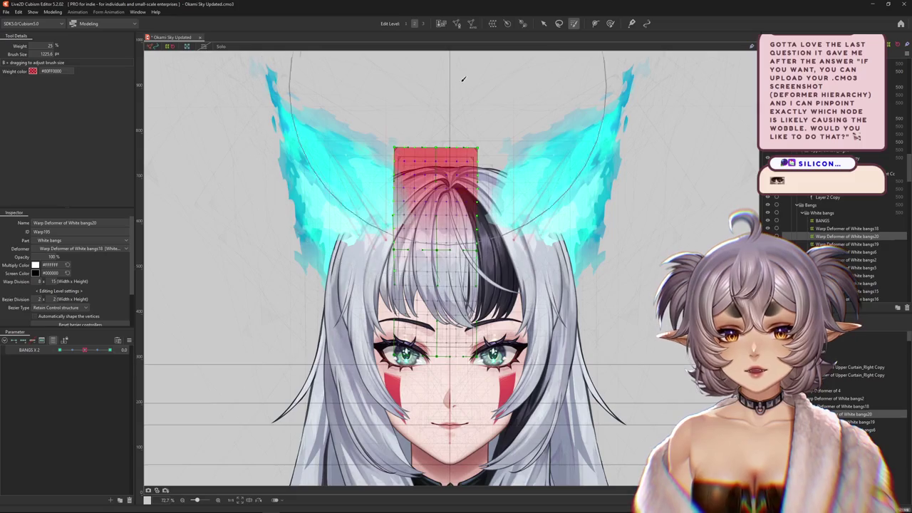
pyautogui.moveTo(99, 354); pyautogui.dragTo(111, 351)
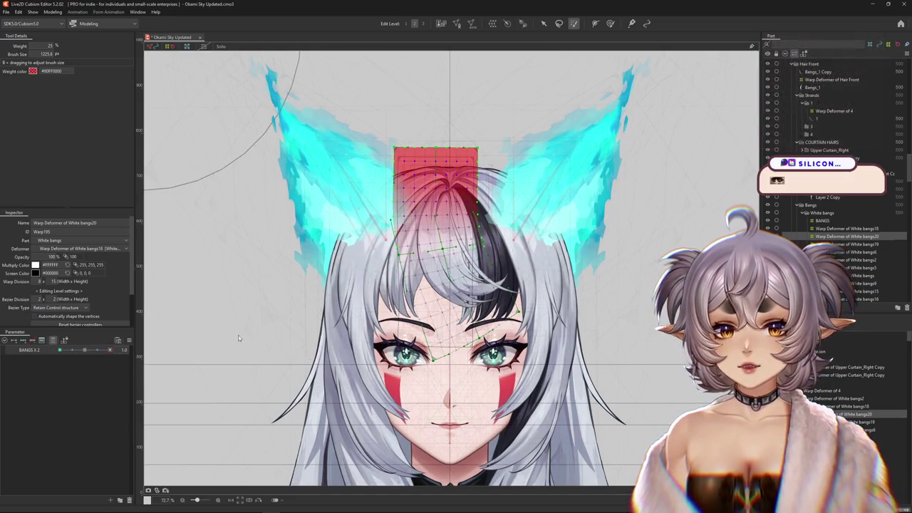
pyautogui.scroll(-5, 573, 274)
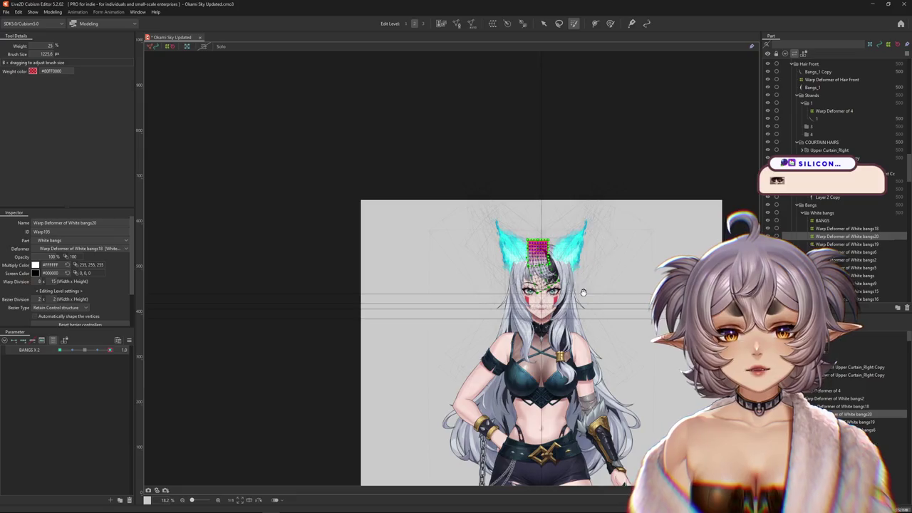
pyautogui.scroll(5, 584, 293)
# Drop BANGS X 2 to its minimum and toggle a smaller weight brush between stiff and soft
pyautogui.press('b')
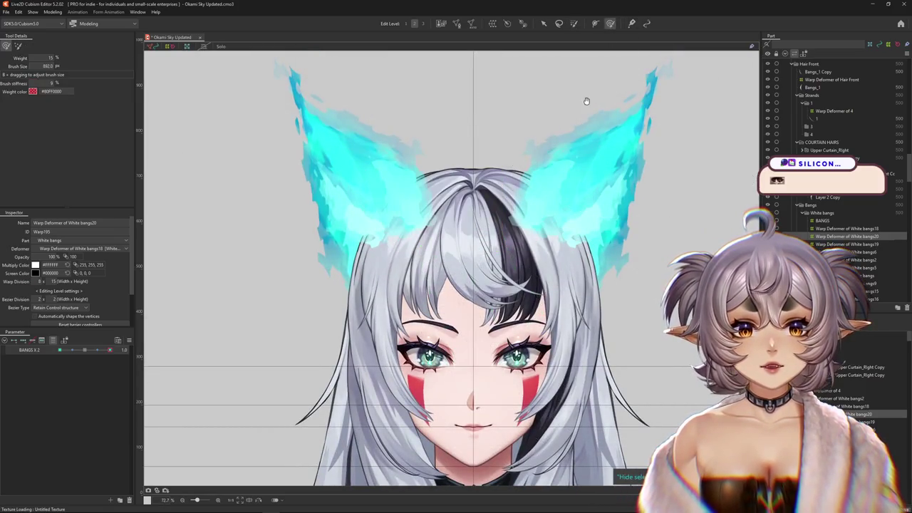
pyautogui.moveTo(109, 350)
pyautogui.mouseDown()
pyautogui.moveTo(63, 351)
pyautogui.moveTo(133, 355)
pyautogui.moveTo(51, 354)
pyautogui.mouseUp()
pyautogui.moveTo(325, 250); pyautogui.dragTo(384, 233)
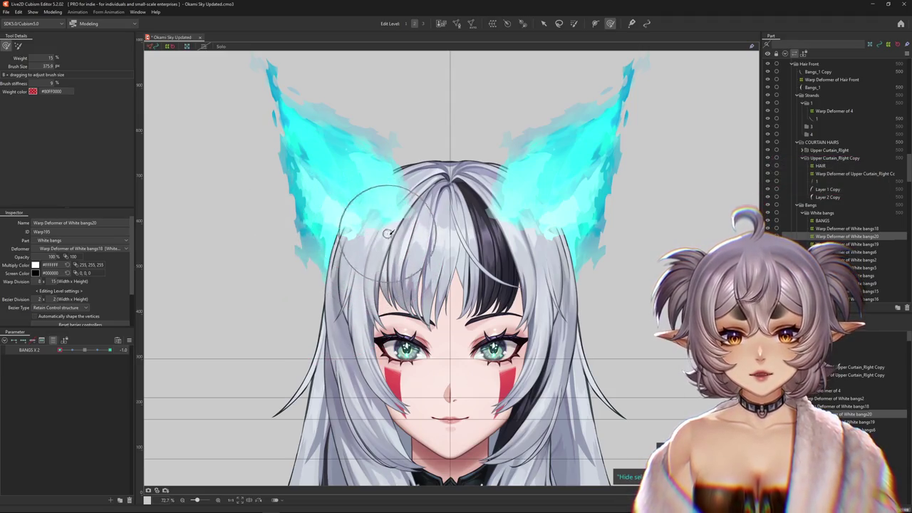
pyautogui.click(18, 45)
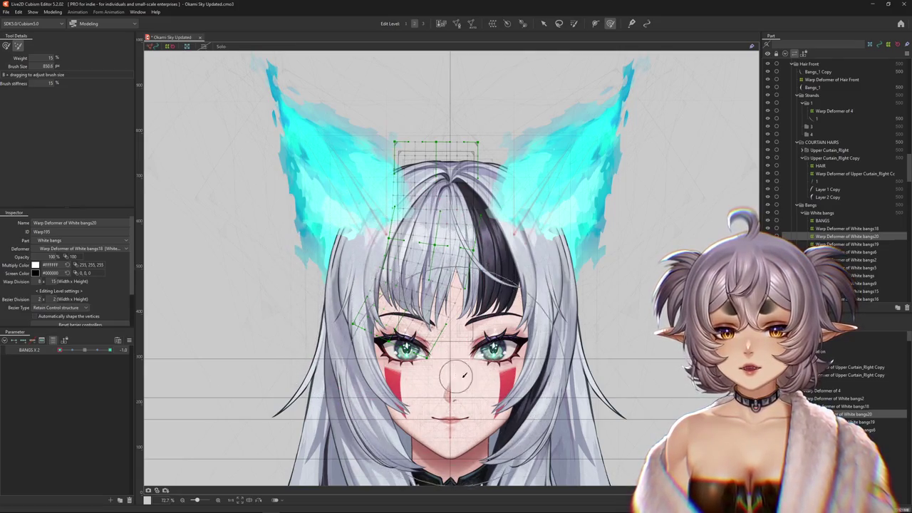
pyautogui.hscroll(-1, 399, 334)
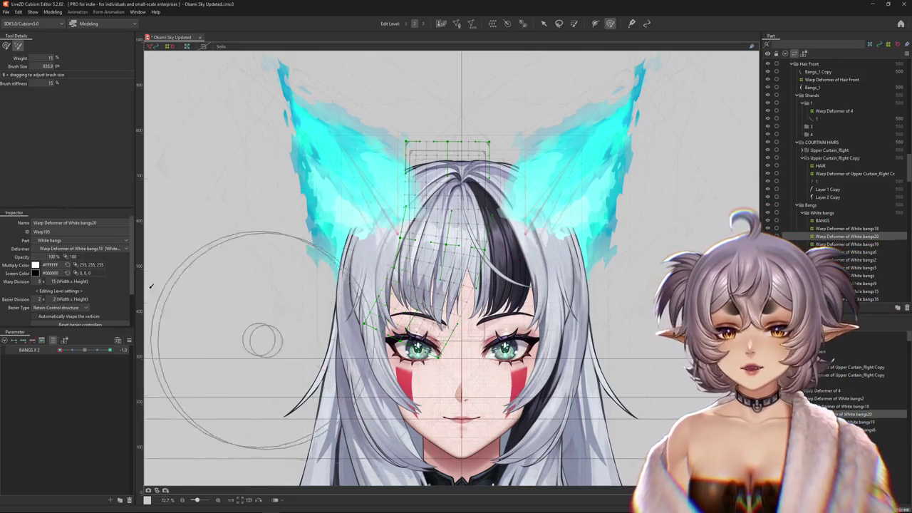
pyautogui.click(6, 44)
# Repaint the left fringe weights with a larger brush and bend the bangs partway via BANGS X 2
pyautogui.click(77, 324)
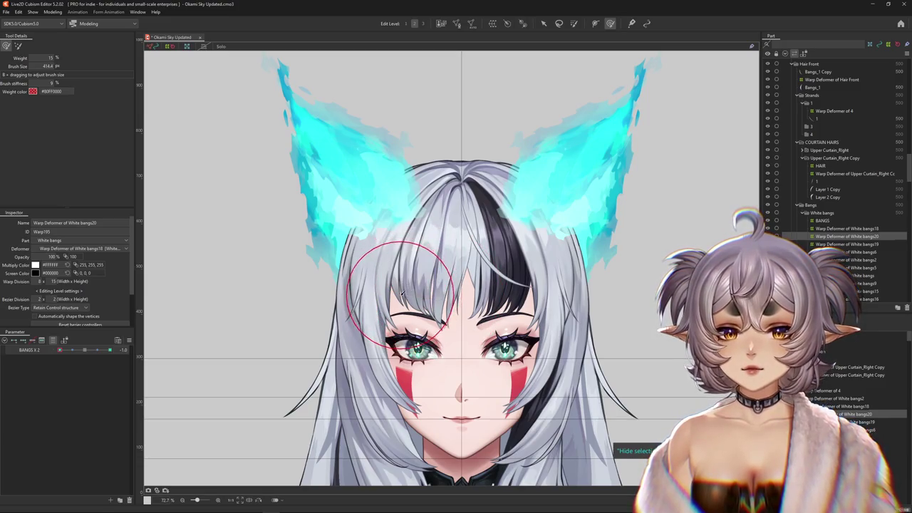
pyautogui.moveTo(414, 329); pyautogui.dragTo(424, 349)
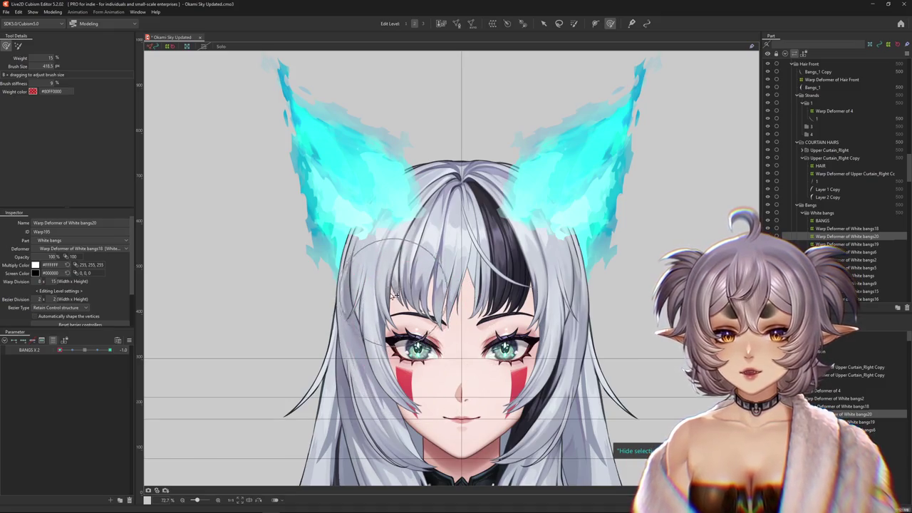
pyautogui.moveTo(84, 350); pyautogui.dragTo(200, 326)
pyautogui.moveTo(87, 351)
pyautogui.mouseDown()
pyautogui.moveTo(133, 362)
pyautogui.moveTo(84, 353)
pyautogui.mouseUp()
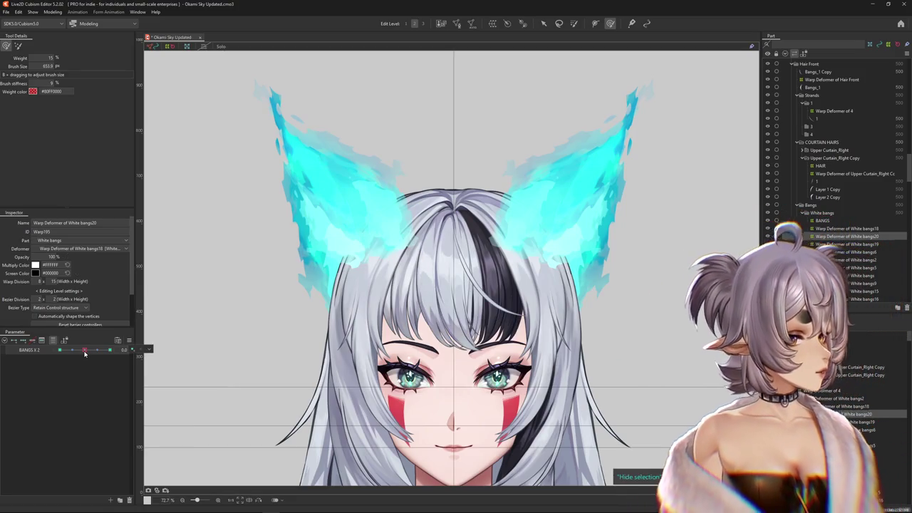
pyautogui.click(147, 349)
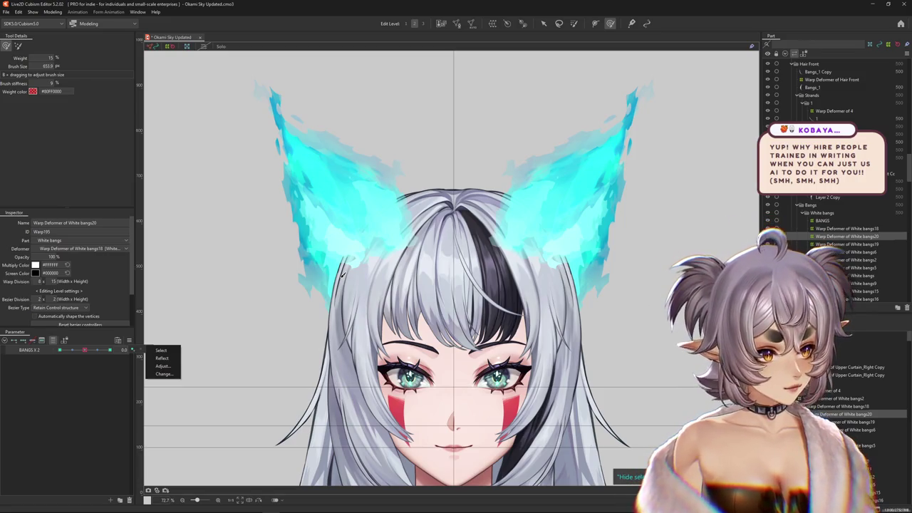
# Swing the bangs between the 1.0 and -1.0 BANGS X 2 poses with a wider brush
pyautogui.scroll(-2, 356, 273)
pyautogui.scroll(2, 391, 274)
pyautogui.scroll(1, 391, 274)
pyautogui.scroll(1, 391, 273)
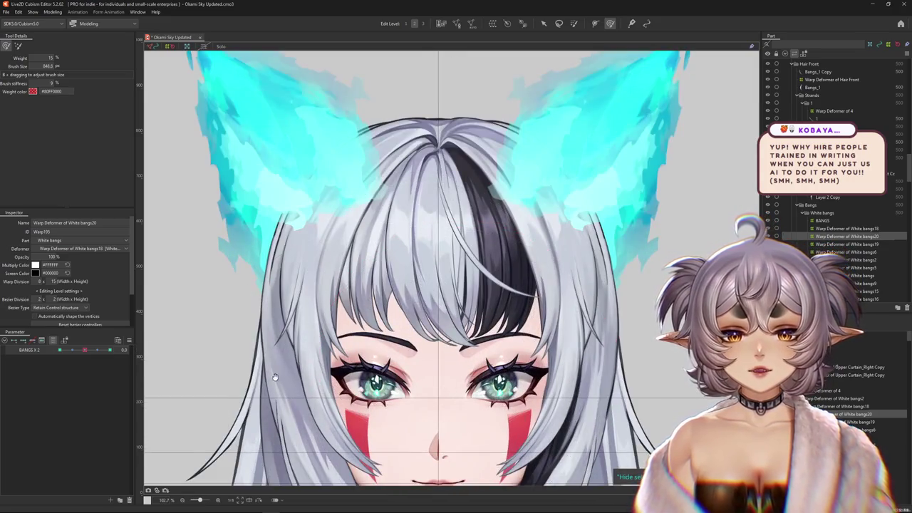
pyautogui.scroll(1, 391, 274)
pyautogui.moveTo(80, 352); pyautogui.dragTo(110, 350)
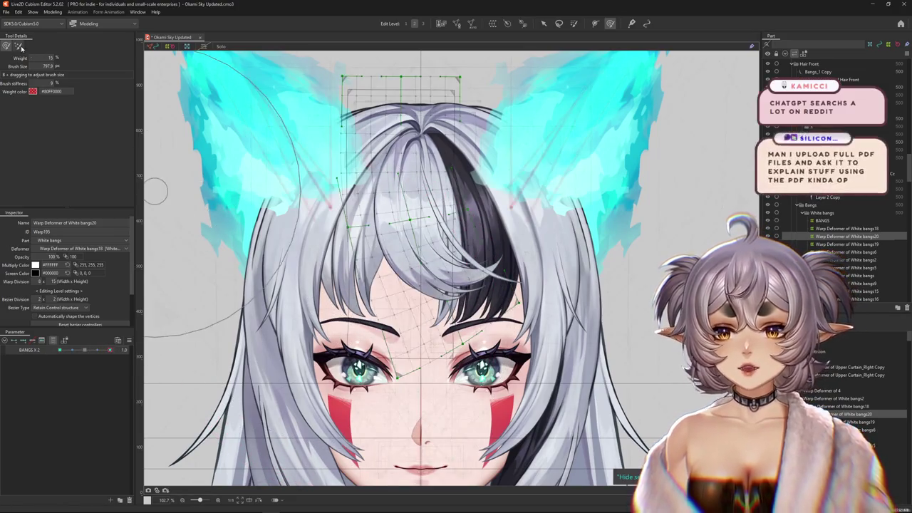
pyautogui.moveTo(352, 325); pyautogui.dragTo(370, 289)
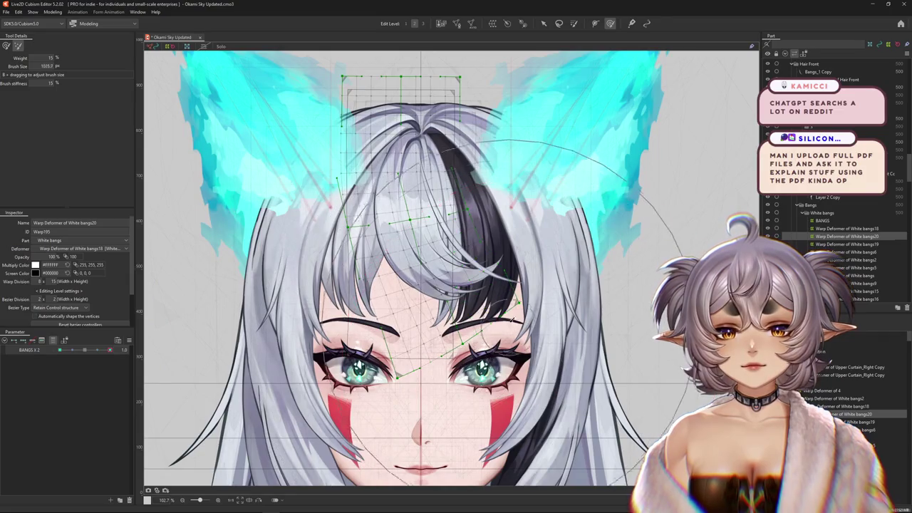
pyautogui.moveTo(110, 351); pyautogui.dragTo(60, 351)
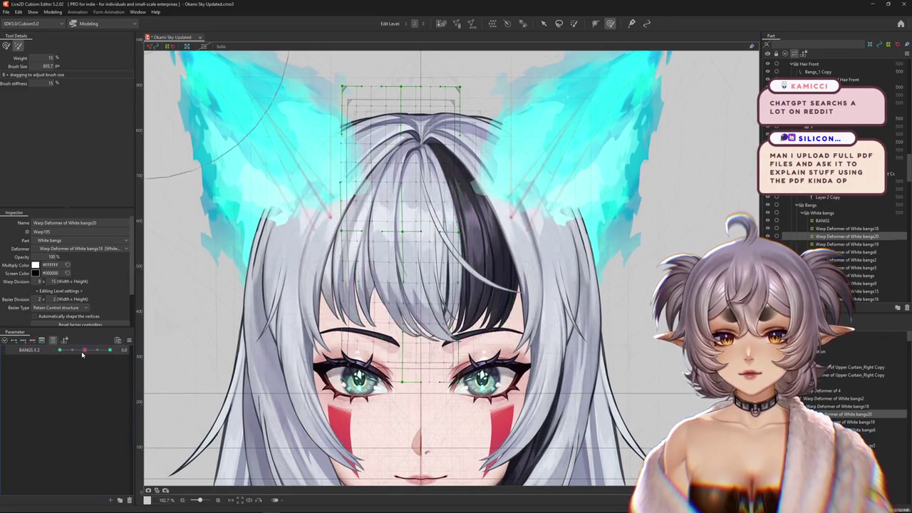
# Compare the bangs at neutral, 1.0 and -1.0 while resizing the brush
pyautogui.moveTo(224, 234); pyautogui.dragTo(257, 214)
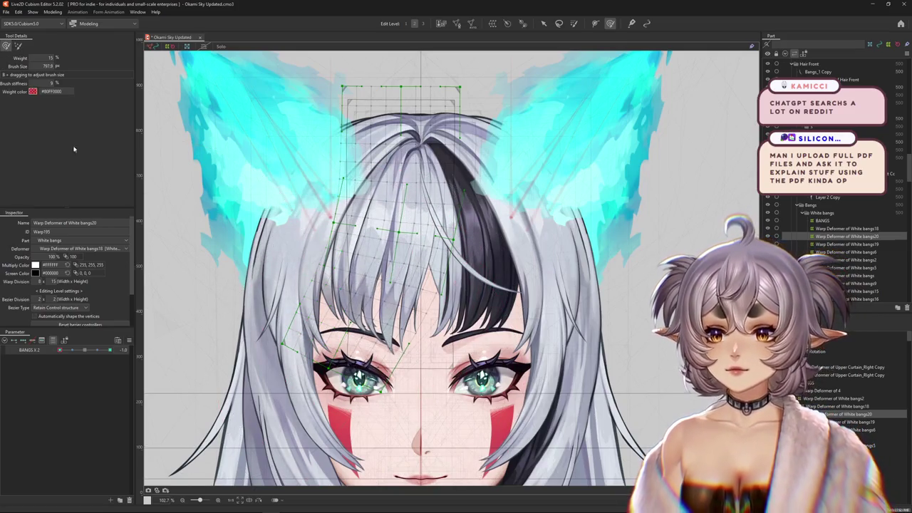
pyautogui.click(85, 350)
pyautogui.moveTo(85, 350); pyautogui.dragTo(109, 350)
pyautogui.moveTo(307, 406)
pyautogui.mouseDown()
pyautogui.moveTo(584, 340)
pyautogui.moveTo(491, 283)
pyautogui.moveTo(501, 302)
pyautogui.mouseUp()
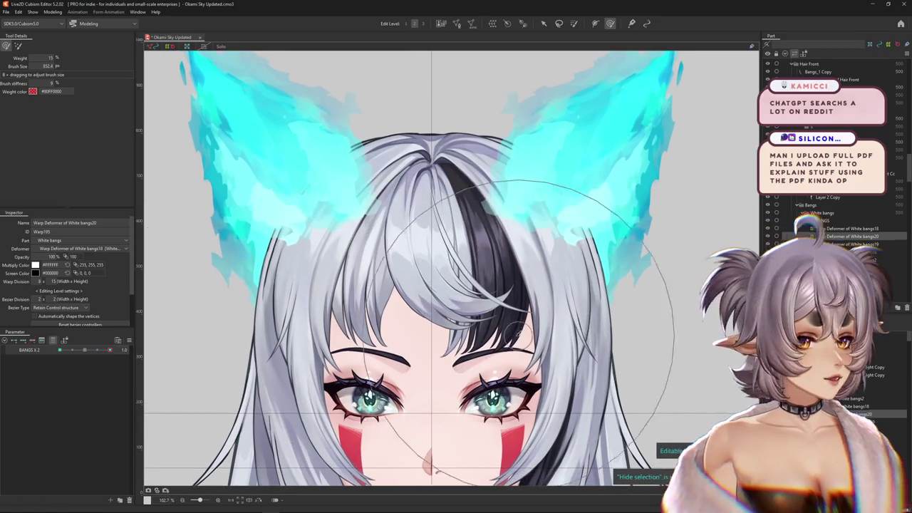
pyautogui.click(85, 349)
pyautogui.click(60, 350)
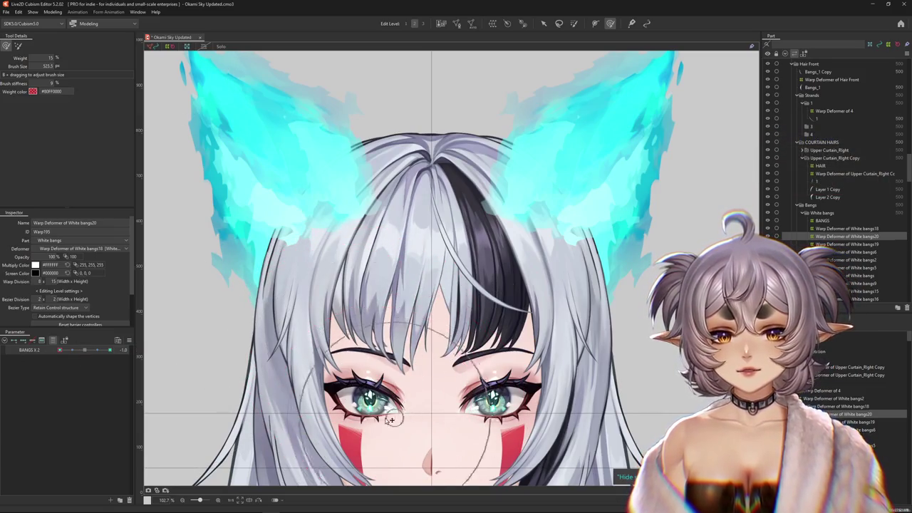
pyautogui.moveTo(340, 245); pyautogui.dragTo(428, 291)
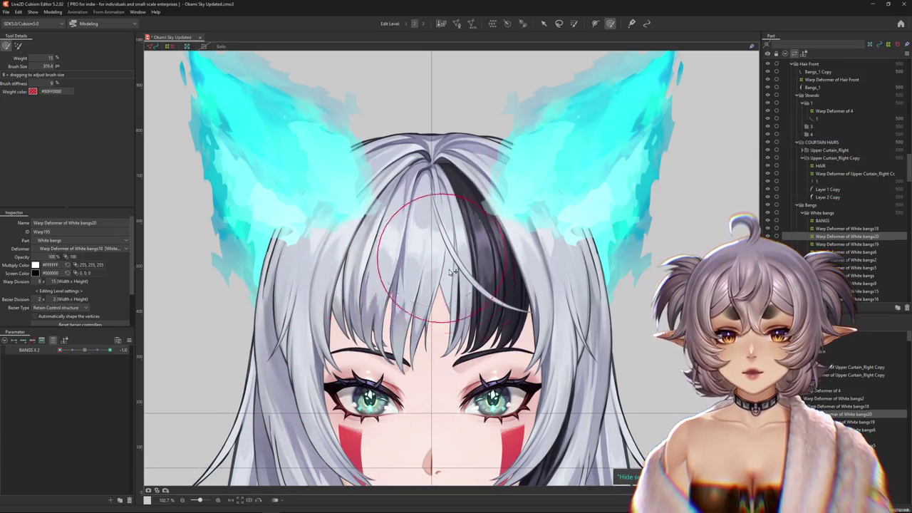
# Reshape the White bangs20 warp with the deform brush, then sweep BANGS X 2 from -1.0 to 1.0
pyautogui.click(19, 47)
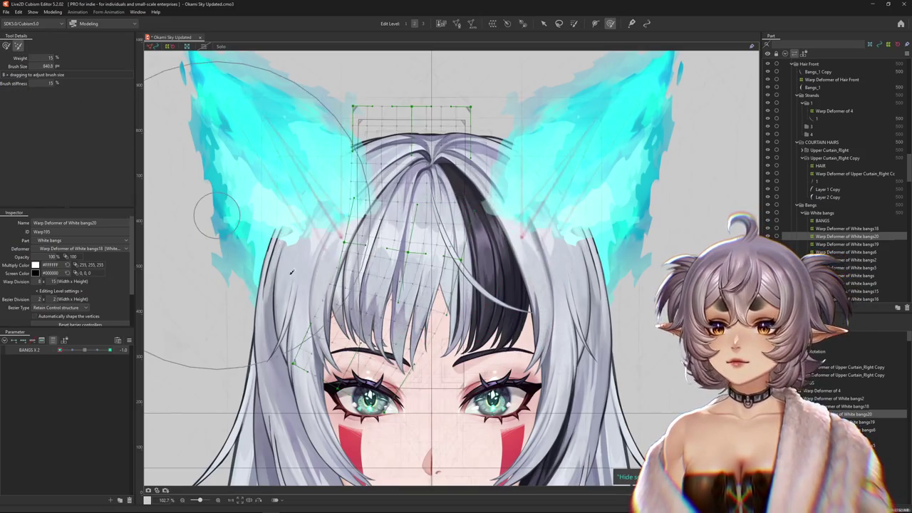
pyautogui.moveTo(309, 316); pyautogui.dragTo(324, 323)
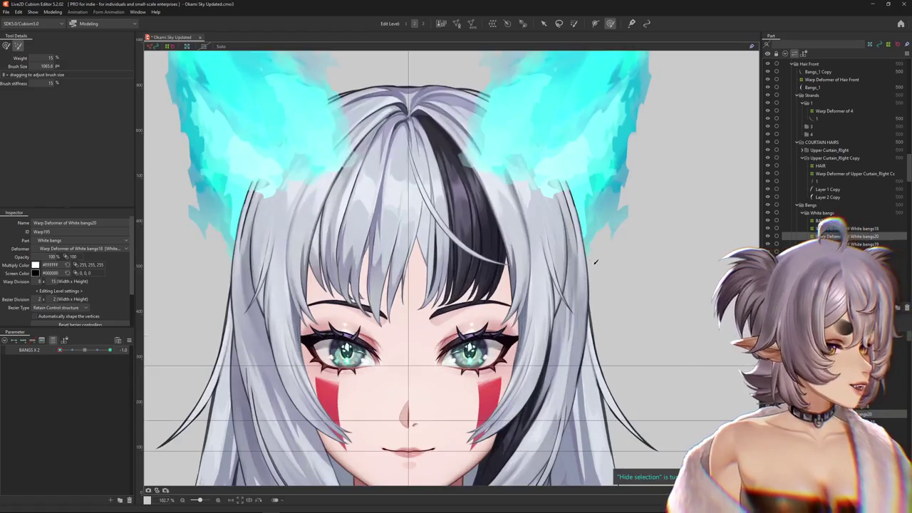
pyautogui.scroll(-3, 451, 268)
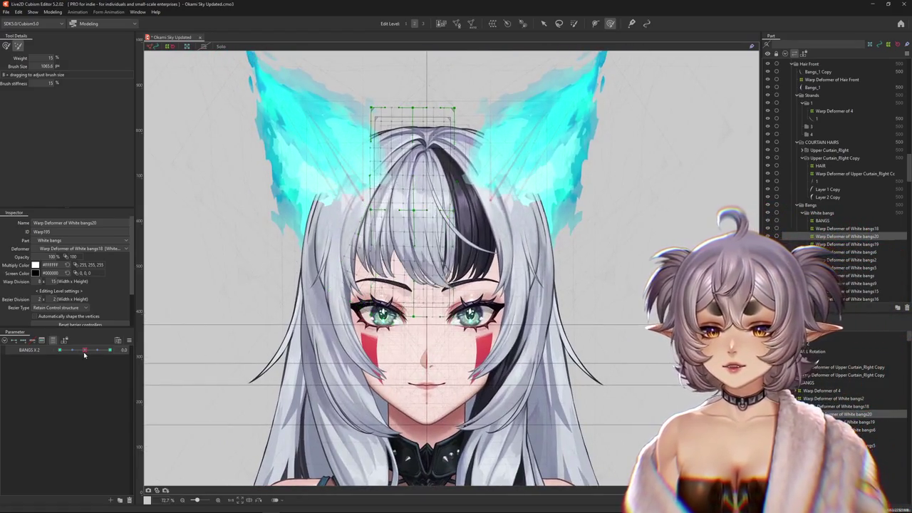
pyautogui.moveTo(48, 352)
pyautogui.mouseDown()
pyautogui.moveTo(104, 362)
pyautogui.moveTo(29, 71)
pyautogui.moveTo(403, 42)
pyautogui.moveTo(234, 269)
pyautogui.mouseUp()
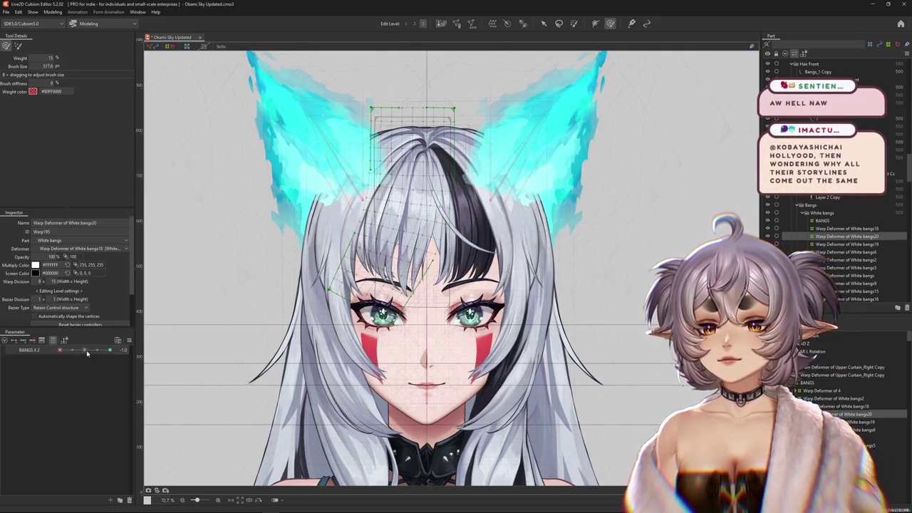
pyautogui.moveTo(87, 354); pyautogui.dragTo(109, 350)
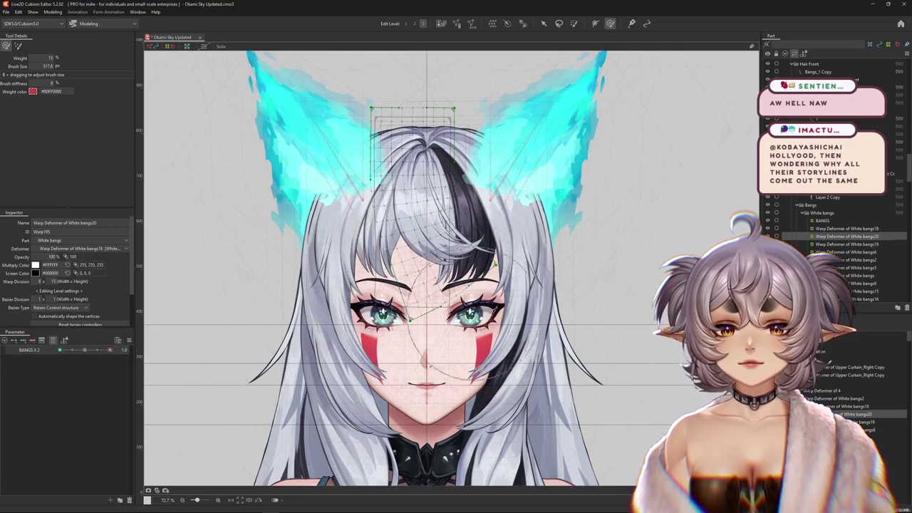
# Hide the warp grid and return BANGS X 2 to 0.0 to view the bangs cleanly
pyautogui.scroll(2, 581, 242)
pyautogui.scroll(2, 577, 242)
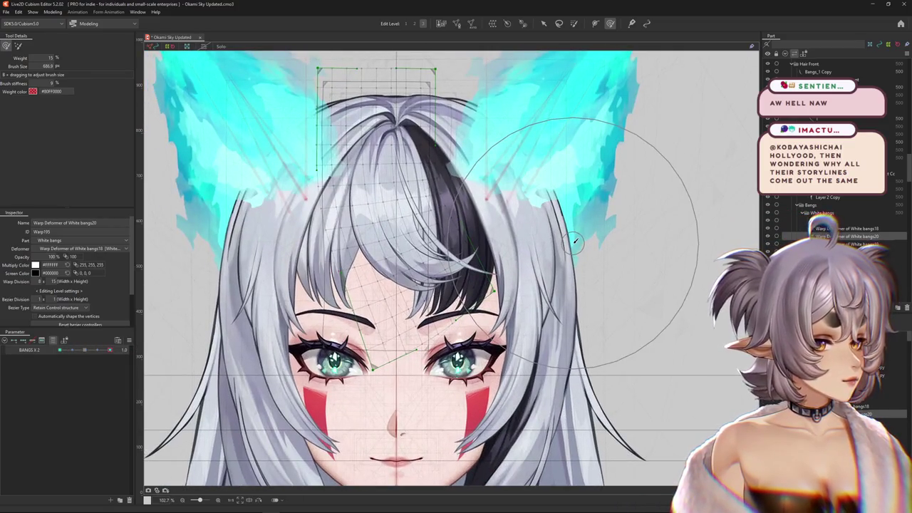
pyautogui.moveTo(575, 241); pyautogui.dragTo(590, 220)
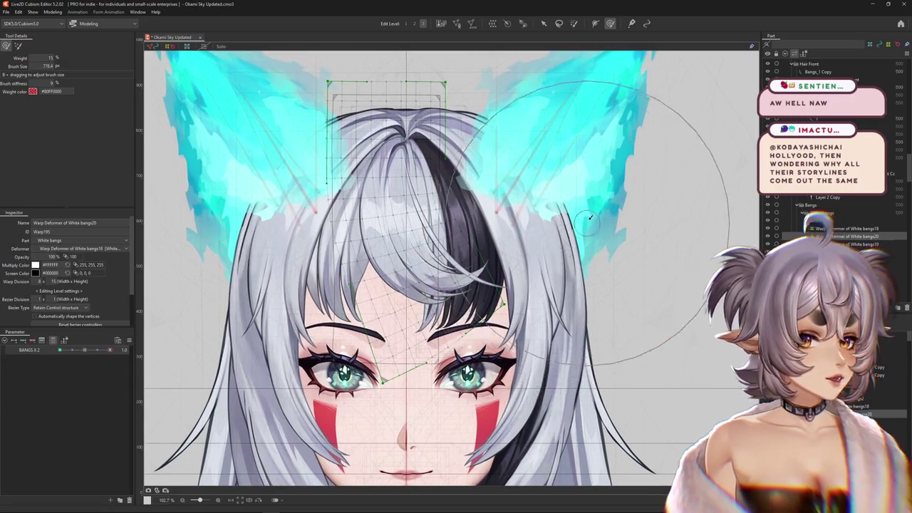
pyautogui.hotkey('ctrl', 'h')
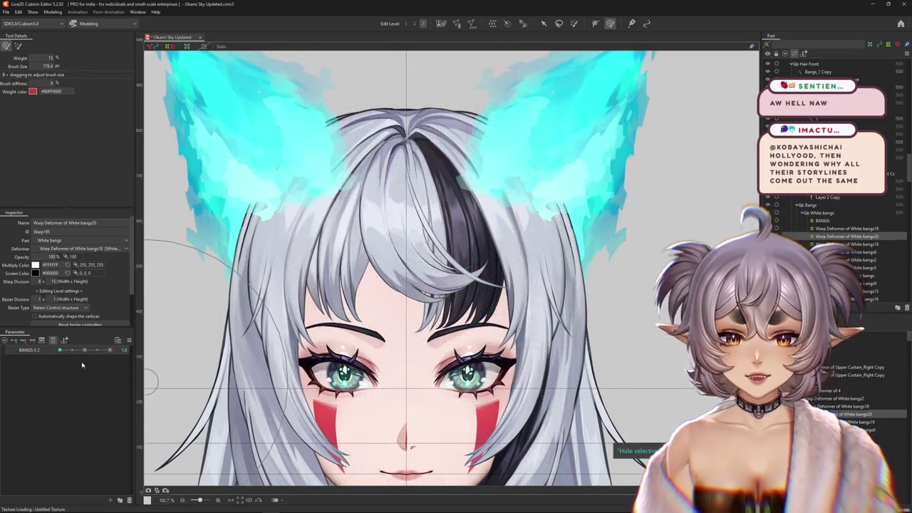
pyautogui.moveTo(399, 292)
pyautogui.mouseDown()
pyautogui.moveTo(384, 300)
pyautogui.moveTo(408, 222)
pyautogui.mouseUp()
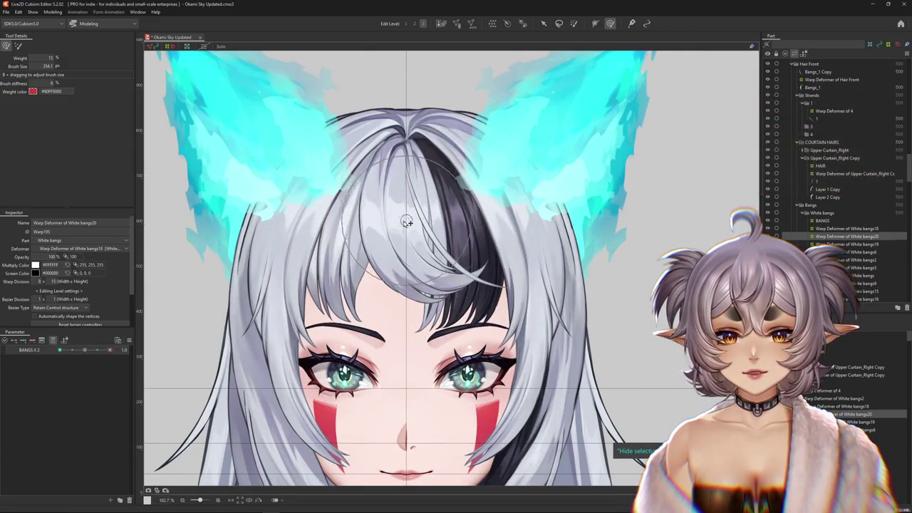
pyautogui.scroll(-3, 408, 222)
pyautogui.click(84, 350)
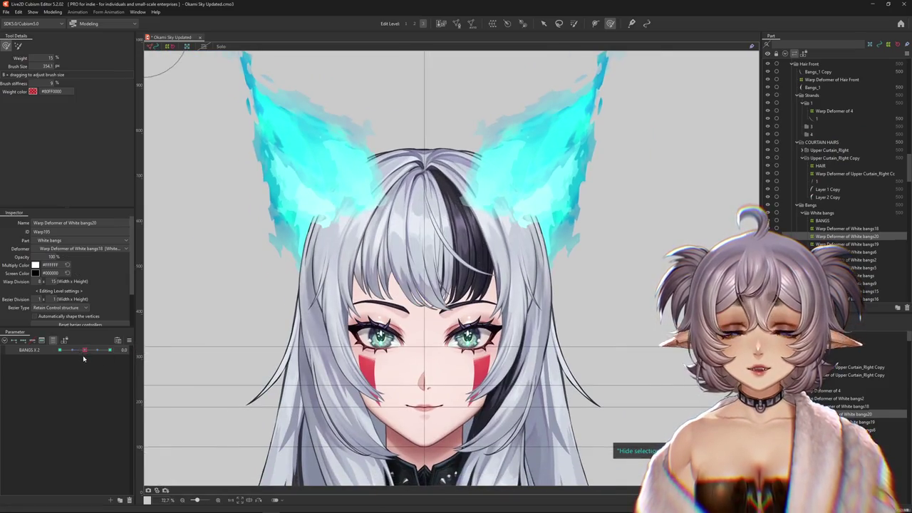
# Toggle the bangs between 1.0 and 0.0, lightly reshaping the warp with a smaller brush
pyautogui.moveTo(84, 350); pyautogui.dragTo(111, 350)
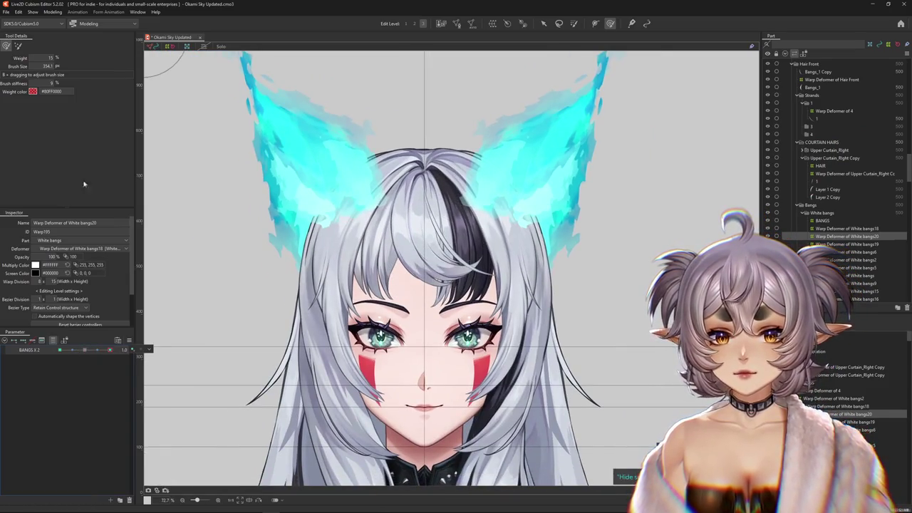
pyautogui.click(84, 350)
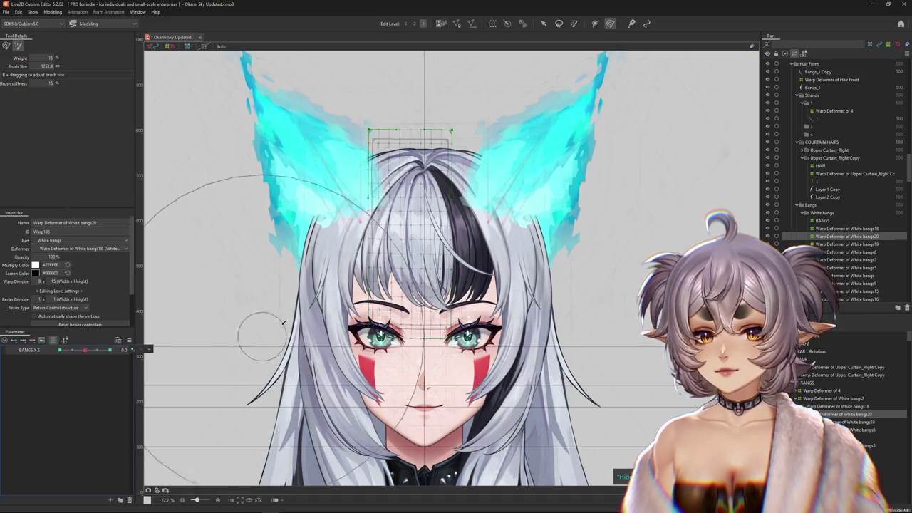
pyautogui.moveTo(265, 326); pyautogui.dragTo(245, 264)
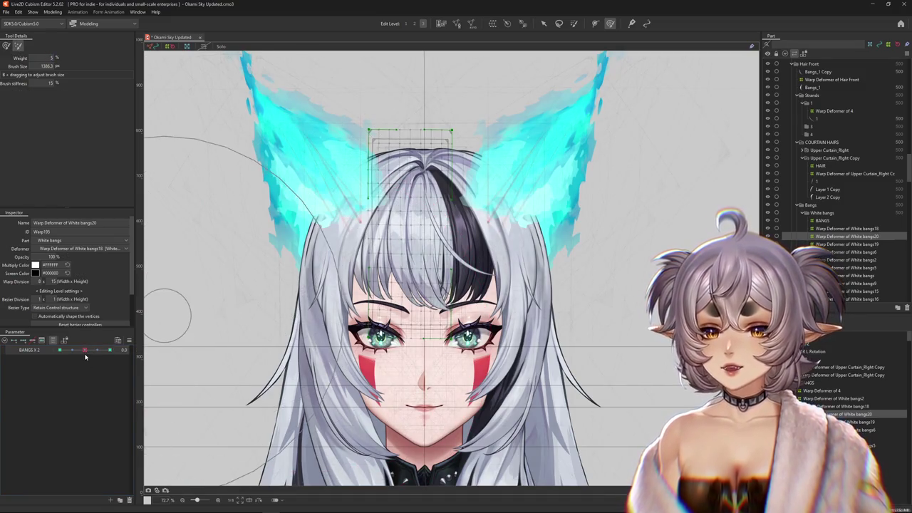
pyautogui.moveTo(85, 350); pyautogui.dragTo(110, 350)
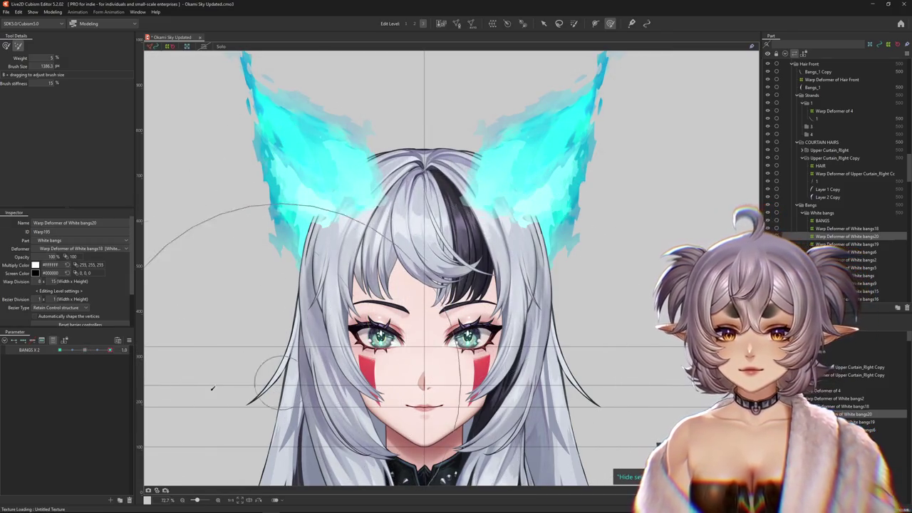
pyautogui.click(83, 350)
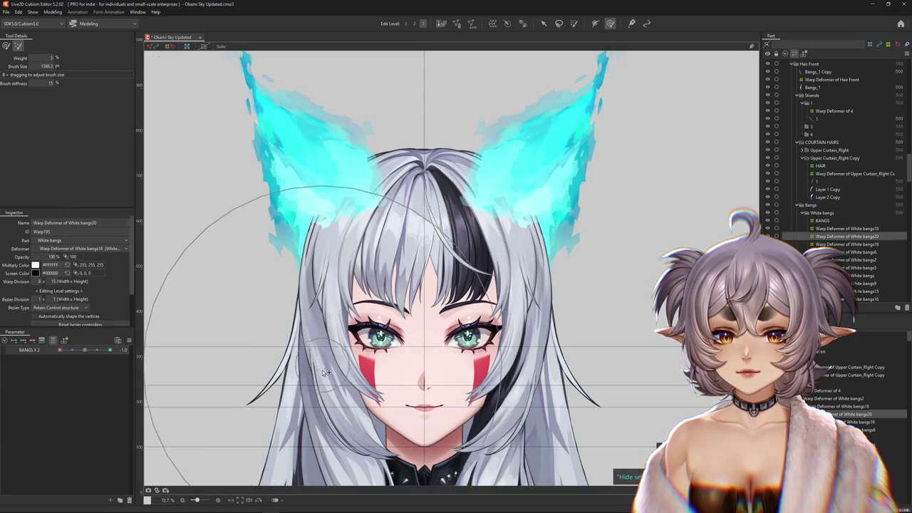
pyautogui.moveTo(367, 375); pyautogui.dragTo(518, 383)
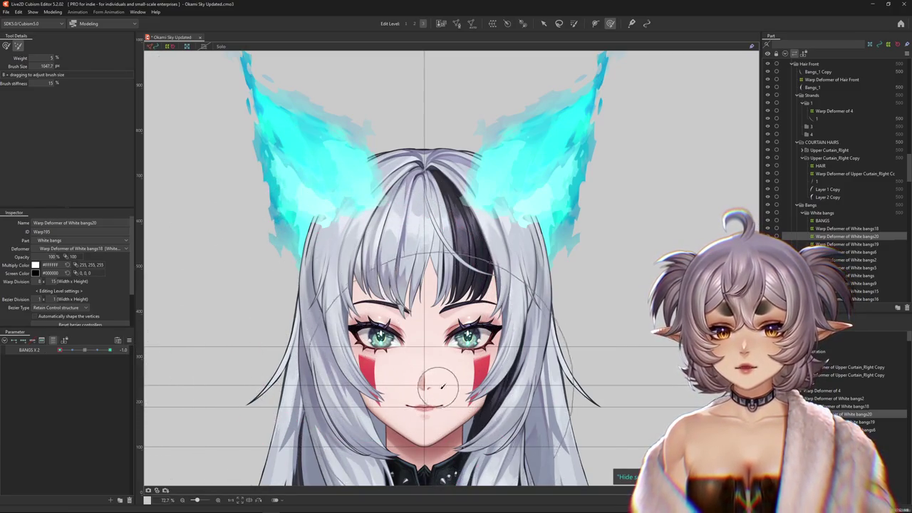
pyautogui.click(85, 352)
# Brush-adjust the bangs at -1.0, flip them to 1.0 and re-centre the view on the face
pyautogui.moveTo(85, 352); pyautogui.dragTo(60, 352)
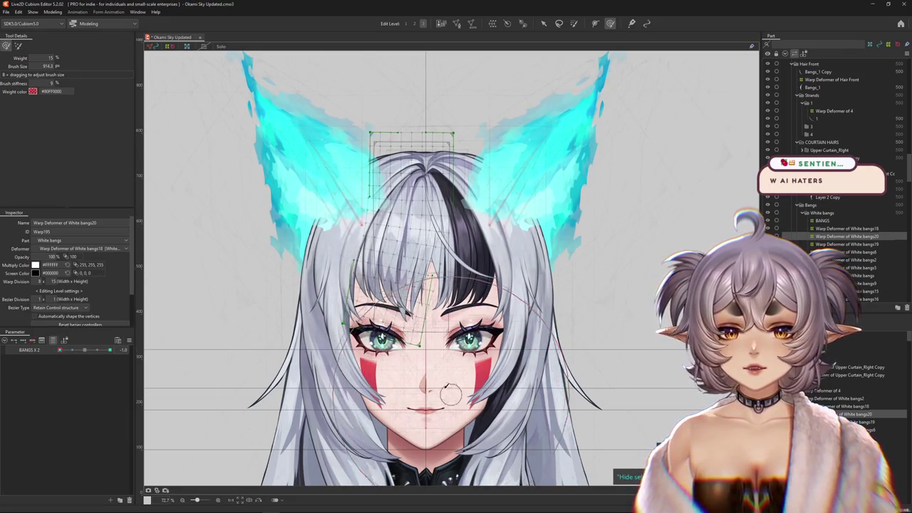
pyautogui.moveTo(450, 394); pyautogui.dragTo(382, 250)
pyautogui.click(110, 350)
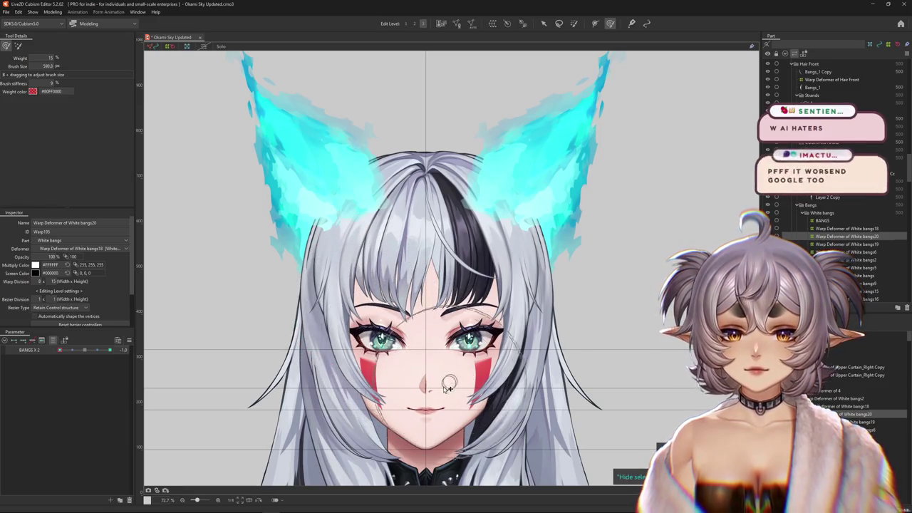
pyautogui.scroll(2, 399, 335)
pyautogui.moveTo(403, 335); pyautogui.dragTo(408, 351)
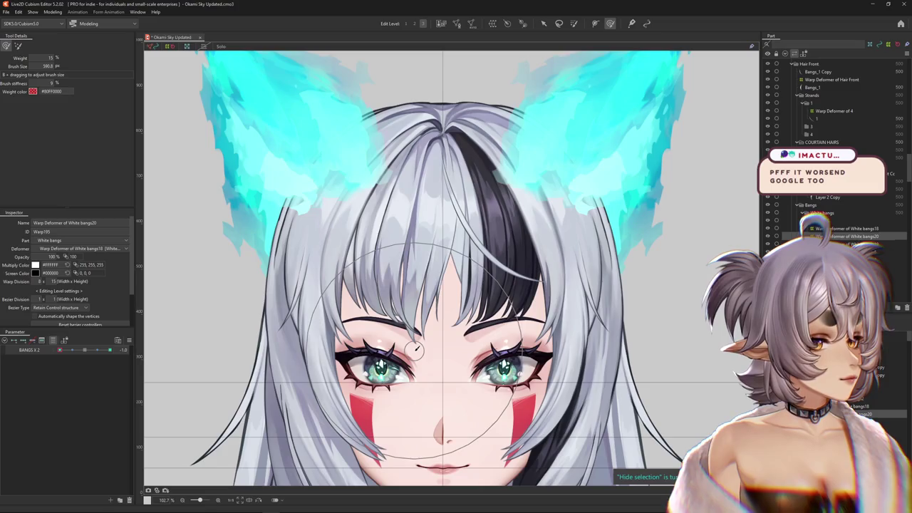
# Sweep BANGS X 2 across its range and select the bangs warp deformer to inspect its grid
pyautogui.moveTo(109, 350); pyautogui.dragTo(42, 372)
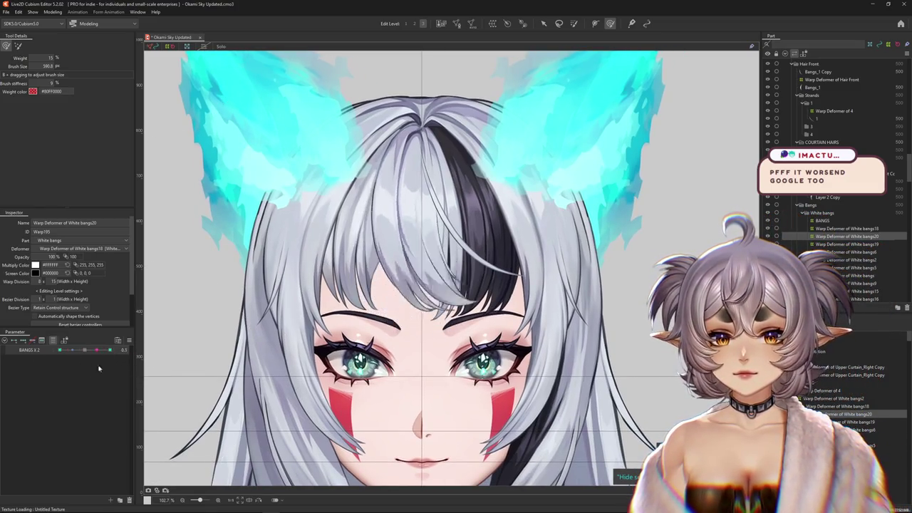
pyautogui.click(407, 384)
pyautogui.moveTo(450, 399); pyautogui.dragTo(533, 390)
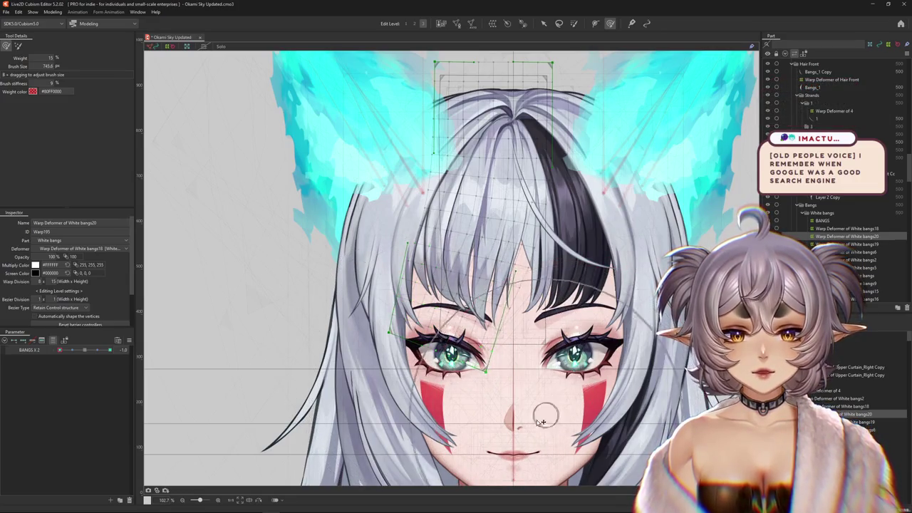
pyautogui.scroll(3, 615, 467)
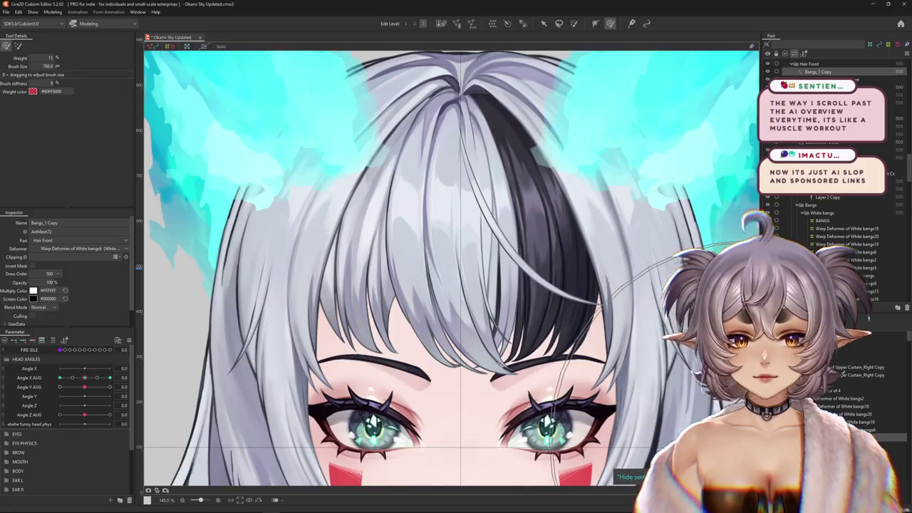
# Bend the bangs with BANGS X 3 and click through the meshes overlapping the fringe
pyautogui.scroll(-3, 83, 405)
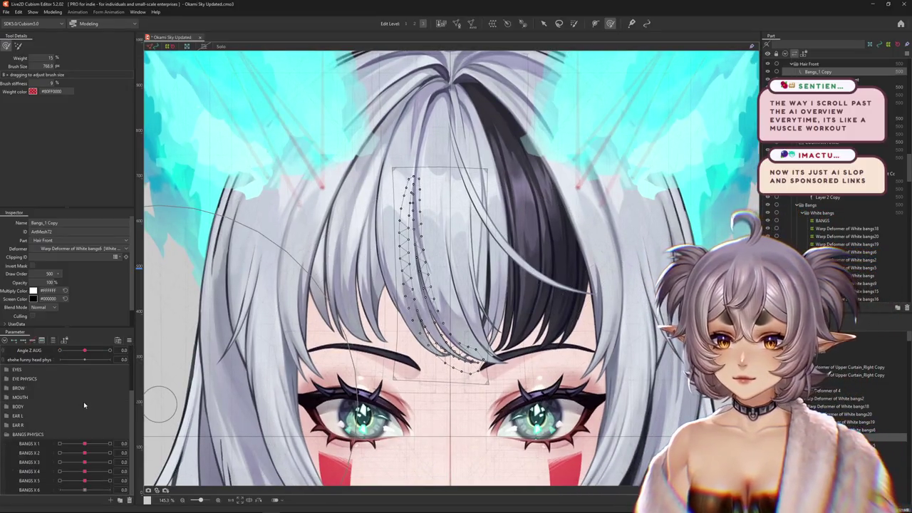
pyautogui.moveTo(87, 463)
pyautogui.mouseDown()
pyautogui.moveTo(112, 465)
pyautogui.moveTo(47, 461)
pyautogui.mouseUp()
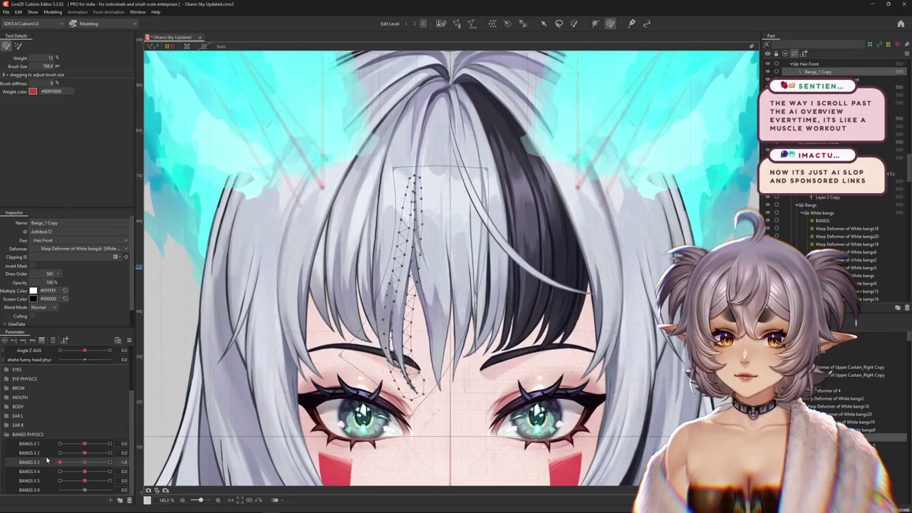
pyautogui.scroll(3, 400, 311)
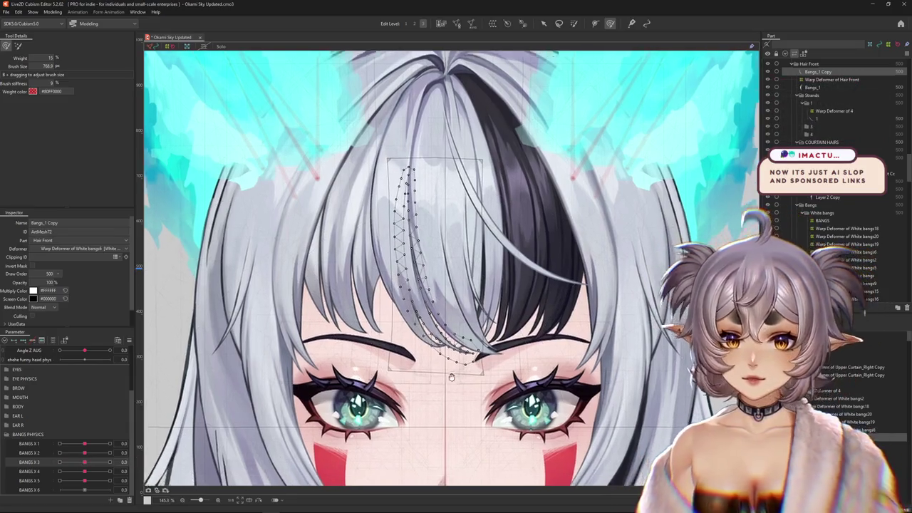
pyautogui.click(401, 311)
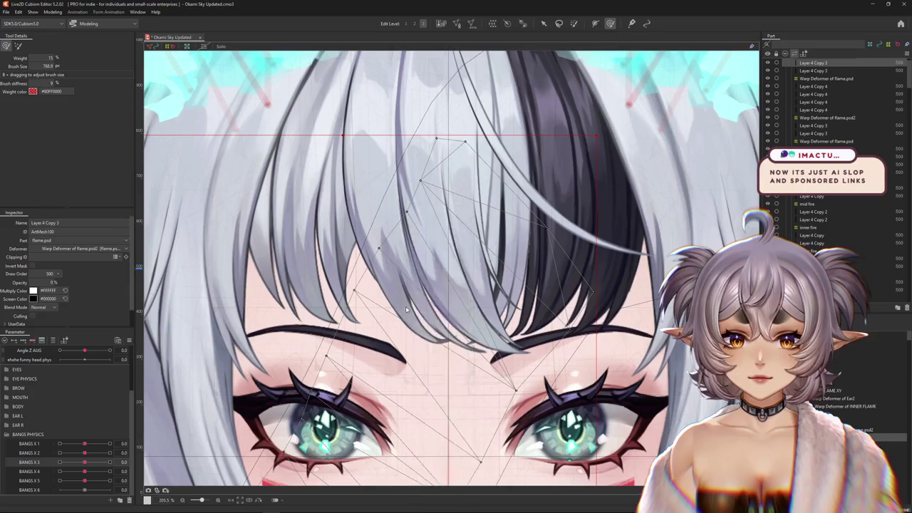
pyautogui.moveTo(403, 310); pyautogui.dragTo(467, 362)
# Select the Bangs_1 mesh and create the Warp Deformer of Hair Front2 around it
pyautogui.click(474, 364)
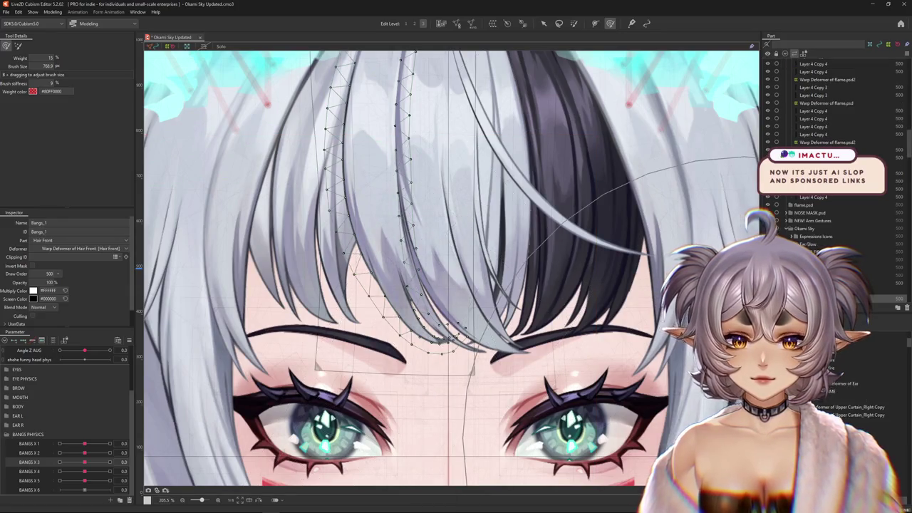
pyautogui.click(473, 23)
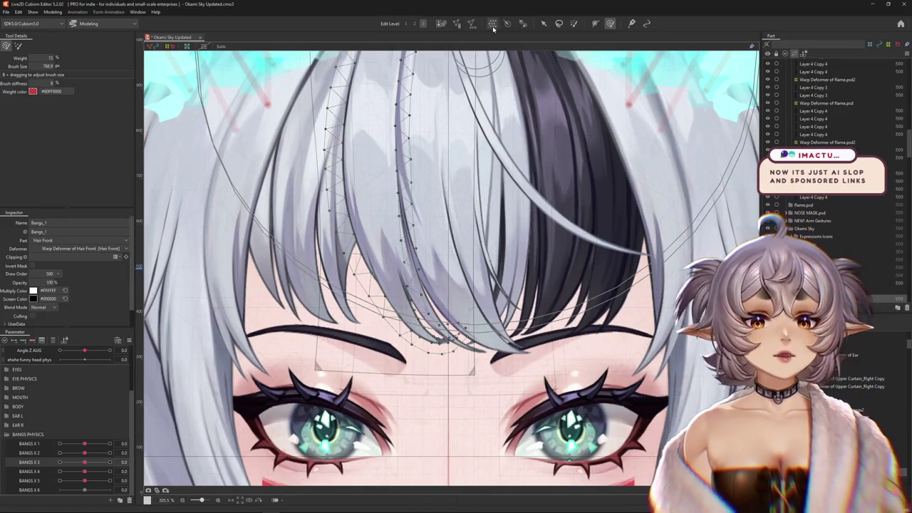
pyautogui.click(435, 261)
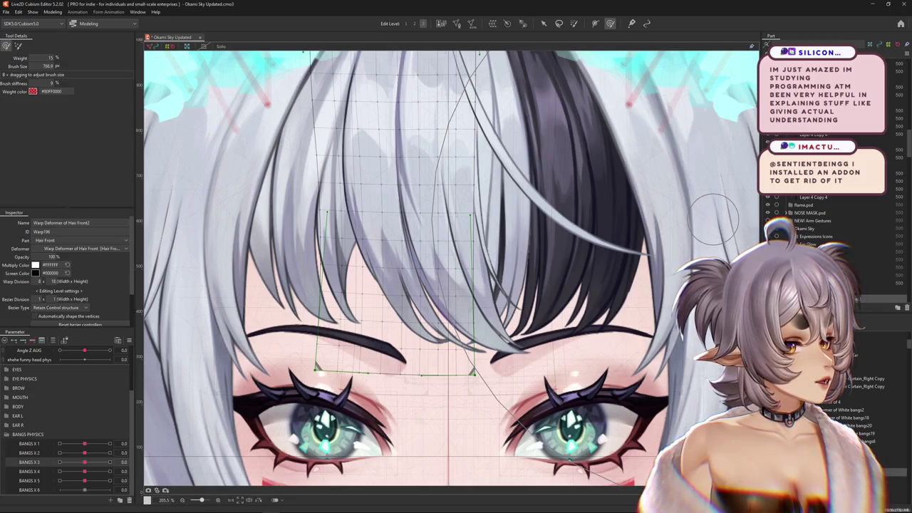
pyautogui.scroll(-5, 441, 236)
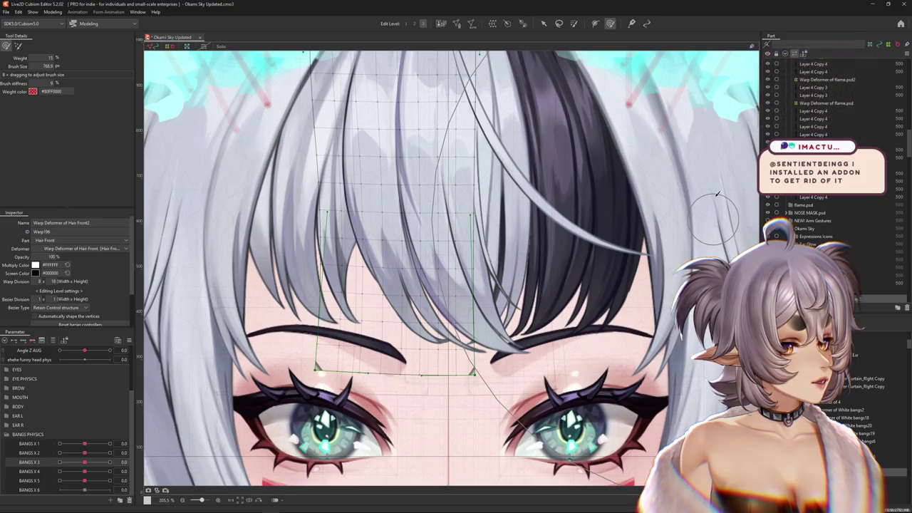
pyautogui.scroll(2, 441, 236)
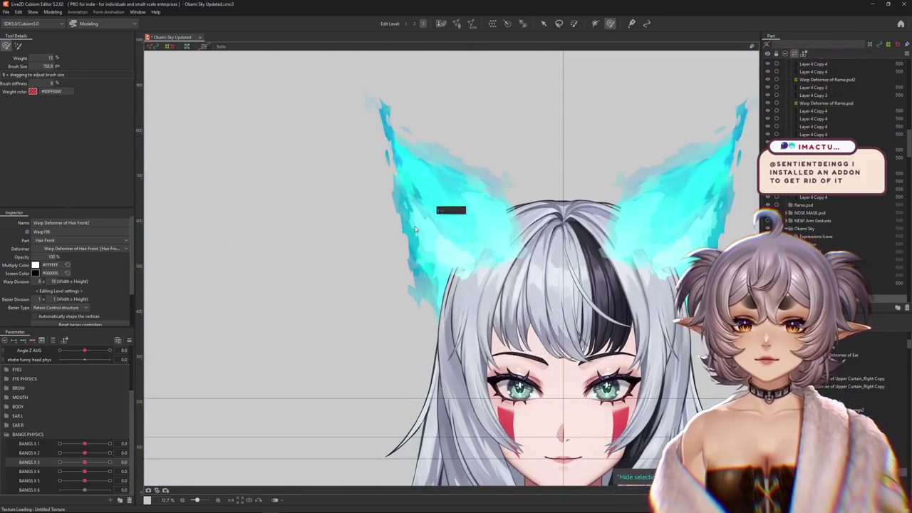
# Pick the OUTER flame mesh from the ear's overlapping objects and enter its mesh editing
pyautogui.rightClick(429, 241)
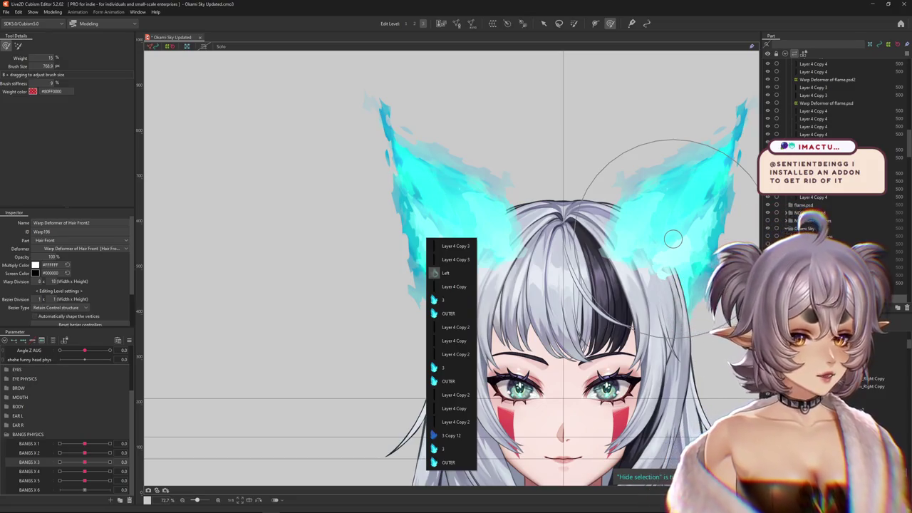
pyautogui.rightClick(454, 208)
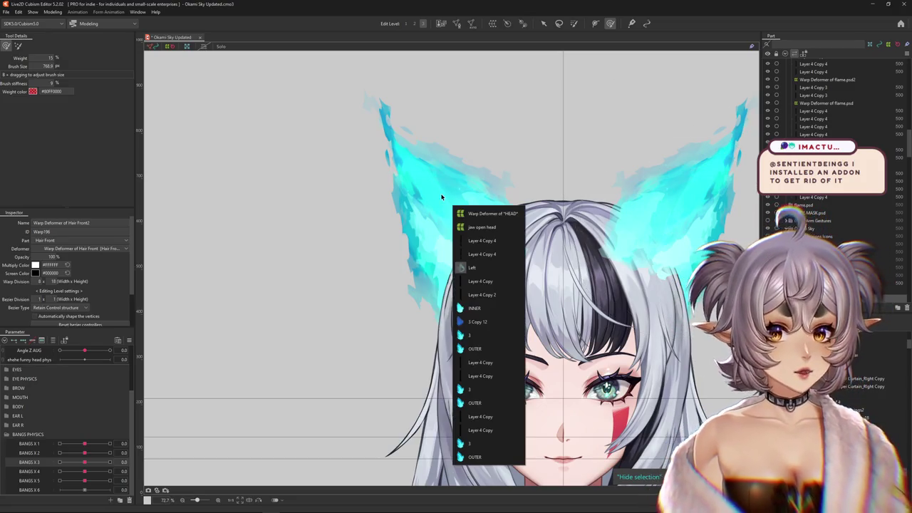
pyautogui.click(474, 308)
pyautogui.rightClick(433, 207)
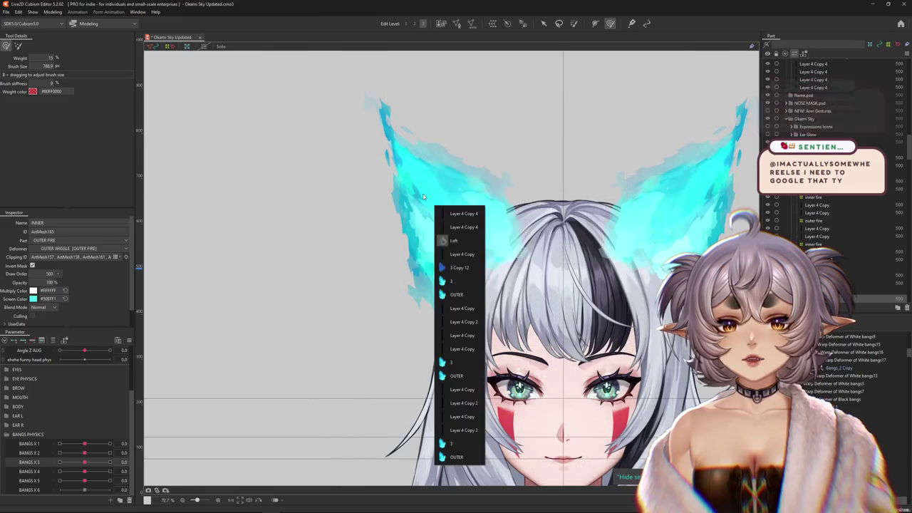
pyautogui.click(456, 290)
pyautogui.doubleClick(346, 94)
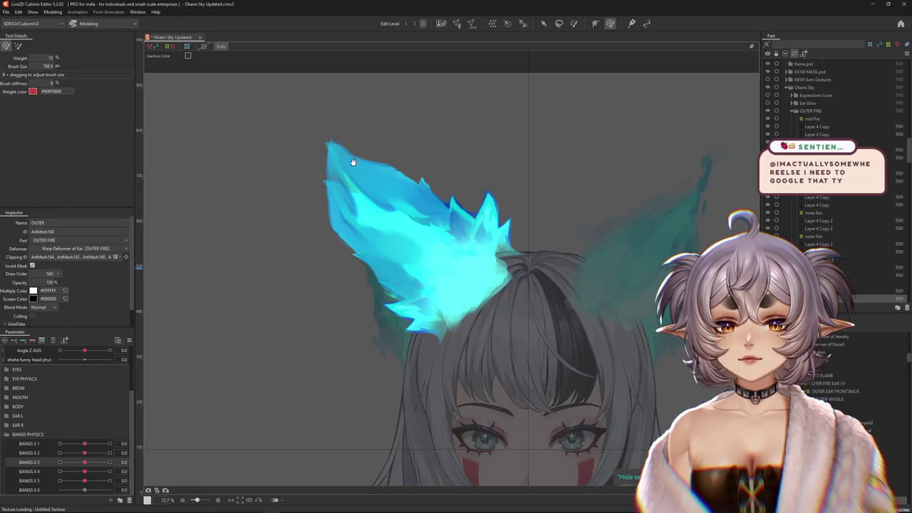
# Revert the OUTER flame mesh to its original shape via Modeling > Edit Form
pyautogui.scroll(-2, 359, 165)
pyautogui.scroll(2, 358, 165)
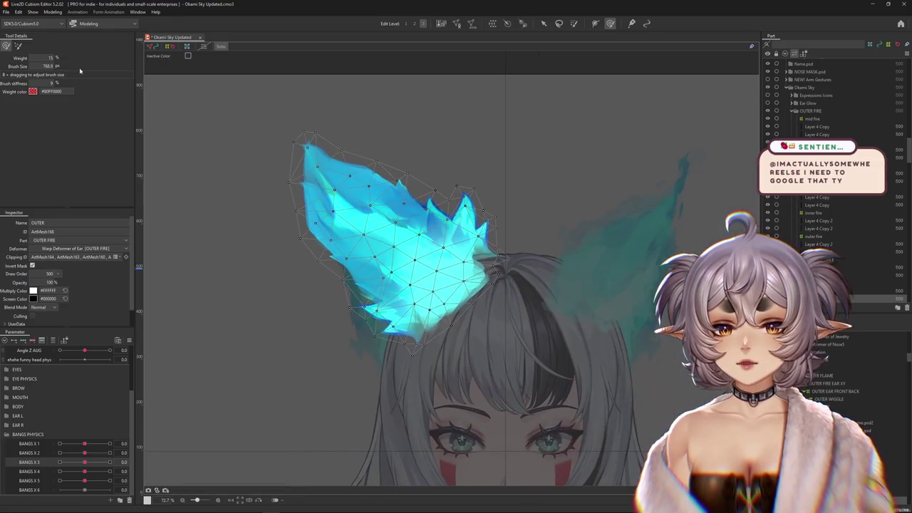
pyautogui.click(53, 12)
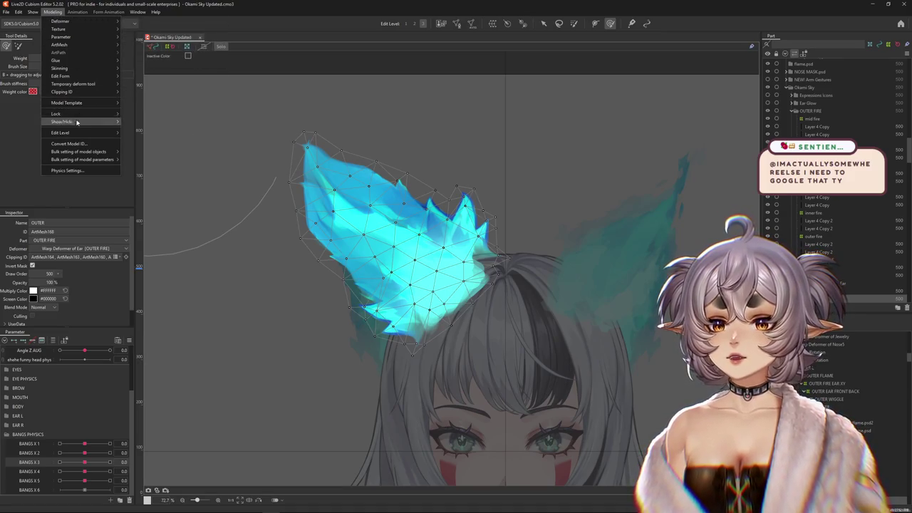
pyautogui.moveTo(62, 75)
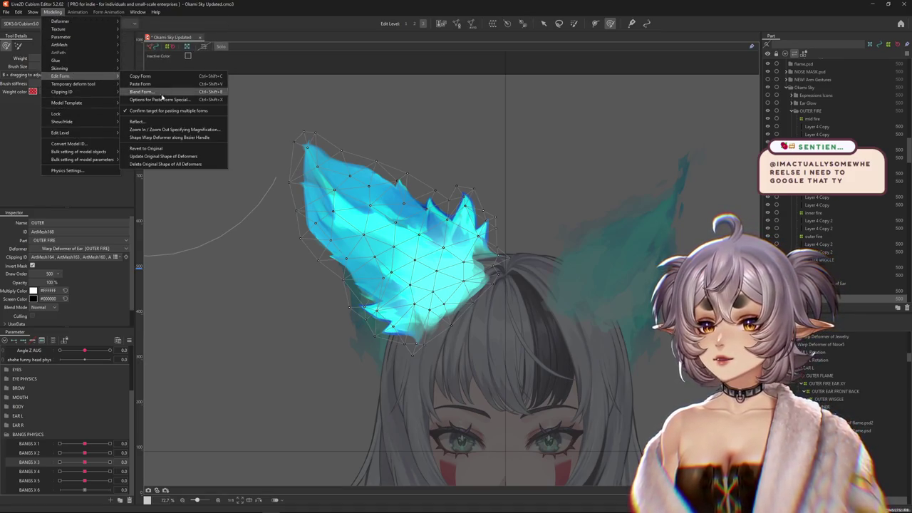
pyautogui.click(157, 147)
pyautogui.scroll(-5, 163, 147)
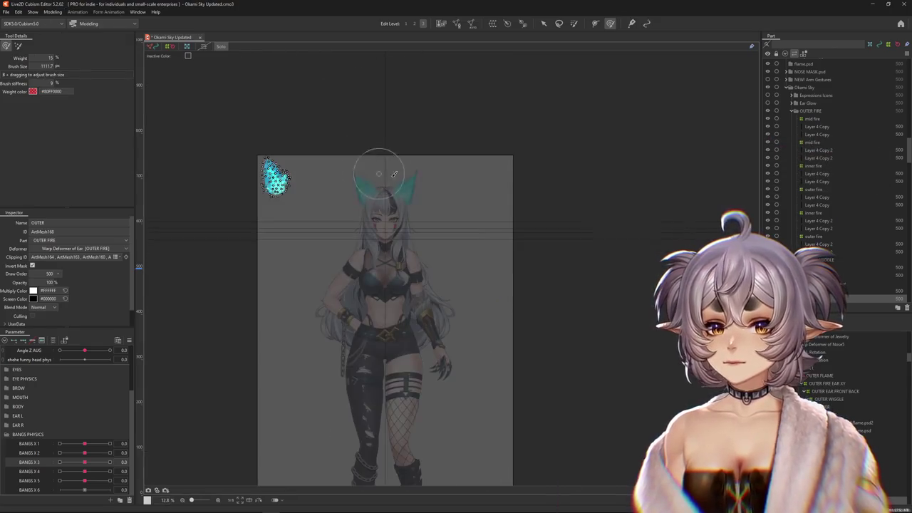
pyautogui.scroll(5, 234, 173)
pyautogui.scroll(-2, 501, 214)
# Undo the last change to restore the flame on the ear and resize the brush to about 1085
pyautogui.moveTo(501, 215); pyautogui.dragTo(399, 225)
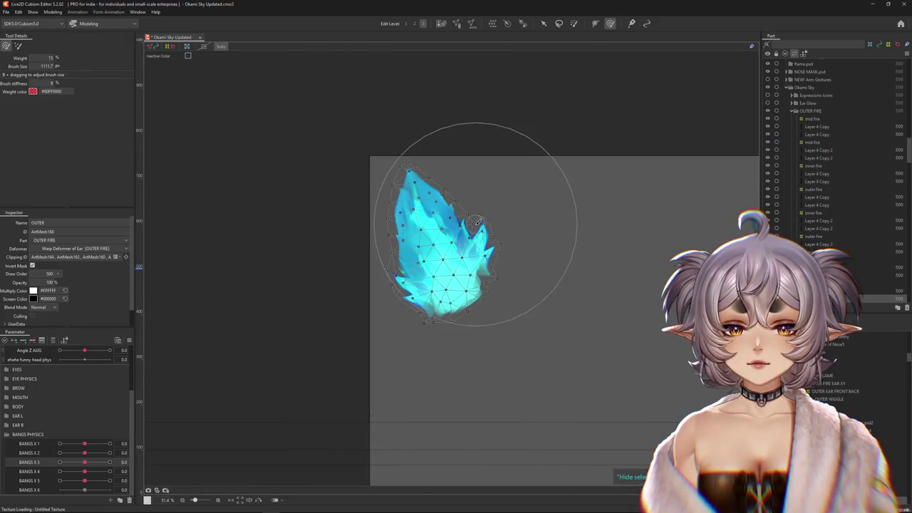
pyautogui.scroll(-2, 404, 229)
pyautogui.hotkey('ctrl', 'z')
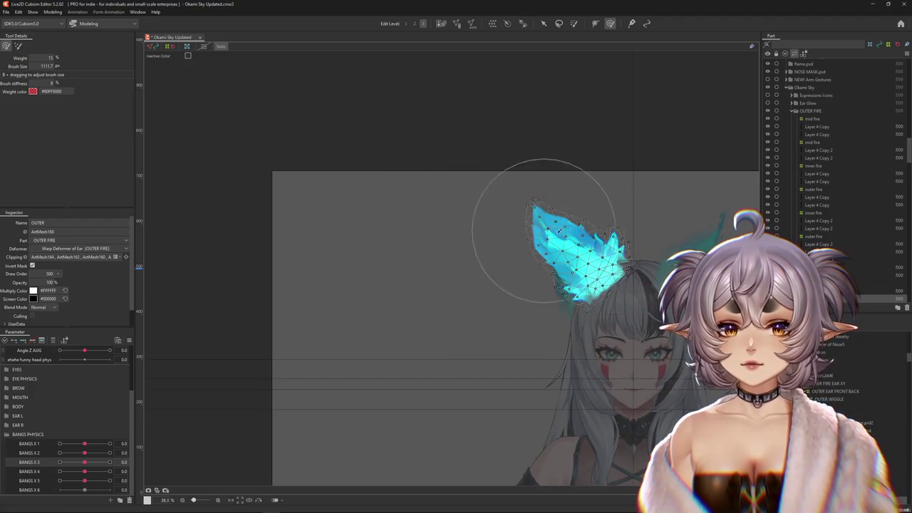
pyautogui.scroll(4, 499, 236)
pyautogui.moveTo(364, 273); pyautogui.dragTo(383, 328)
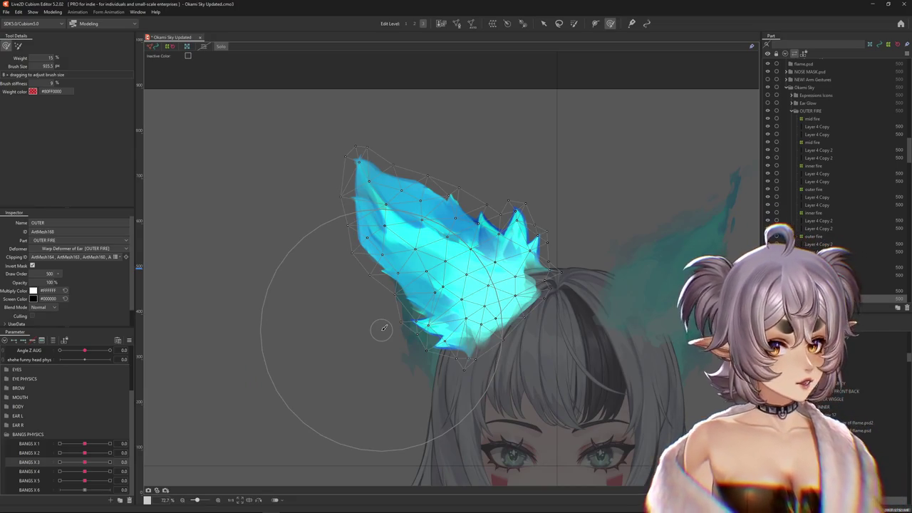
pyautogui.scroll(-3, 383, 328)
pyautogui.scroll(3, 384, 328)
pyautogui.moveTo(381, 309); pyautogui.dragTo(355, 355)
# Leave weight painting and select the Layer 4 Copy 3 flame mesh
pyautogui.press('Escape')
pyautogui.press('Escape')
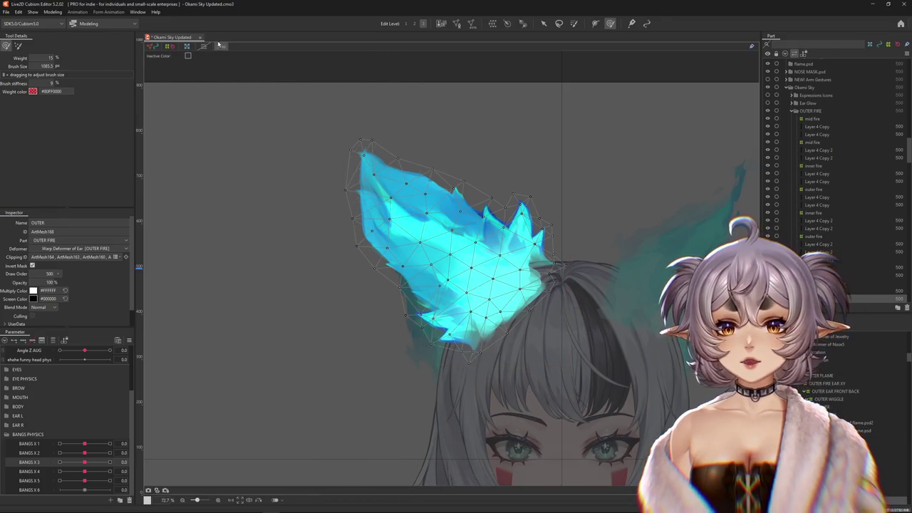
pyautogui.click(219, 45)
pyautogui.rightClick(393, 258)
pyautogui.click(417, 268)
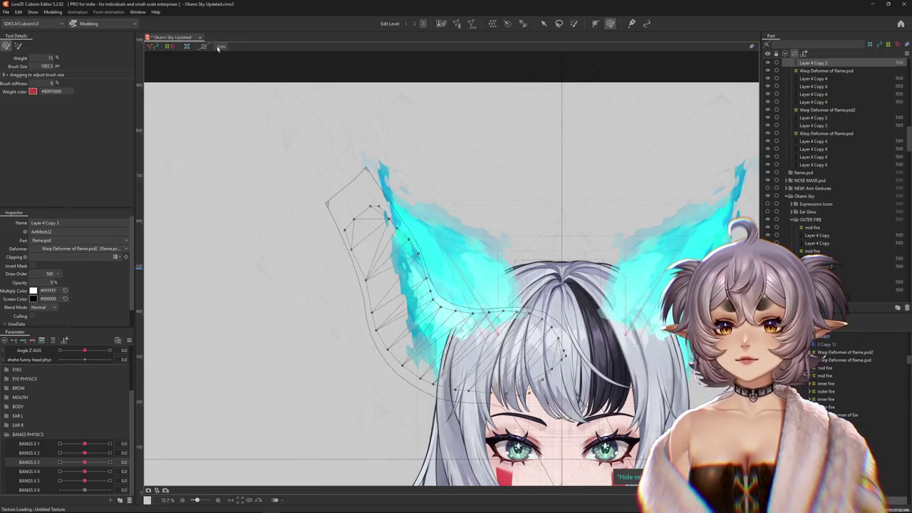
# Paint weights on Layer 4 Copy 3 and sweep FIRE IDLE to preview the flame motion
pyautogui.click(220, 46)
pyautogui.scroll(3, 25, 369)
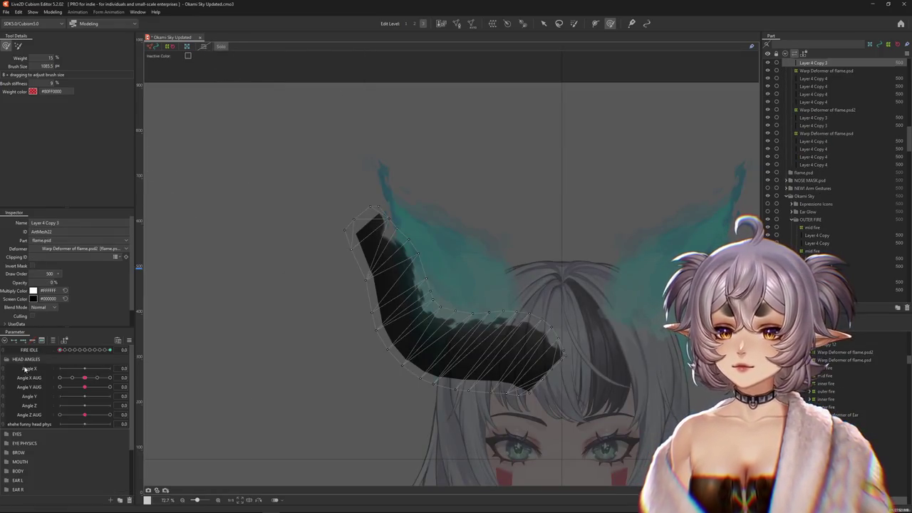
pyautogui.moveTo(60, 350)
pyautogui.mouseDown()
pyautogui.moveTo(107, 363)
pyautogui.moveTo(281, 371)
pyautogui.mouseUp()
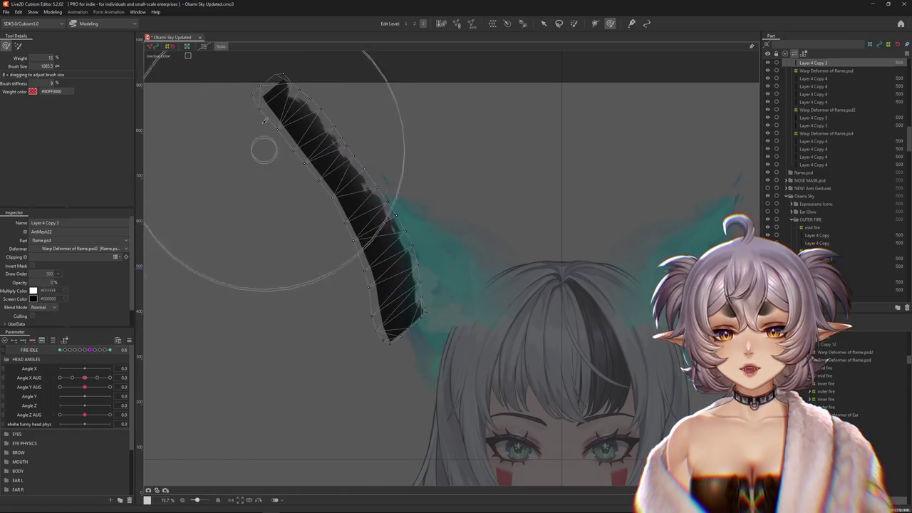
pyautogui.click(221, 48)
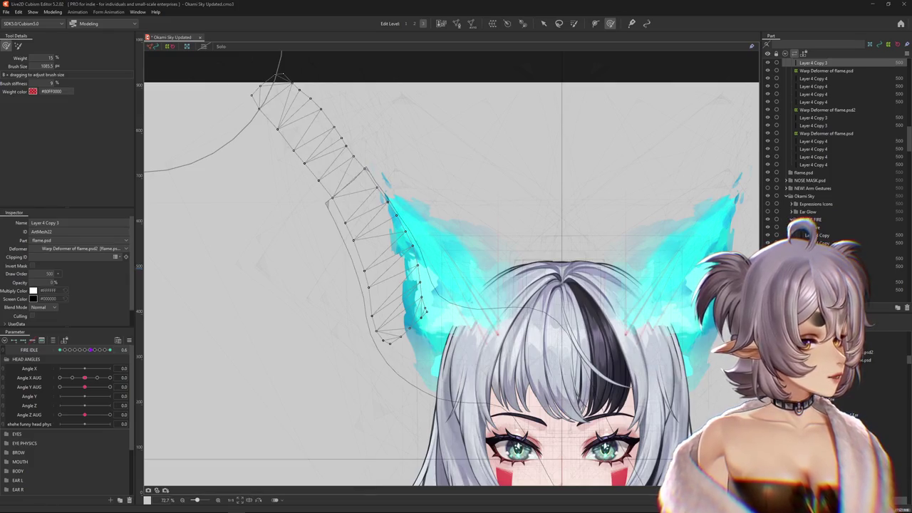
# Hide the deformer and mesh overlays and scrub FIRE IDLE to 0.5 to watch the ears
pyautogui.scroll(-5, 456, 271)
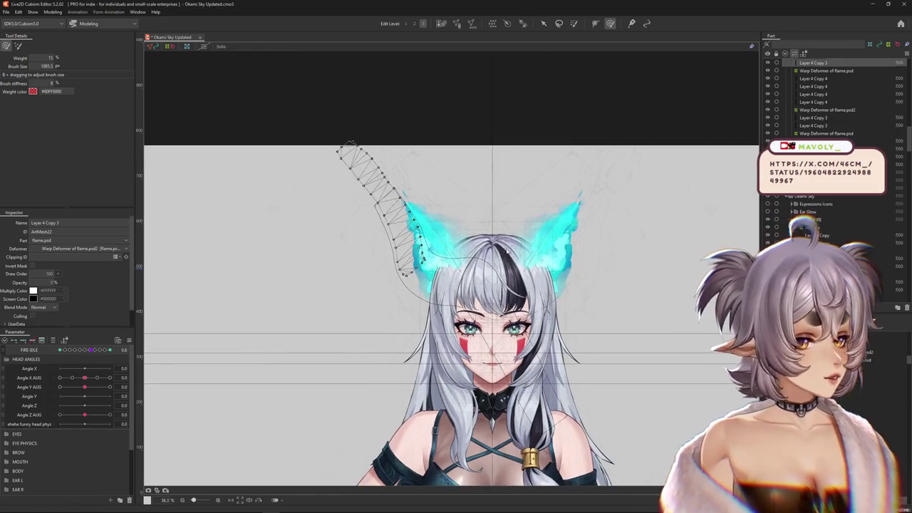
pyautogui.hotkey('ctrl', 'h')
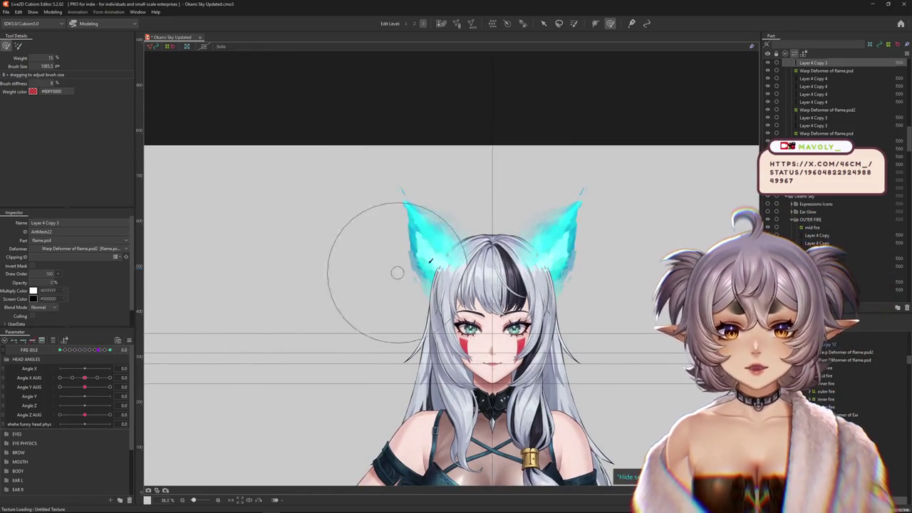
pyautogui.scroll(8, 416, 273)
pyautogui.scroll(-5, 416, 274)
pyautogui.scroll(5, 379, 230)
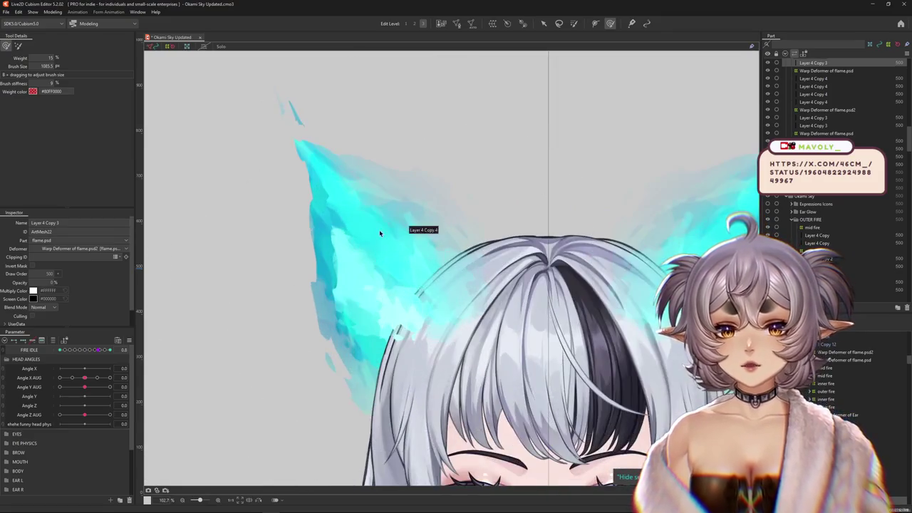
pyautogui.moveTo(84, 350); pyautogui.dragTo(105, 351)
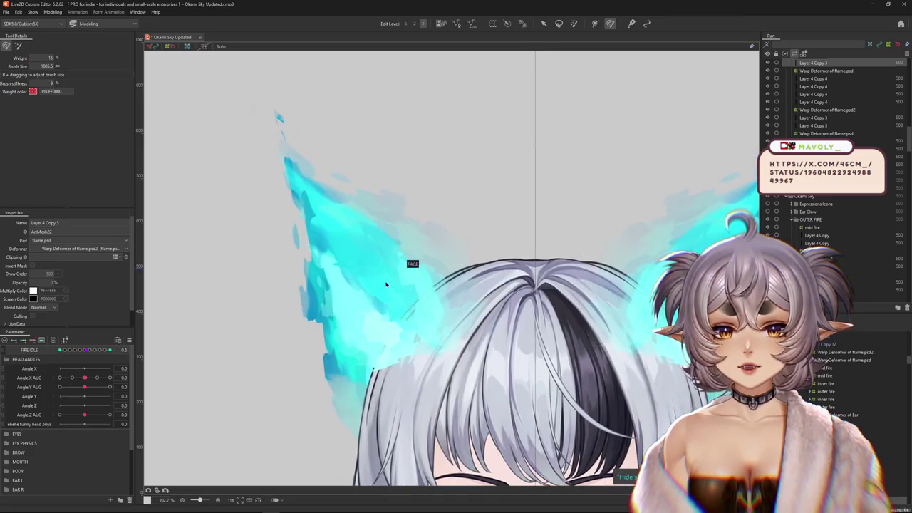
# Pick the flame mesh named 3 on the right ear, then return to the Arrow tool
pyautogui.rightClick(411, 262)
pyautogui.scroll(-5, 388, 283)
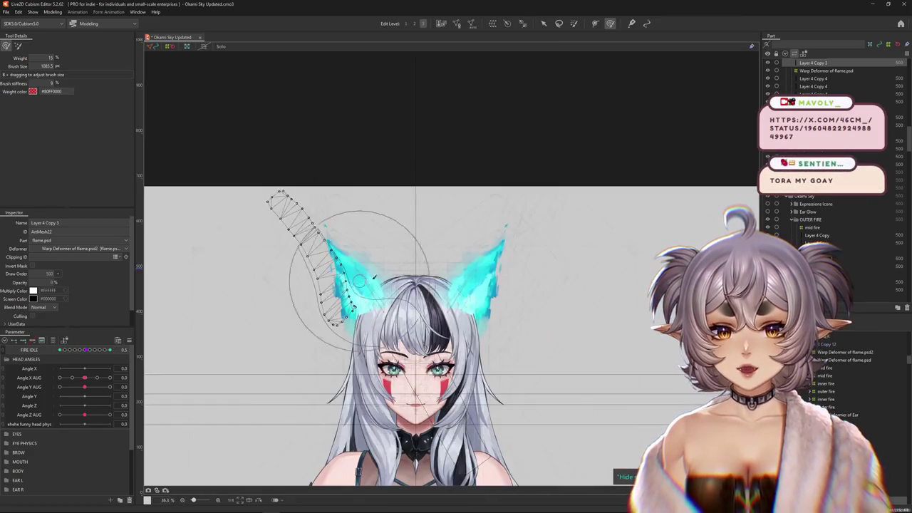
pyautogui.scroll(5, 478, 287)
pyautogui.scroll(-1, 478, 287)
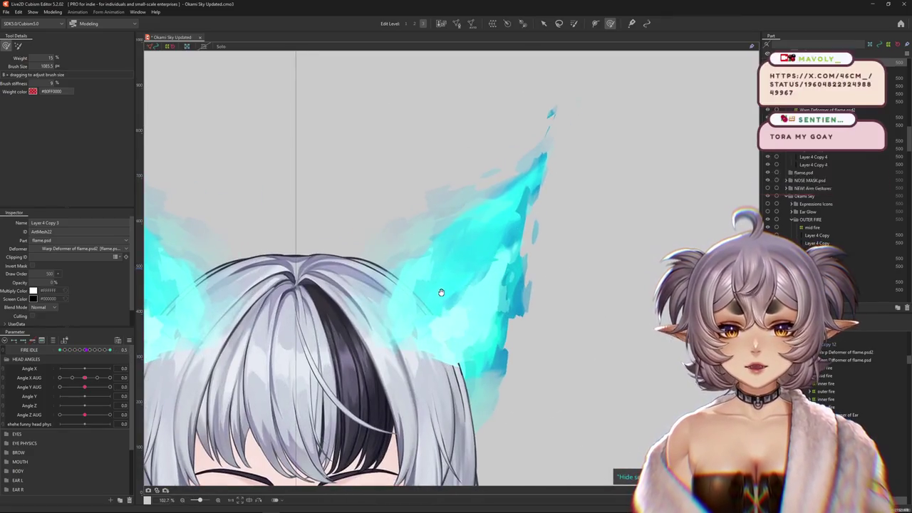
pyautogui.rightClick(477, 305)
pyautogui.click(508, 328)
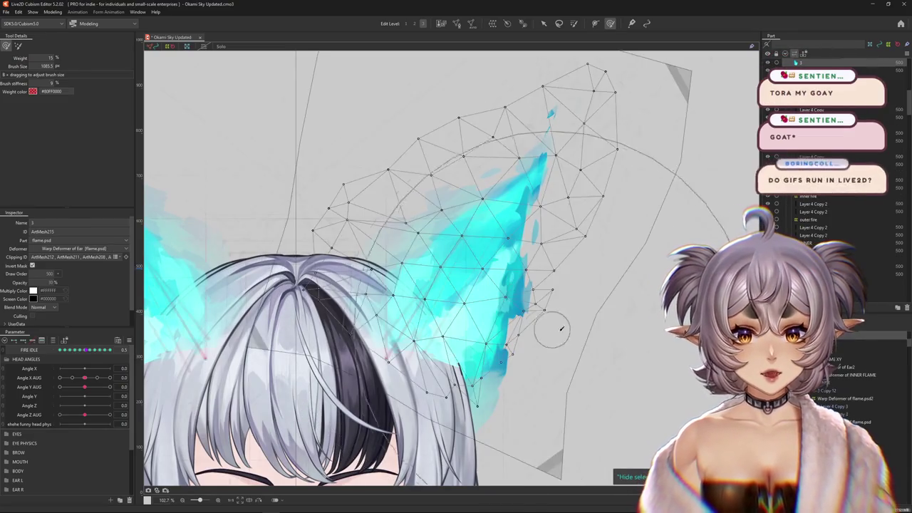
pyautogui.click(544, 23)
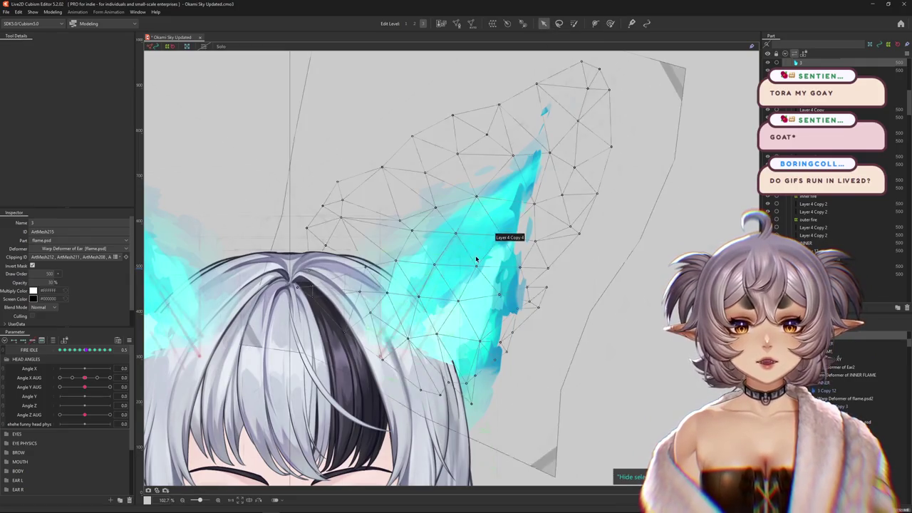
pyautogui.scroll(-2, 465, 242)
pyautogui.rightClick(428, 216)
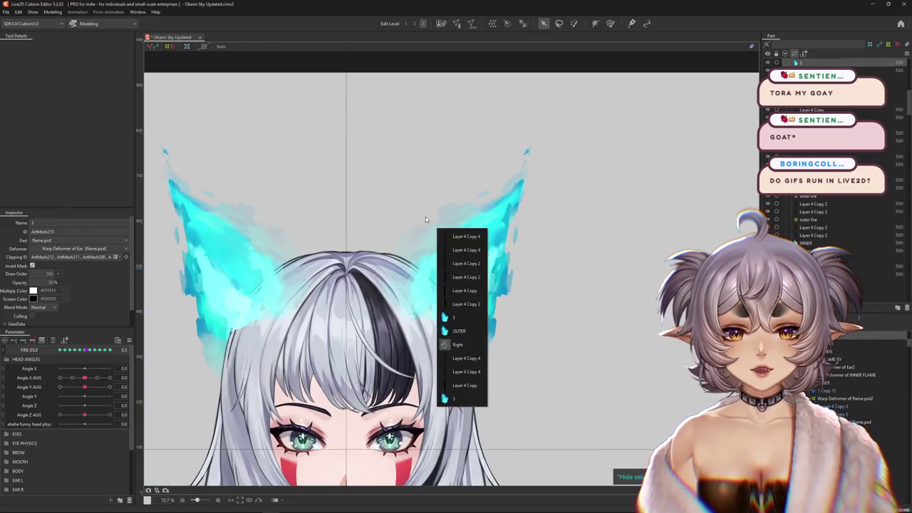
# Select Layer 4 Copy and scrub FIRE IDLE to 0.2, panning over the right flame ear
pyautogui.click(441, 308)
pyautogui.scroll(1, 404, 242)
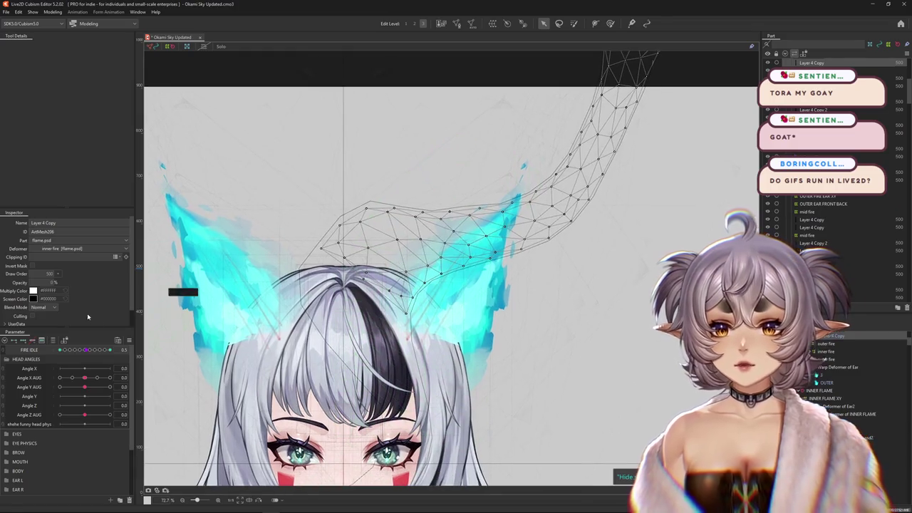
pyautogui.moveTo(87, 349); pyautogui.dragTo(121, 349)
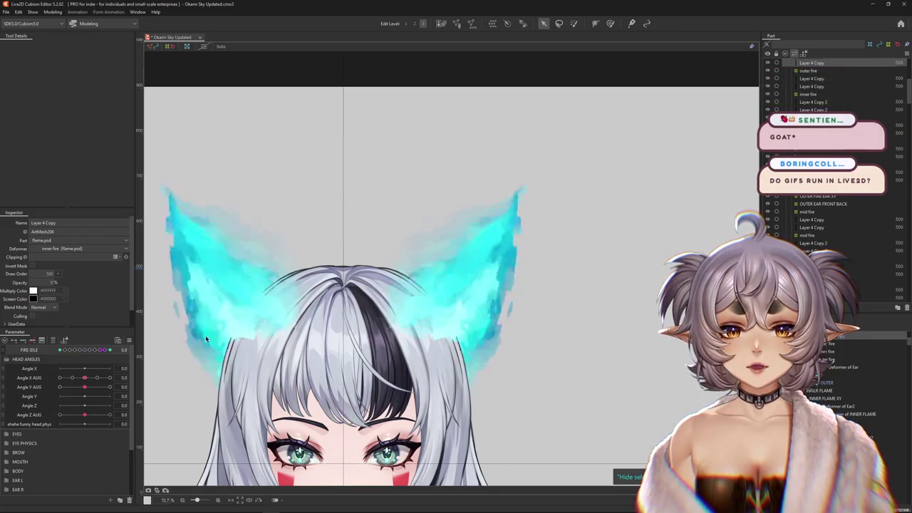
pyautogui.scroll(3, 527, 256)
pyautogui.moveTo(509, 254); pyautogui.dragTo(587, 248)
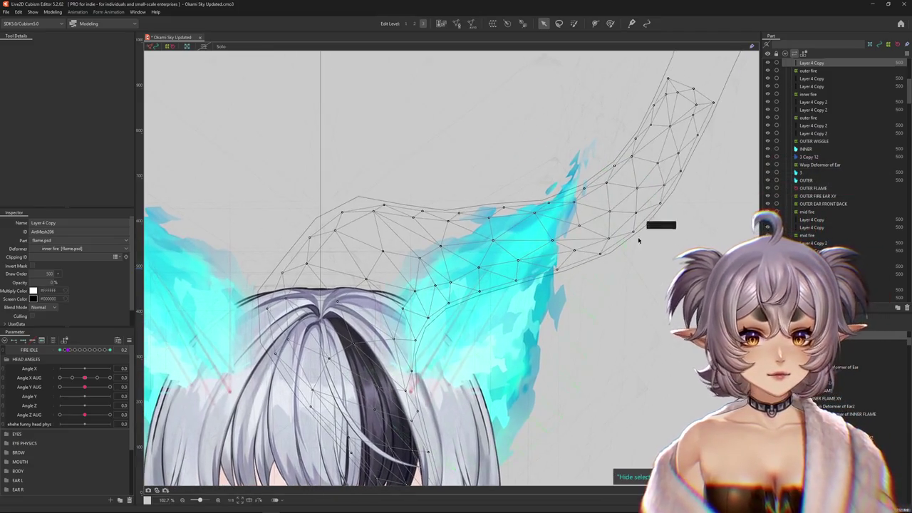
# Select both Layer 4 Copy fire meshes and the EAR L deformer, then show them in isolation
pyautogui.click(811, 78)
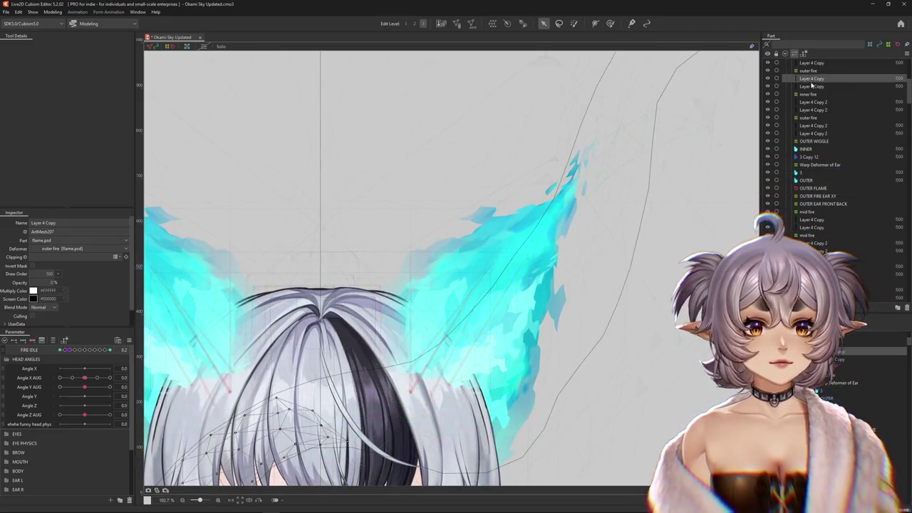
pyautogui.keyDown('ctrl'); pyautogui.click(811, 86); pyautogui.keyUp('ctrl')
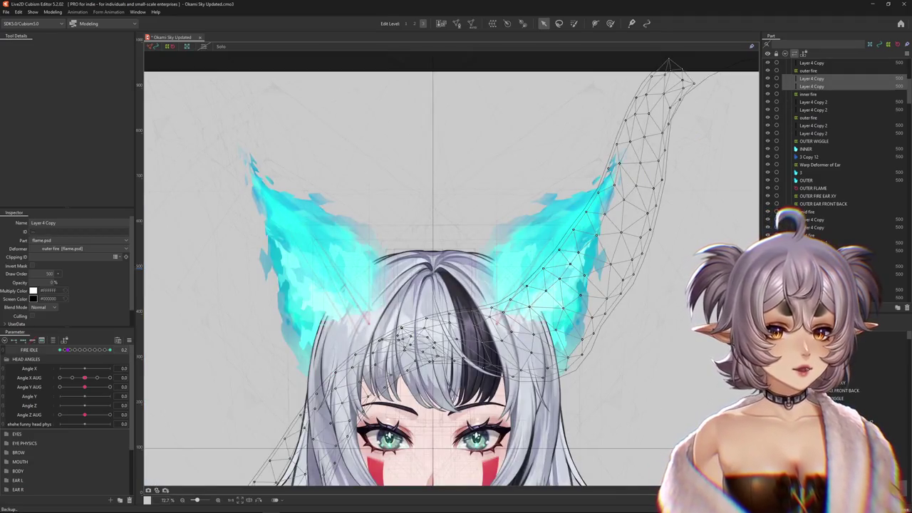
pyautogui.click(496, 322)
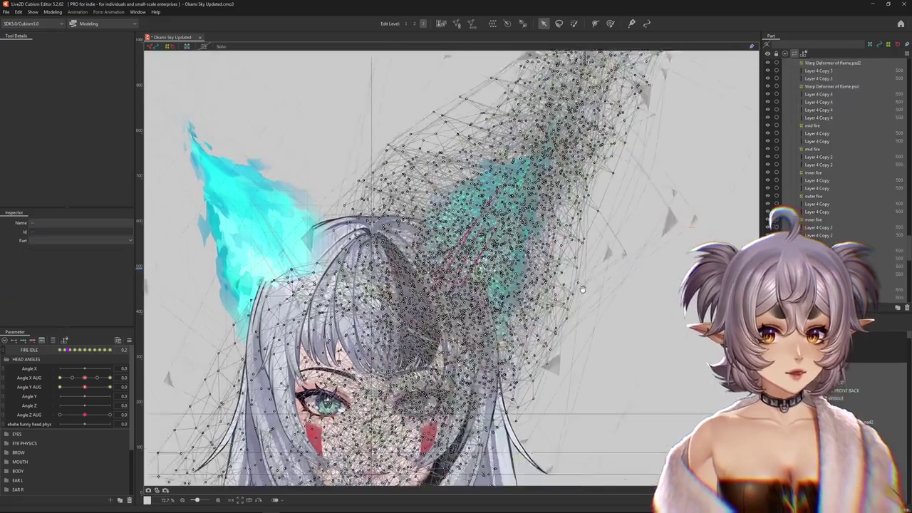
pyautogui.scroll(-5, 578, 223)
pyautogui.click(221, 47)
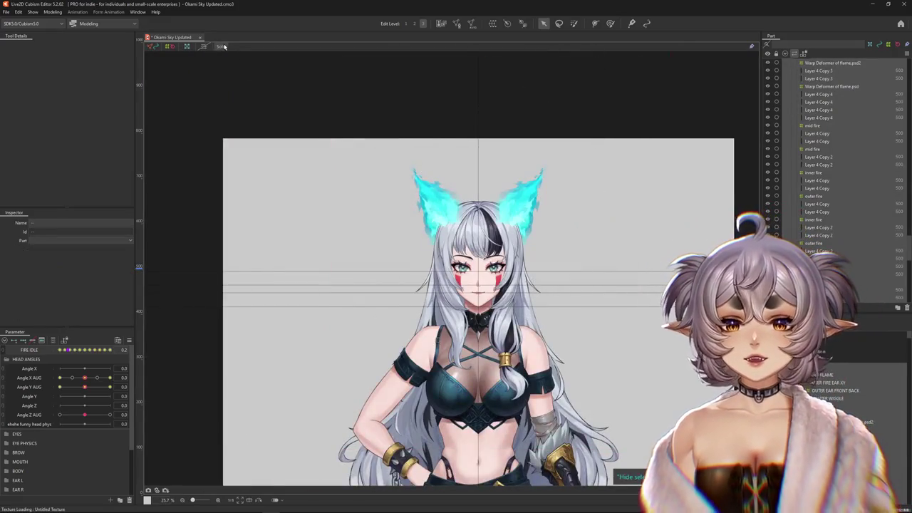
# Scrub Fire Idle on the soloed flame ears, then leave Solo and zoom in on the ears
pyautogui.scroll(3, 320, 286)
pyautogui.moveTo(63, 350); pyautogui.dragTo(172, 361)
pyautogui.click(250, 85)
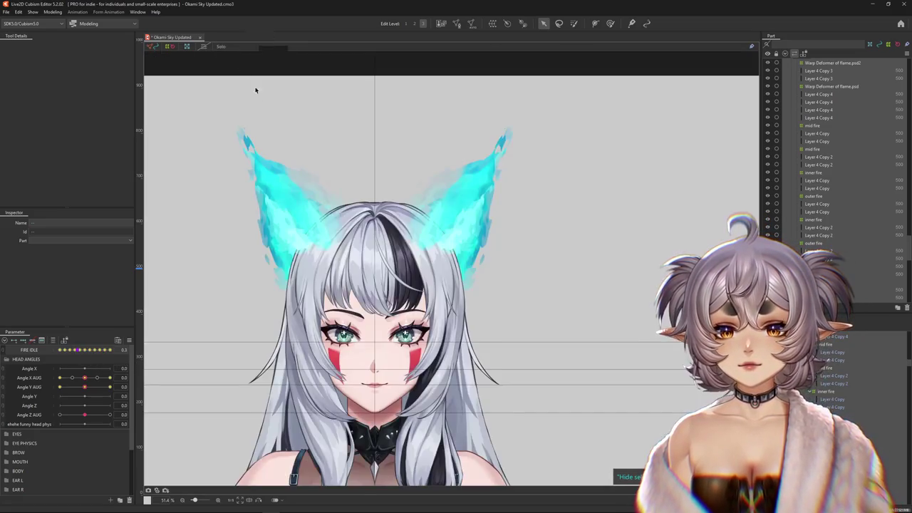
pyautogui.scroll(2, 470, 270)
pyautogui.scroll(1, 481, 273)
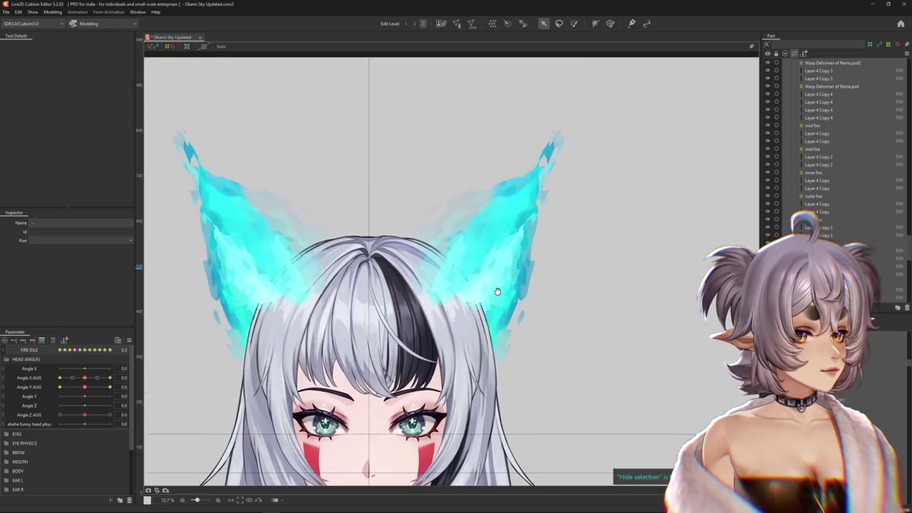
pyautogui.scroll(2, 499, 282)
pyautogui.moveTo(502, 285); pyautogui.dragTo(540, 305)
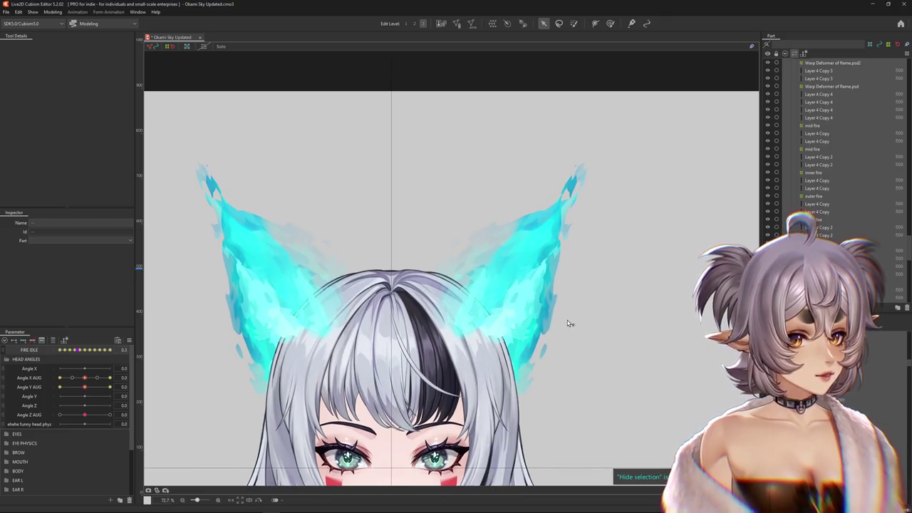
# Check the right flame ear's mesh and scrub Fire Idle to 0.6
pyautogui.click(570, 321)
pyautogui.scroll(2, 609, 355)
pyautogui.scroll(-5, 611, 360)
pyautogui.click(611, 360)
pyautogui.scroll(1, 467, 298)
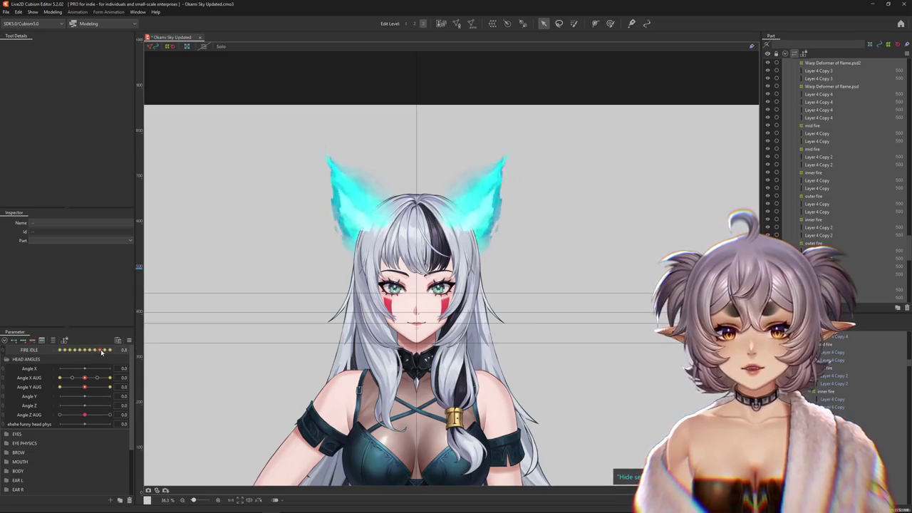
pyautogui.moveTo(62, 349); pyautogui.dragTo(111, 351)
pyautogui.scroll(2, 478, 273)
pyautogui.scroll(2, 479, 273)
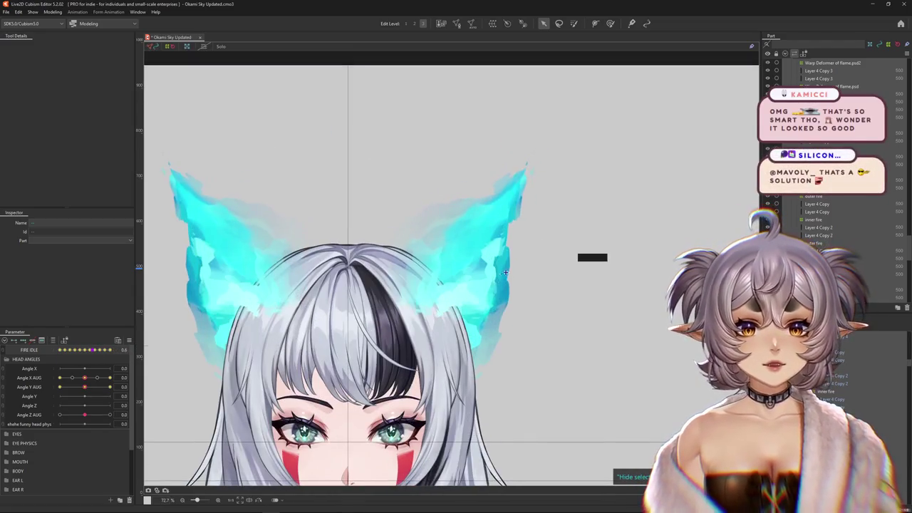
# Select the 3 Copy 12 flame mesh from the ear's overlapping-layer list
pyautogui.click(479, 273)
pyautogui.click(545, 275)
pyautogui.scroll(-2, 545, 275)
pyautogui.scroll(-2, 546, 275)
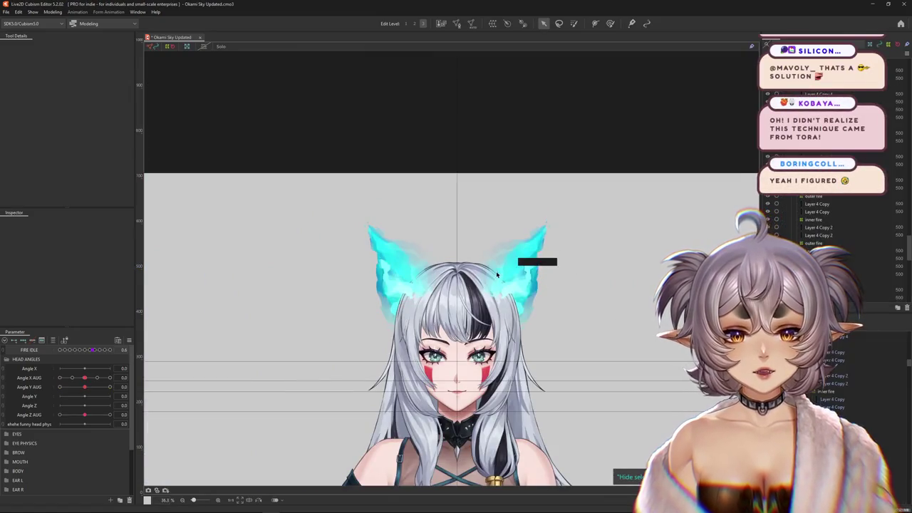
pyautogui.scroll(2, 550, 267)
pyautogui.scroll(1, 549, 267)
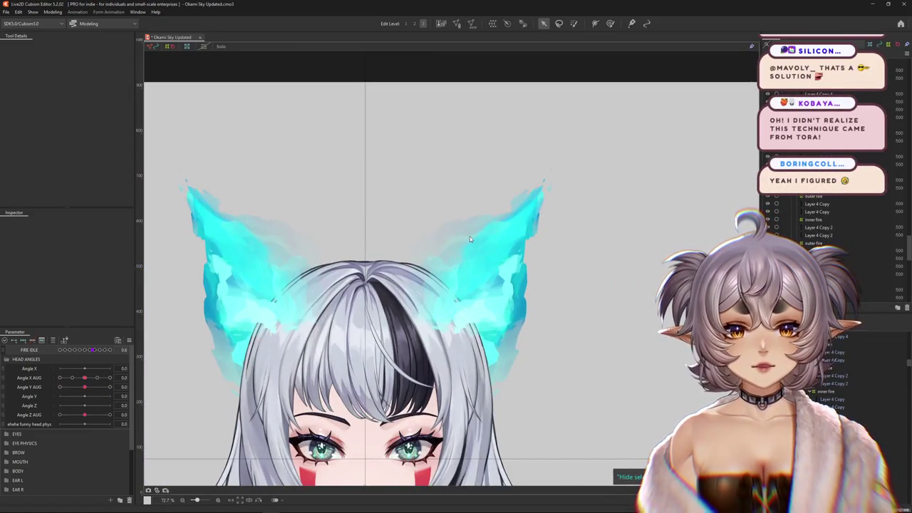
pyautogui.rightClick(481, 244)
pyautogui.click(500, 338)
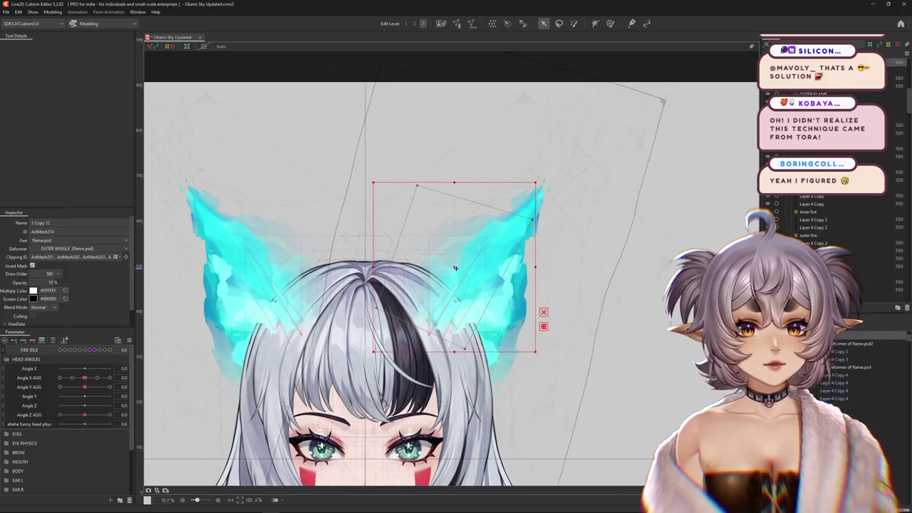
# Try moving the ear mesh, undo the move, and hide the selection outline
pyautogui.moveTo(455, 268); pyautogui.dragTo(357, 175)
pyautogui.hotkey('ctrl', 'z')
pyautogui.scroll(3, 500, 309)
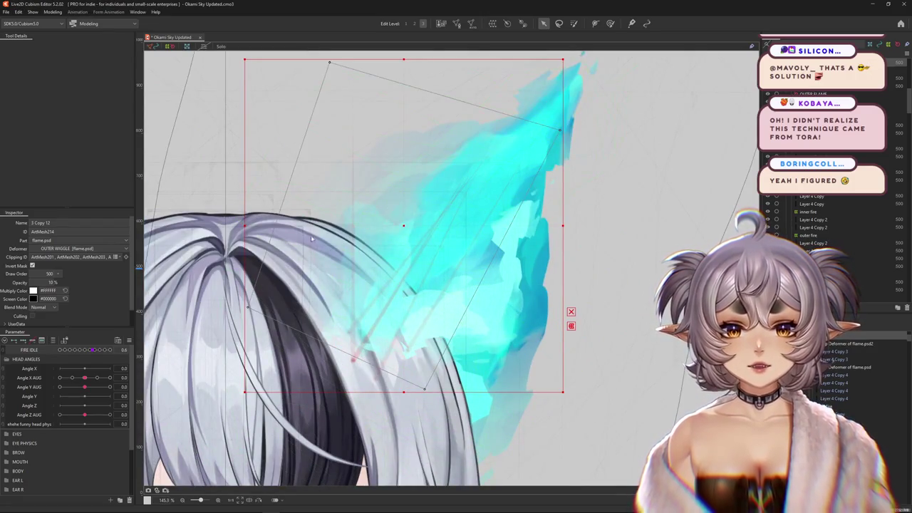
pyautogui.hotkey('ctrl', 'h')
pyautogui.scroll(-3, 498, 256)
# Compare Fire Idle at 0.2 and 0.7, then select the outer-fire Layer 4 Copy mesh and zoom out
pyautogui.moveTo(93, 350)
pyautogui.mouseDown()
pyautogui.moveTo(75, 352)
pyautogui.moveTo(100, 350)
pyautogui.mouseUp()
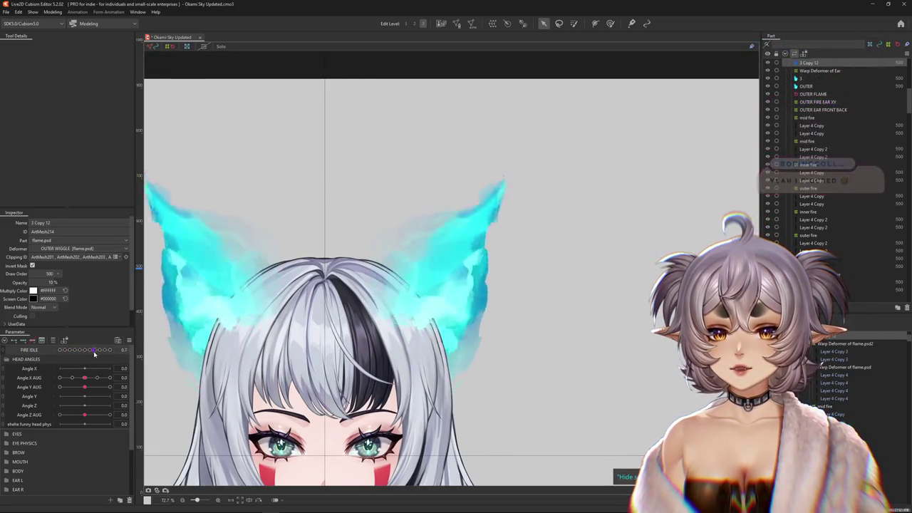
pyautogui.scroll(3, 344, 306)
pyautogui.moveTo(101, 350); pyautogui.dragTo(109, 350)
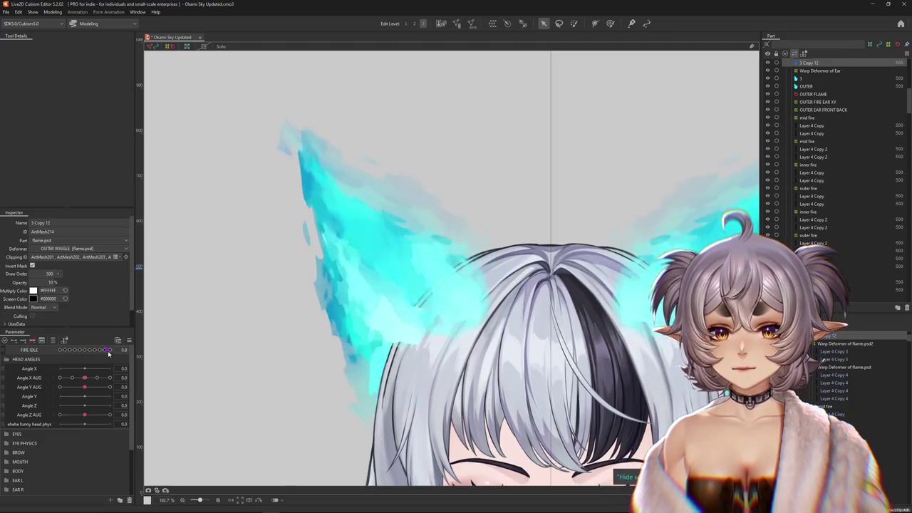
pyautogui.rightClick(363, 302)
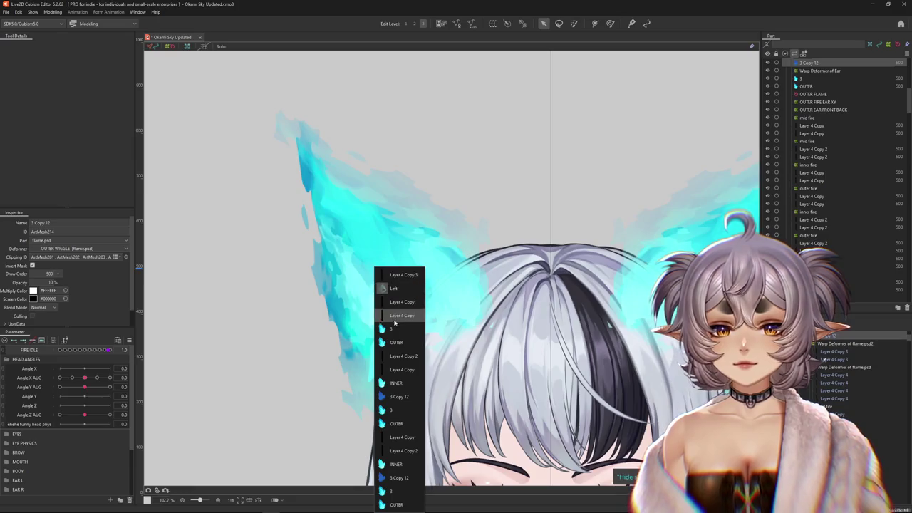
pyautogui.click(393, 315)
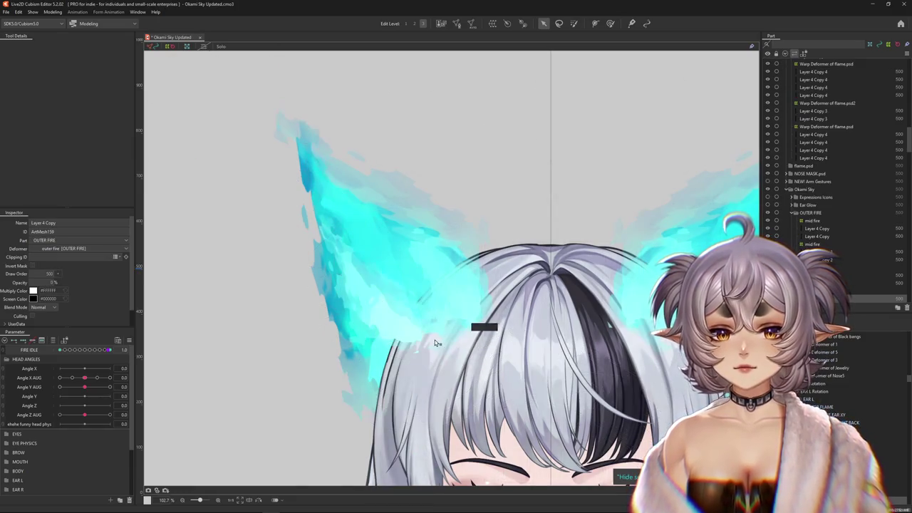
pyautogui.scroll(-3, 477, 321)
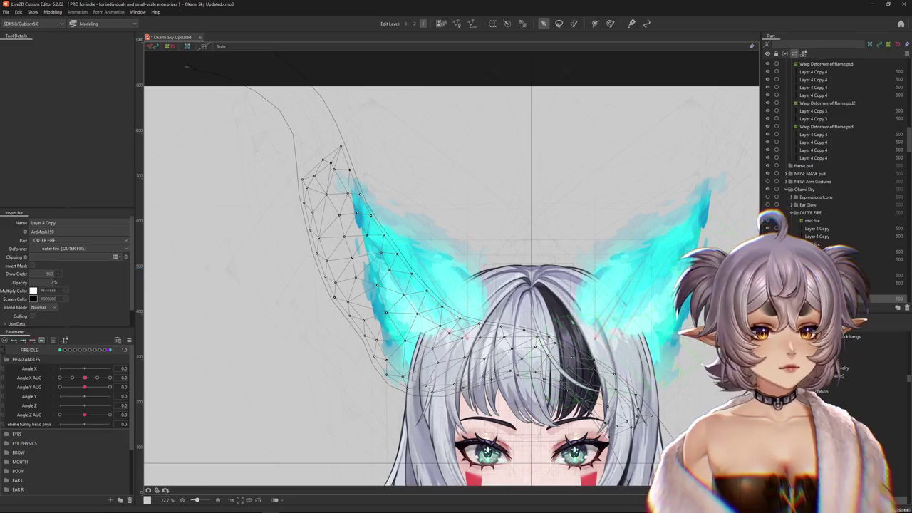
pyautogui.scroll(1, 370, 356)
pyautogui.scroll(-1, 251, 357)
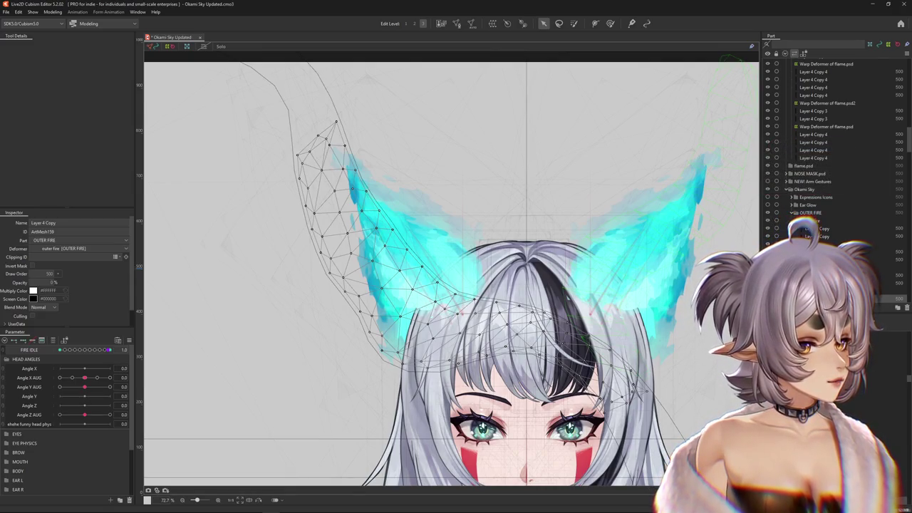
pyautogui.scroll(-5, 451, 271)
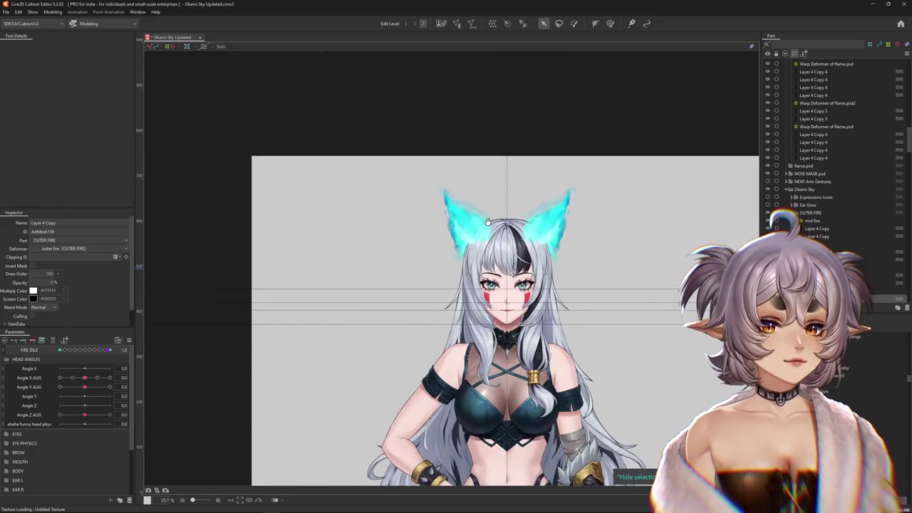
# Preview the flames at maximum Fire Idle in Physics Settings, then close that window
pyautogui.click(52, 12)
pyautogui.click(68, 171)
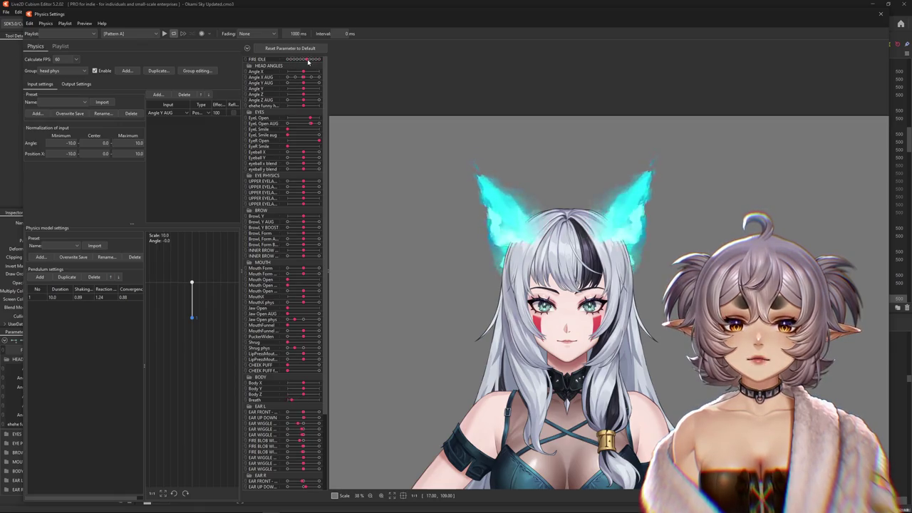
pyautogui.moveTo(308, 60); pyautogui.dragTo(326, 61)
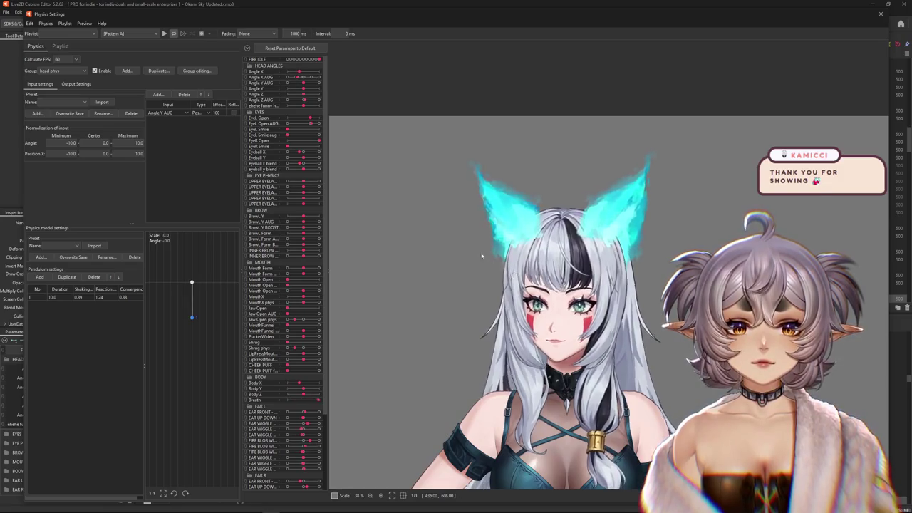
pyautogui.scroll(5, 489, 259)
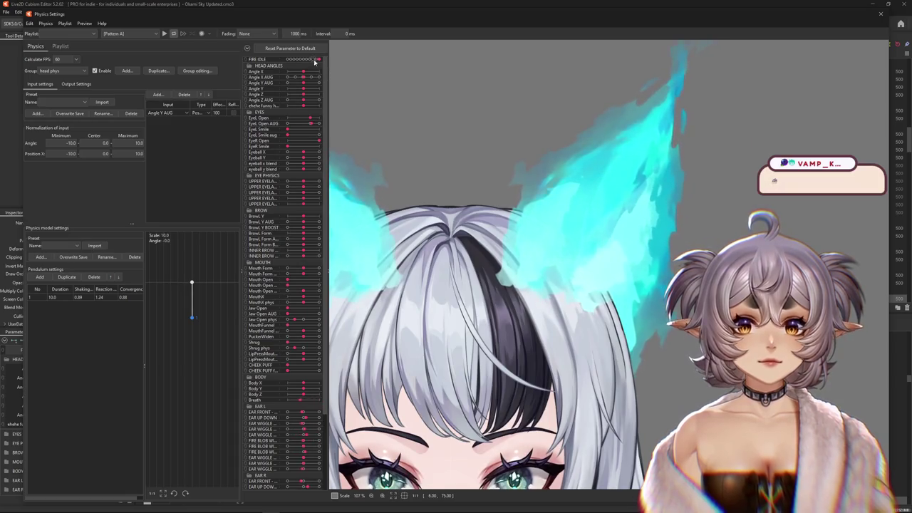
pyautogui.scroll(-5, 528, 202)
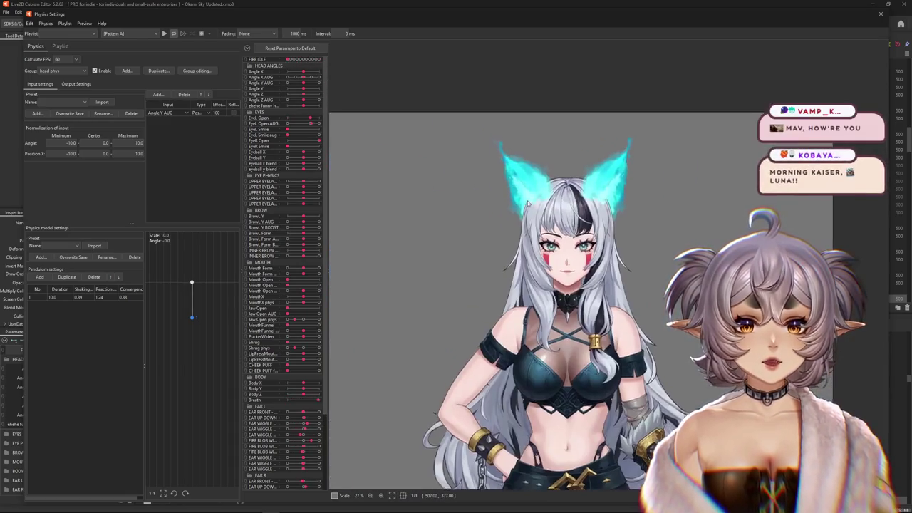
pyautogui.scroll(4, 528, 201)
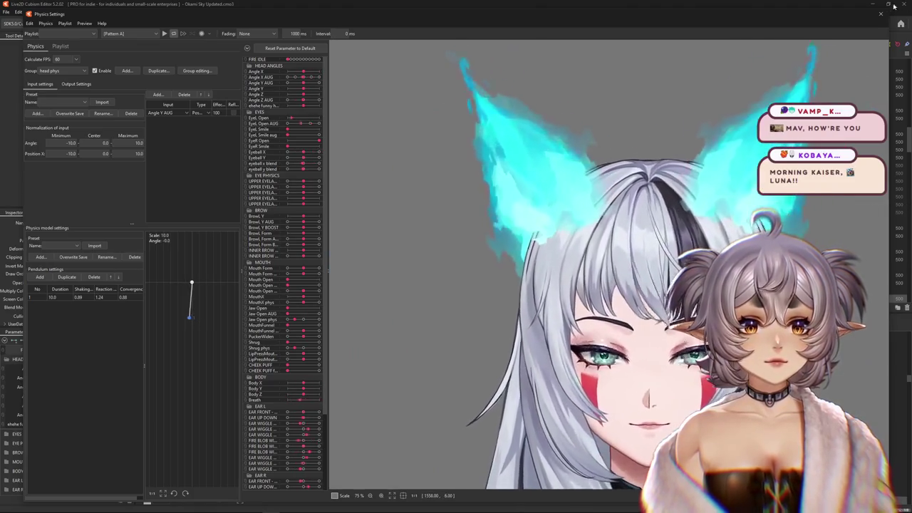
pyautogui.click(897, 4)
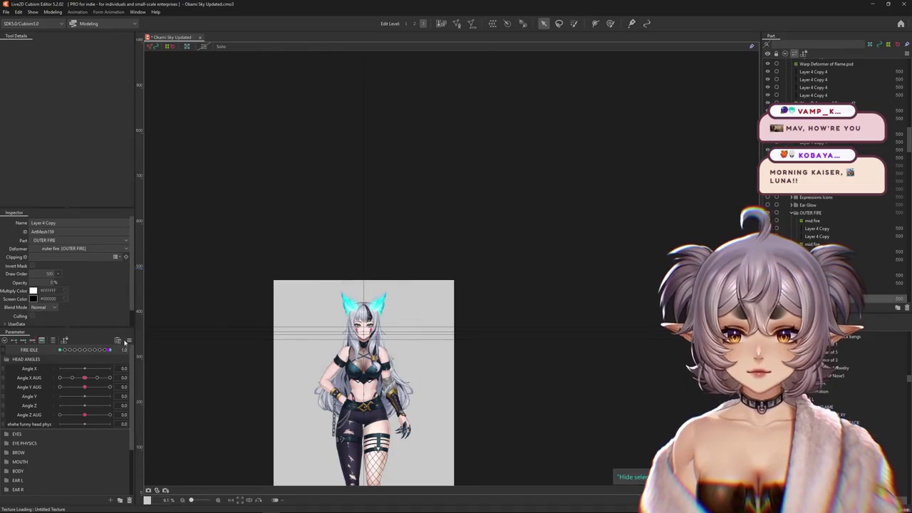
pyautogui.rightClick(136, 342)
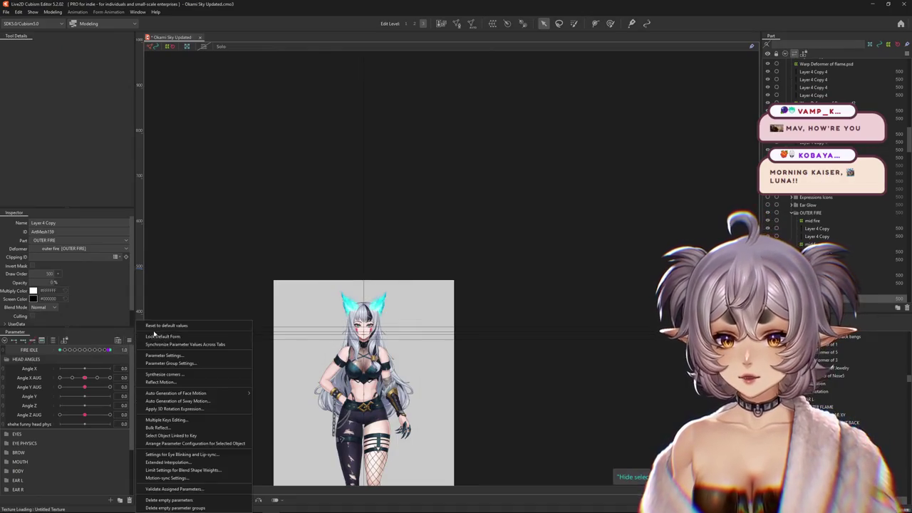
# Dismiss the parameter options, deselect the flame mesh, and open the File menu's recent files
pyautogui.press('Escape')
pyautogui.scroll(3, 504, 283)
pyautogui.scroll(2, 503, 283)
pyautogui.scroll(2, 504, 283)
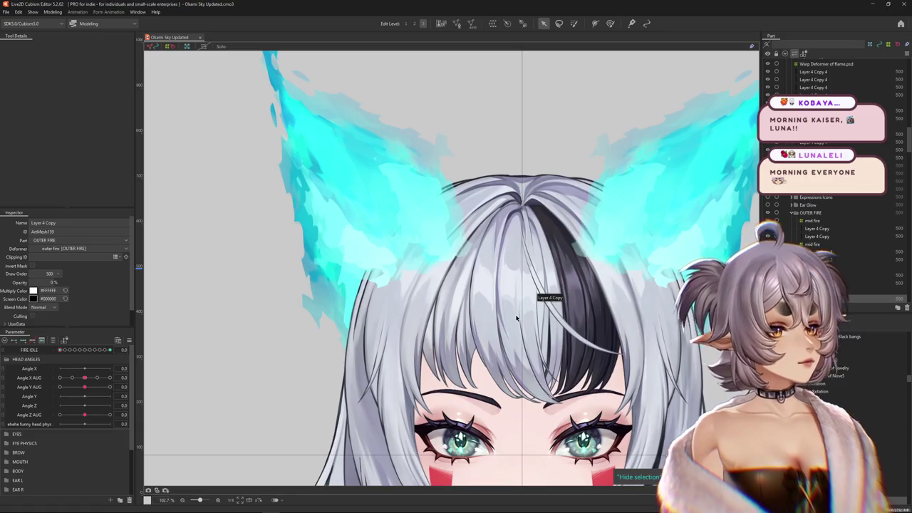
pyautogui.scroll(-5, 517, 318)
pyautogui.scroll(-5, 527, 385)
pyautogui.scroll(5, 524, 357)
pyautogui.scroll(-3, 496, 171)
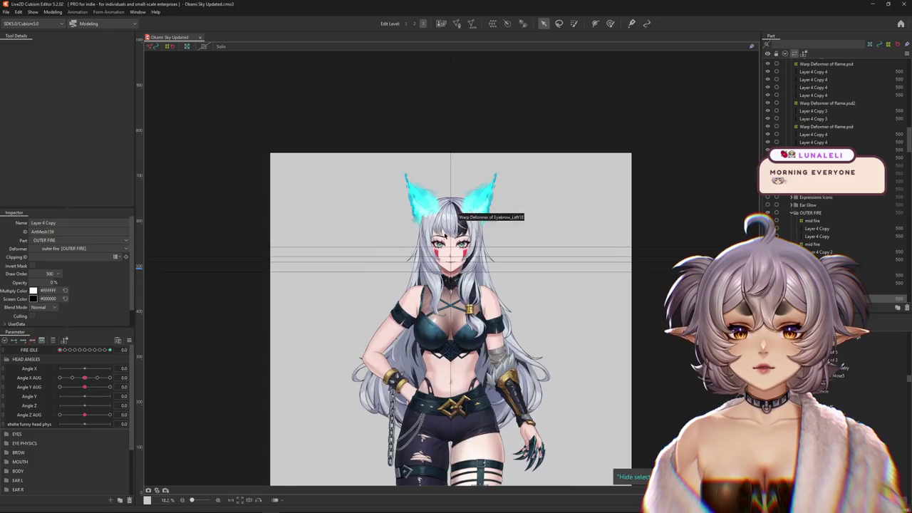
pyautogui.scroll(3, 631, 254)
pyautogui.scroll(3, 482, 214)
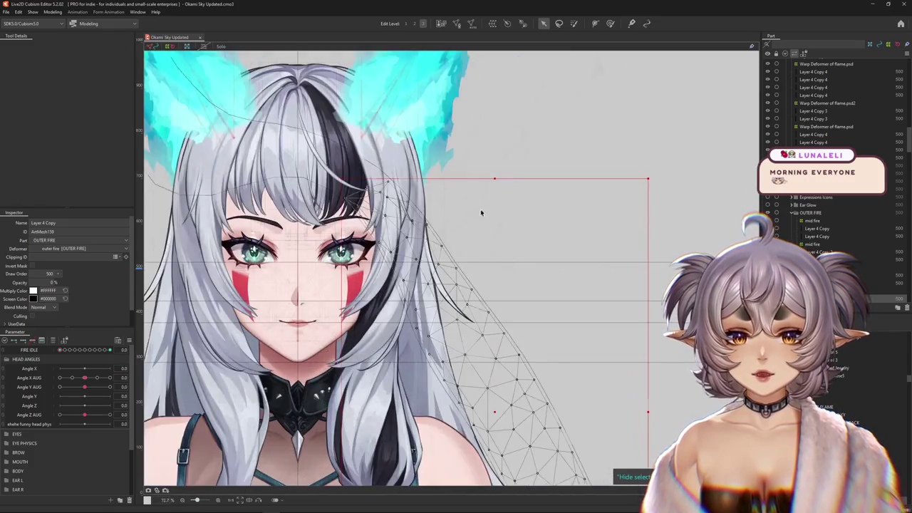
pyautogui.click(482, 214)
pyautogui.moveTo(481, 214); pyautogui.dragTo(562, 263)
pyautogui.click(6, 13)
pyautogui.moveTo(21, 44)
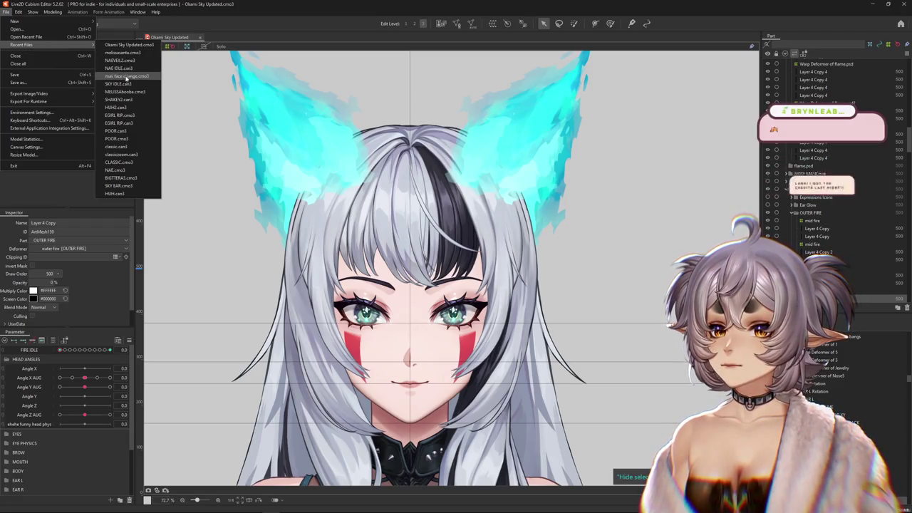
# Open SKY EAR.cmo3 from Recent Files and set FIRE IDLE to 0.5
pyautogui.click(128, 189)
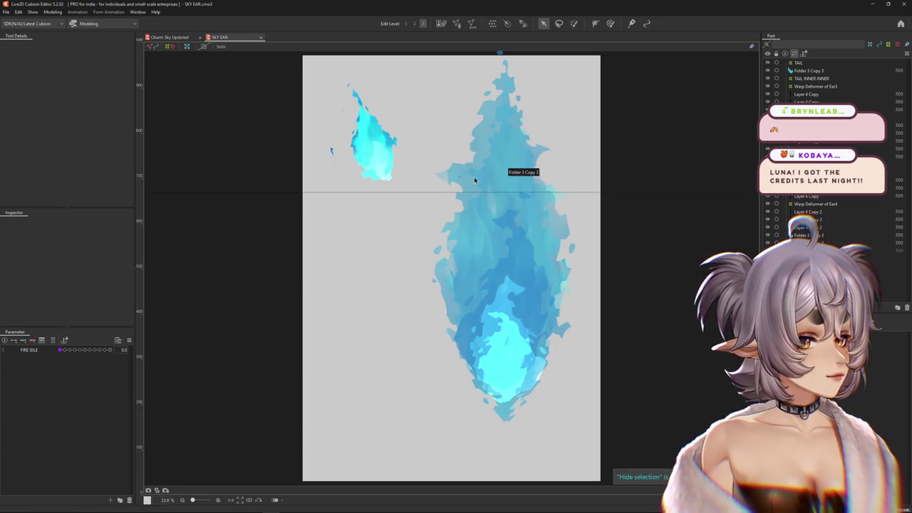
pyautogui.scroll(3, 456, 200)
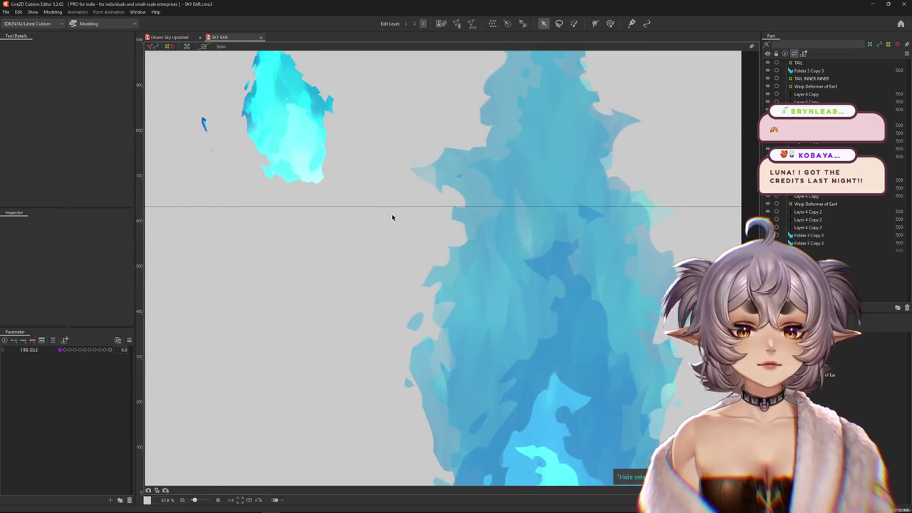
pyautogui.scroll(-3, 395, 220)
pyautogui.scroll(4, 354, 217)
pyautogui.scroll(-2, 387, 222)
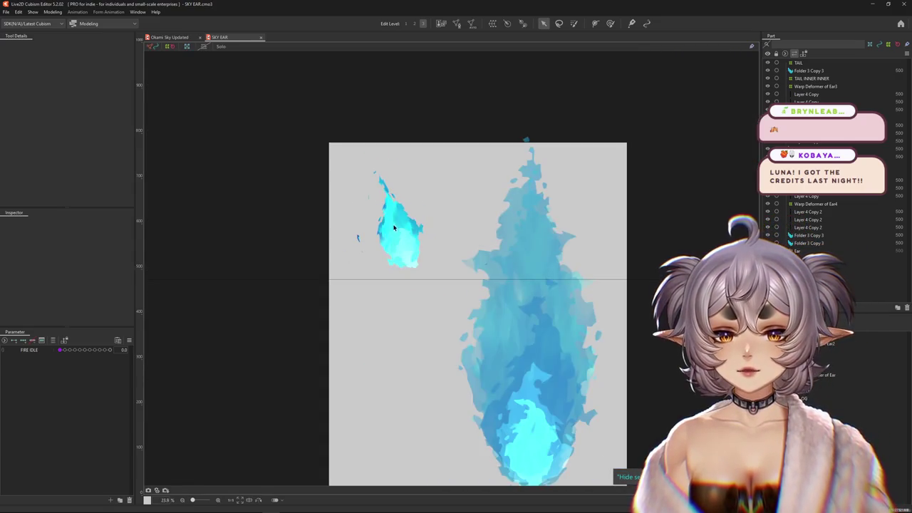
pyautogui.scroll(1, 356, 238)
pyautogui.moveTo(62, 352); pyautogui.dragTo(104, 354)
# Inspect the Layer 4 Copy, OUTER and 3 flame meshes, showing the warp box
pyautogui.scroll(1, 361, 231)
pyautogui.rightClick(362, 231)
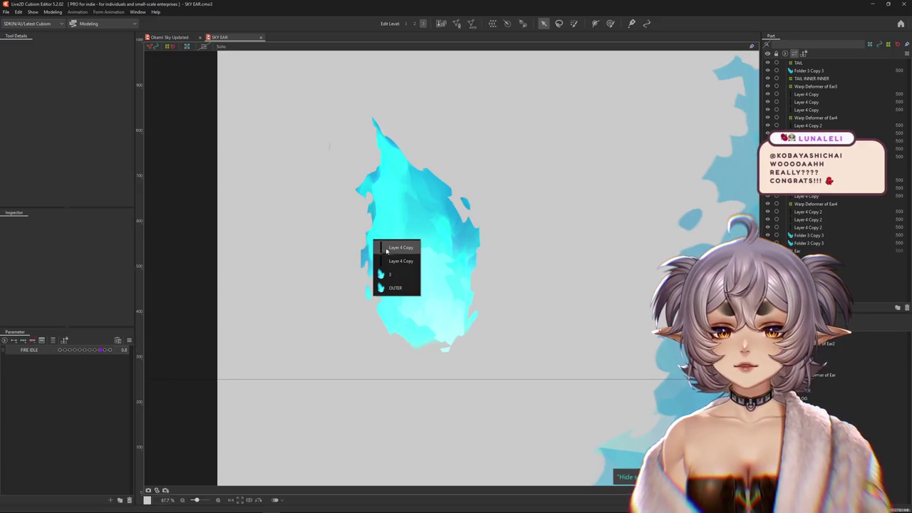
pyautogui.click(399, 247)
pyautogui.click(574, 251)
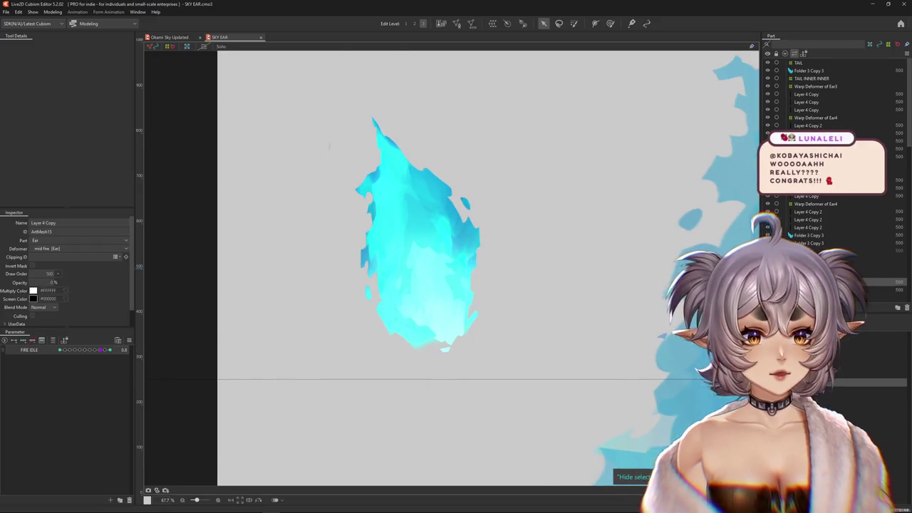
pyautogui.click(417, 249)
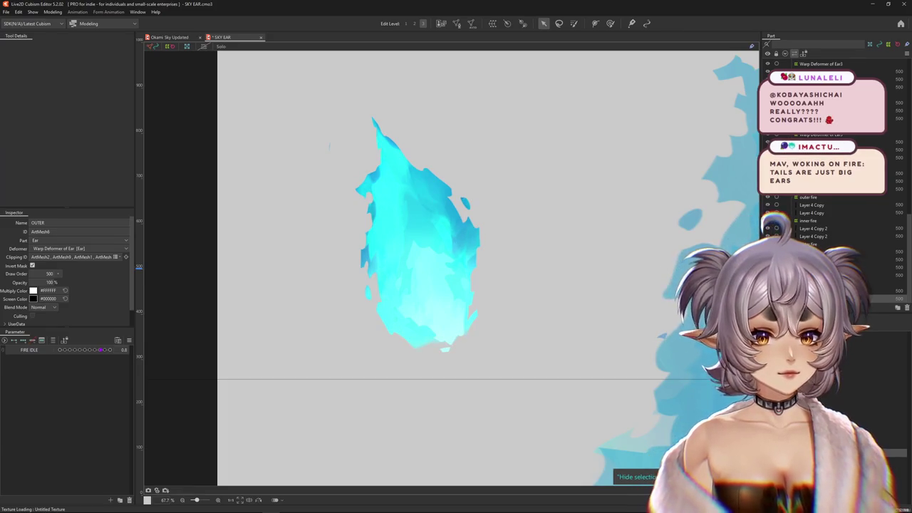
pyautogui.click(403, 211)
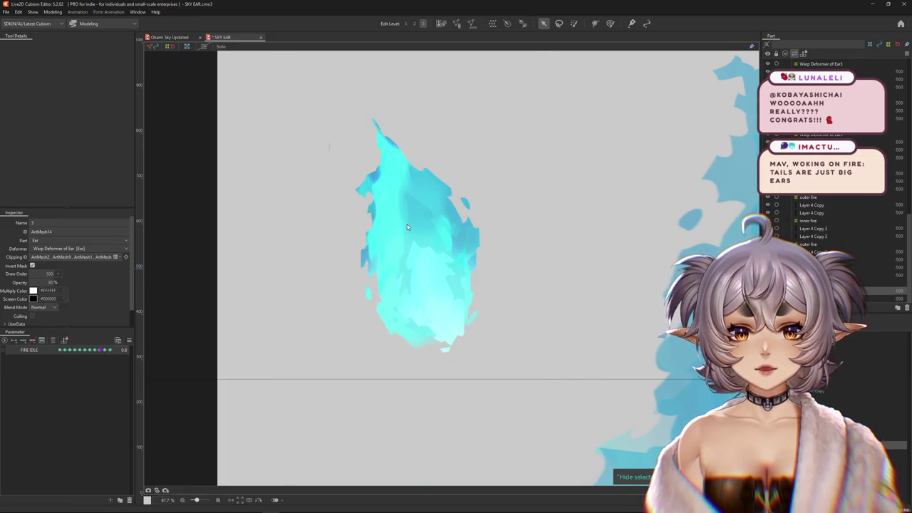
pyautogui.click(458, 262)
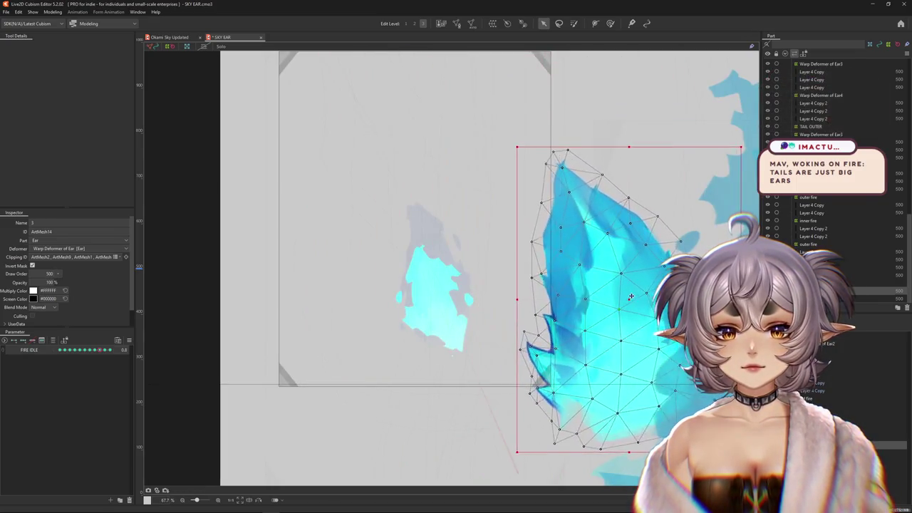
# Select the INNER flame mesh and hide it from view
pyautogui.scroll(2, 434, 243)
pyautogui.rightClick(442, 248)
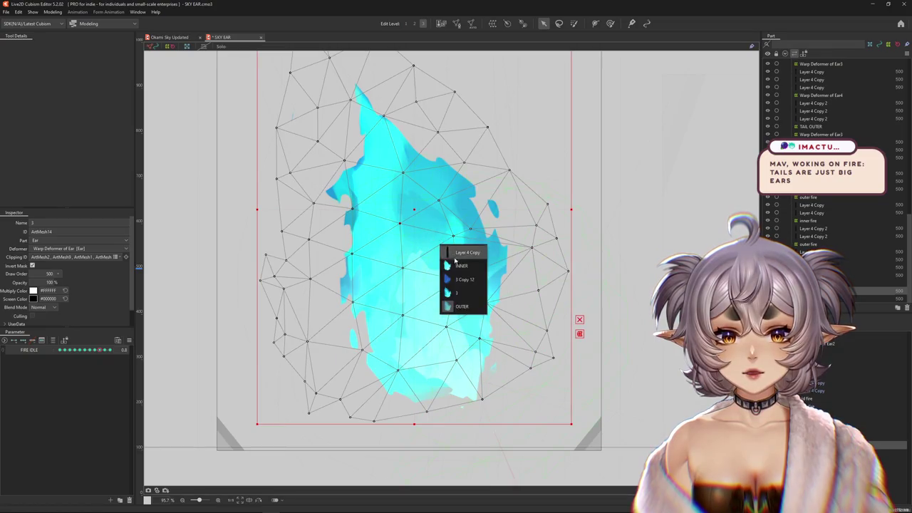
pyautogui.click(456, 266)
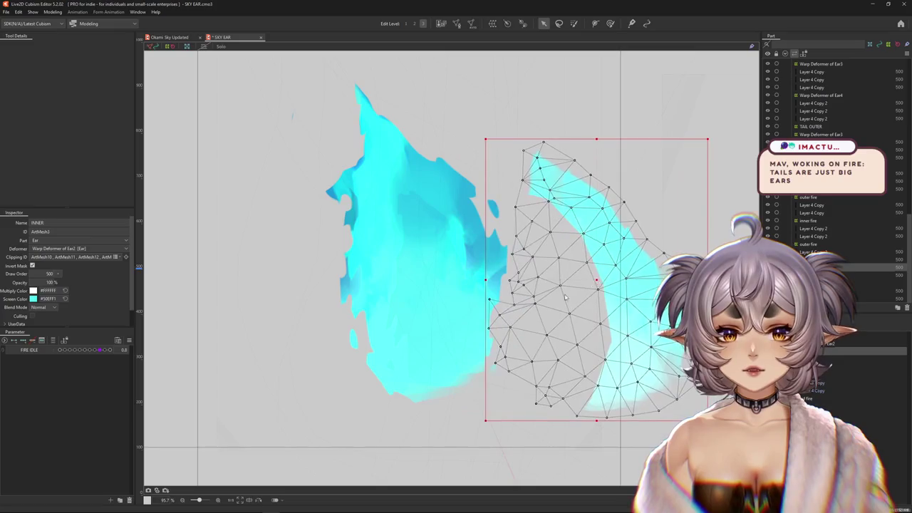
pyautogui.hotkey('ctrl', 'h')
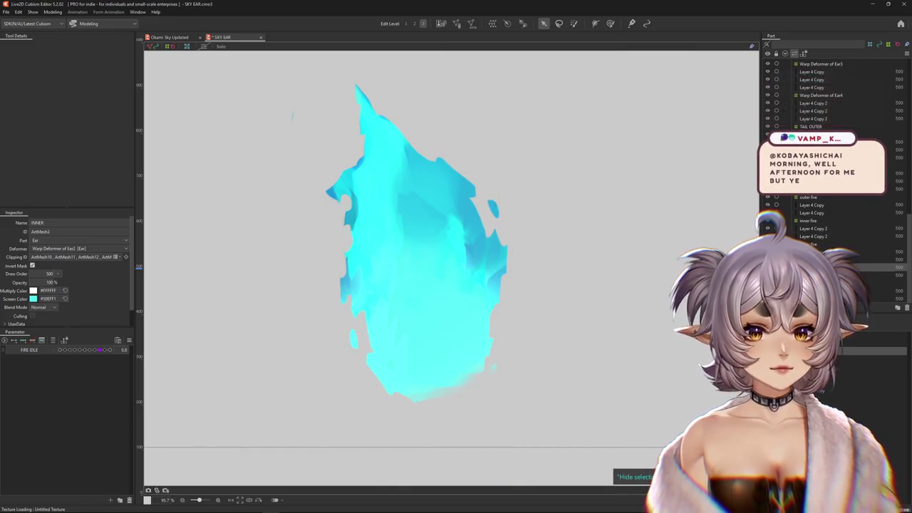
pyautogui.scroll(-5, 587, 356)
pyautogui.scroll(5, 523, 336)
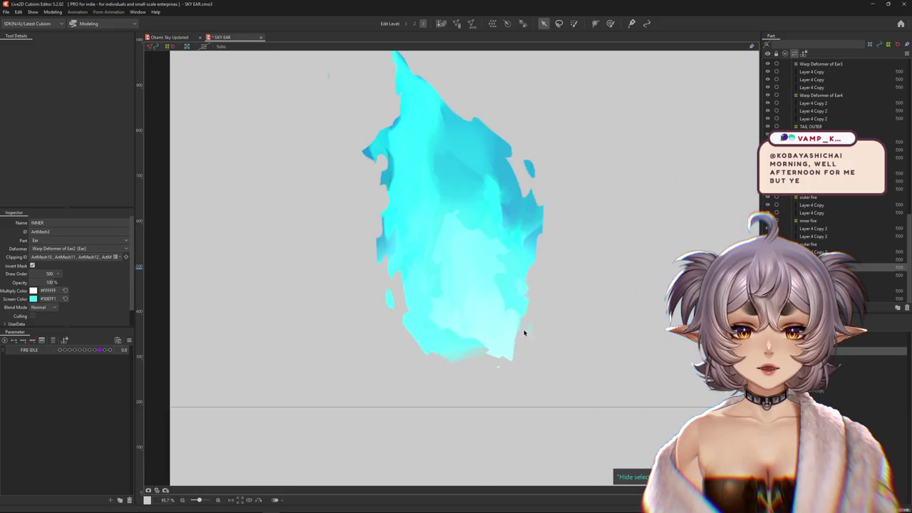
# Select Layer 4 Copy and sweep FIRE IDLE between 0.1, 0.8 and 0.9 to watch it bend
pyautogui.rightClick(391, 227)
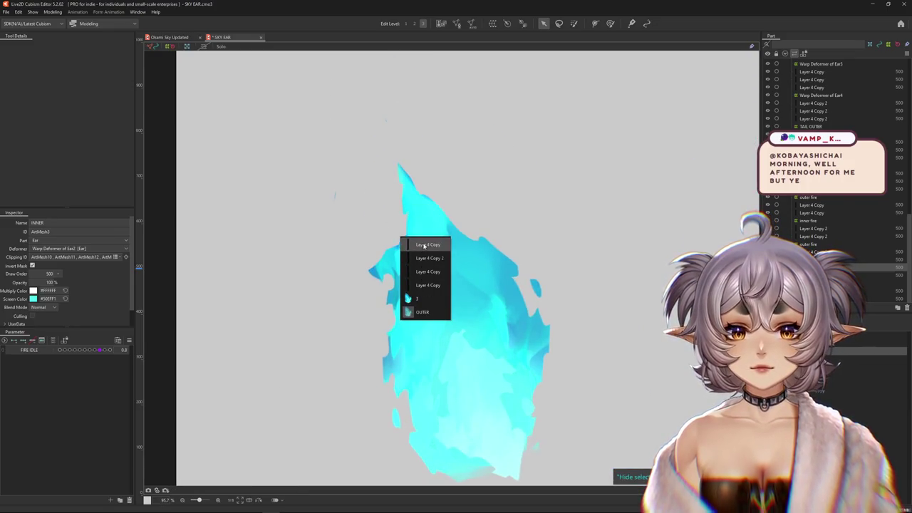
pyautogui.click(425, 245)
pyautogui.click(63, 351)
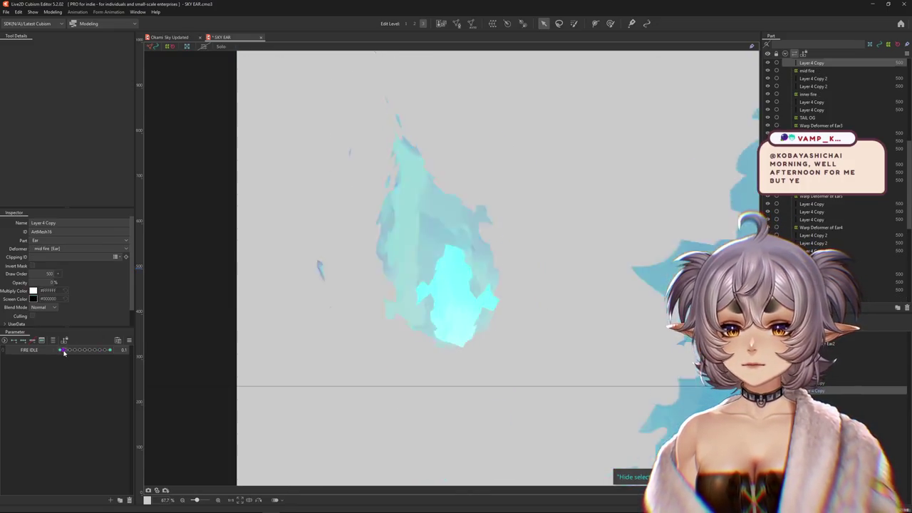
pyautogui.moveTo(64, 350)
pyautogui.mouseDown()
pyautogui.moveTo(84, 353)
pyautogui.moveTo(64, 350)
pyautogui.mouseUp()
pyautogui.click(320, 292)
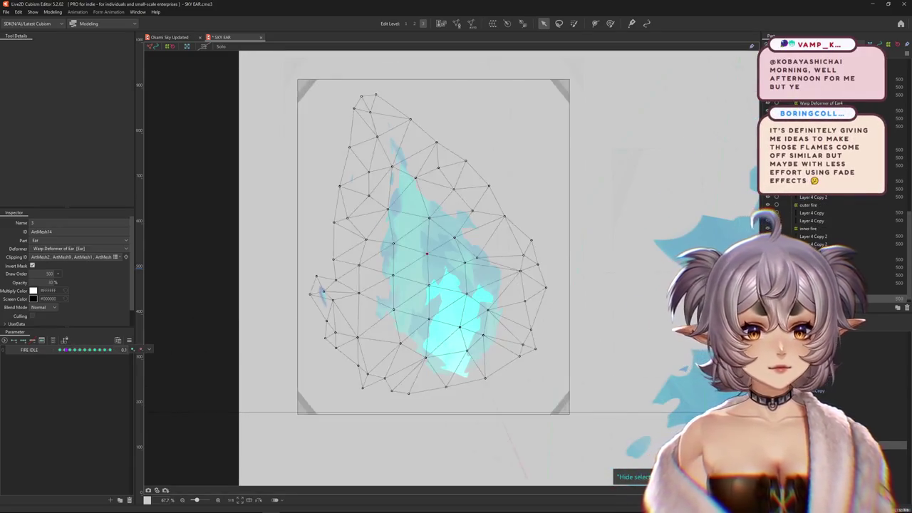
pyautogui.scroll(2, 427, 285)
pyautogui.click(340, 126)
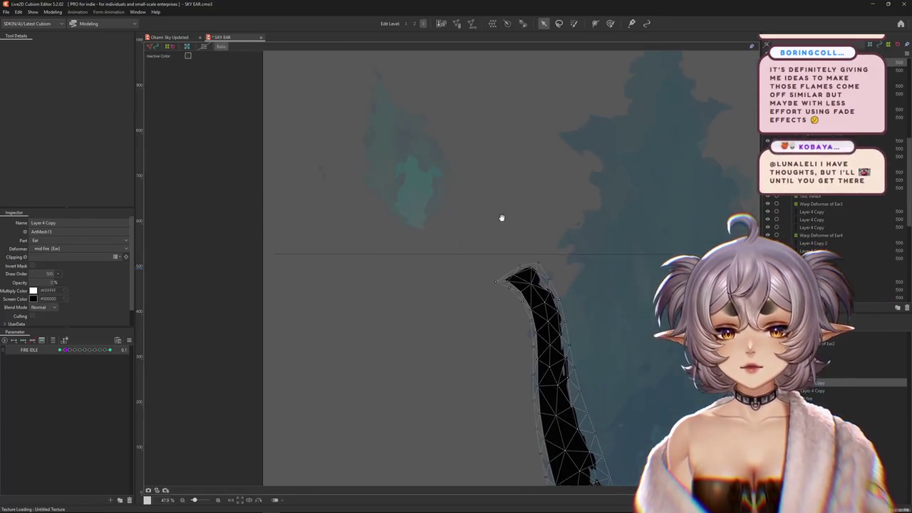
pyautogui.moveTo(60, 350)
pyautogui.mouseDown()
pyautogui.moveTo(103, 354)
pyautogui.moveTo(64, 350)
pyautogui.mouseUp()
# Turn off the solo view, centre the large flame, and scrub FIRE IDLE to animate it
pyautogui.click(227, 47)
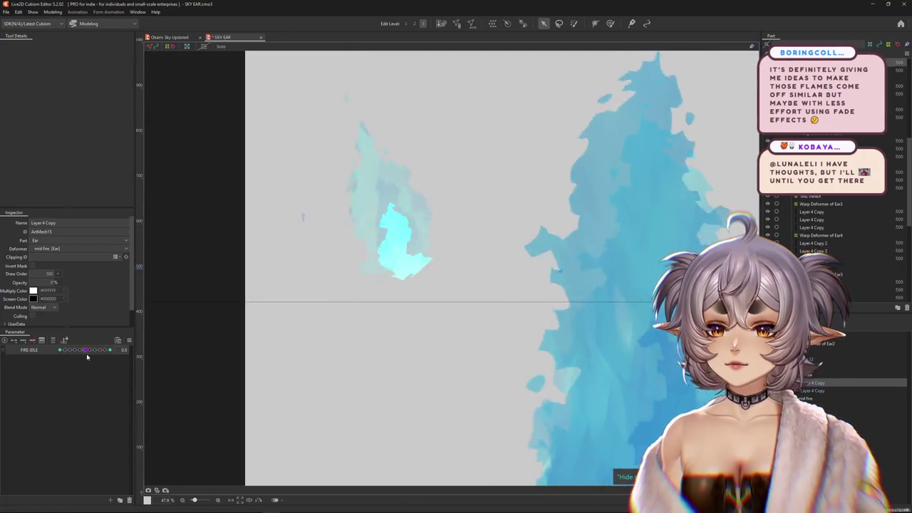
pyautogui.click(132, 350)
pyautogui.moveTo(478, 306); pyautogui.dragTo(447, 292)
pyautogui.scroll(-2, 428, 299)
pyautogui.moveTo(69, 352); pyautogui.dragTo(117, 352)
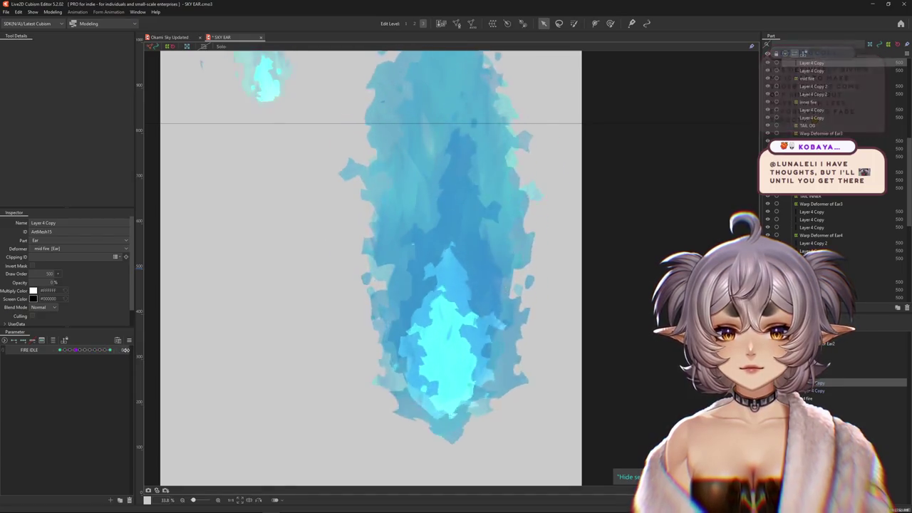
pyautogui.scroll(-3, 385, 302)
pyautogui.moveTo(67, 350); pyautogui.dragTo(120, 351)
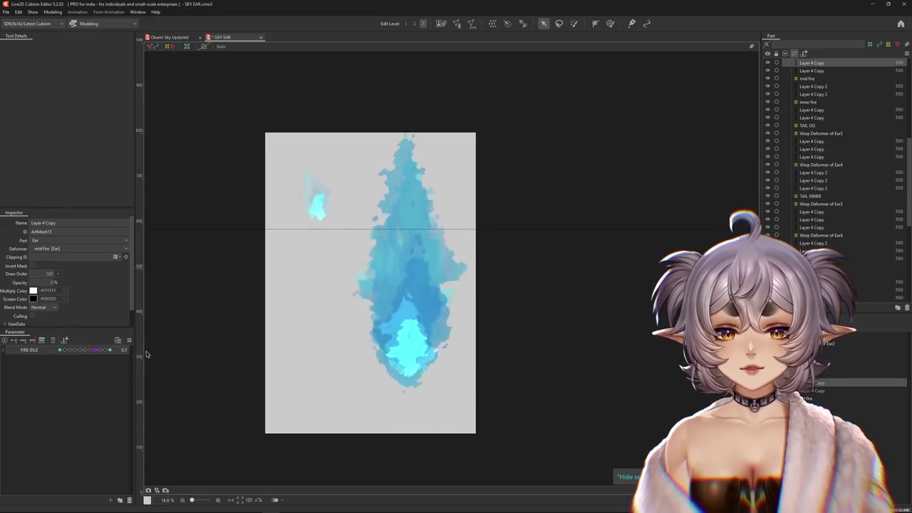
# Compare against Okami Sky Updated, set FIRE IDLE to 0.7, and close the SKY EAR document
pyautogui.scroll(2, 399, 321)
pyautogui.scroll(3, 418, 309)
pyautogui.scroll(-3, 428, 321)
pyautogui.click(192, 39)
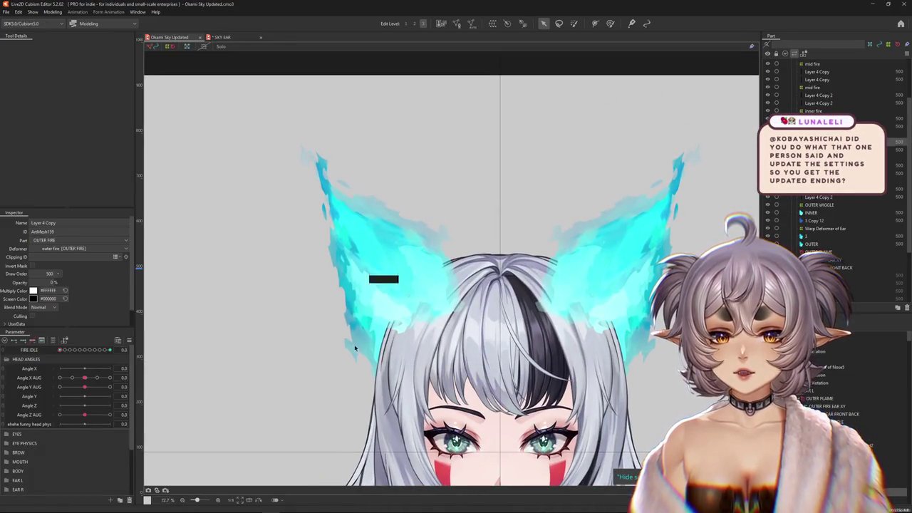
pyautogui.click(228, 38)
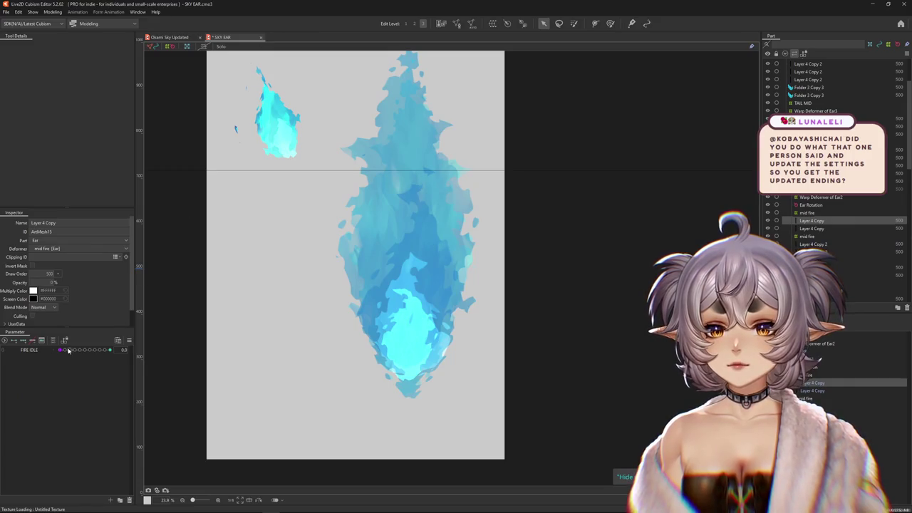
pyautogui.moveTo(68, 350); pyautogui.dragTo(95, 349)
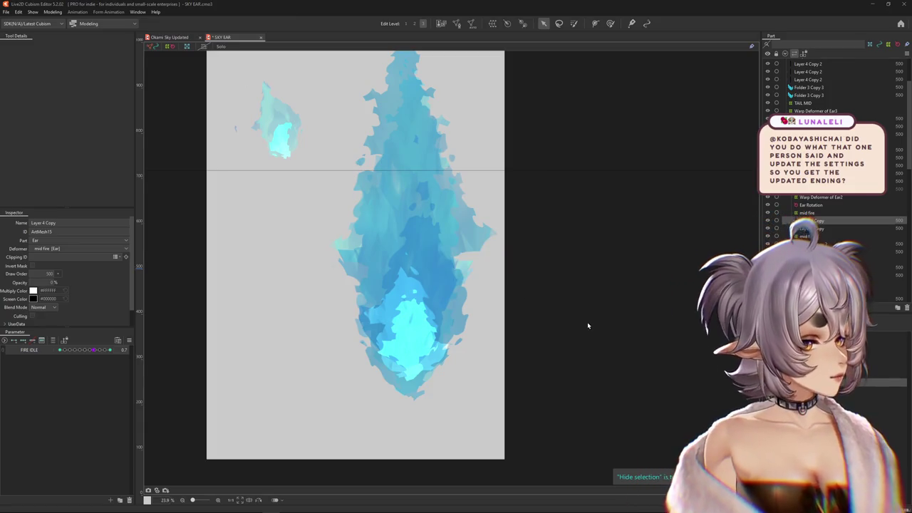
pyautogui.hotkey('ctrl', 'w')
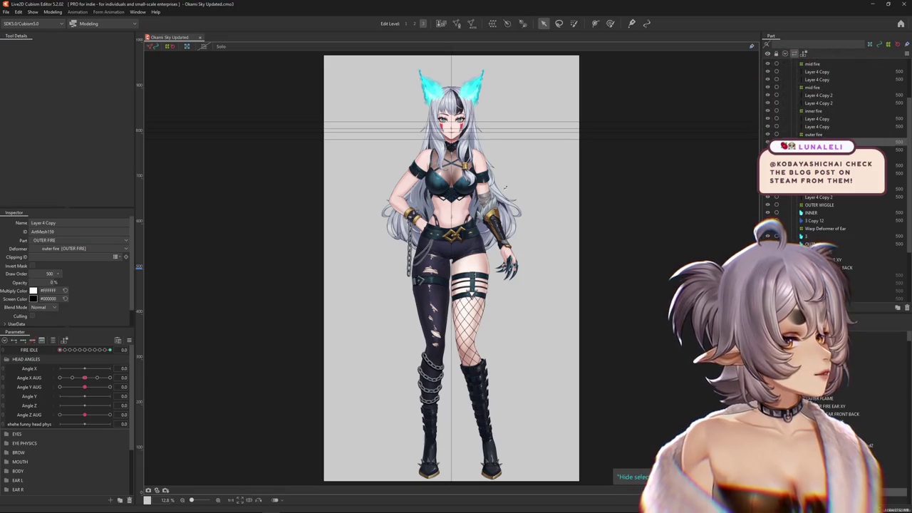
pyautogui.scroll(-5, 433, 194)
pyautogui.scroll(7, 452, 132)
pyautogui.scroll(1, 373, 199)
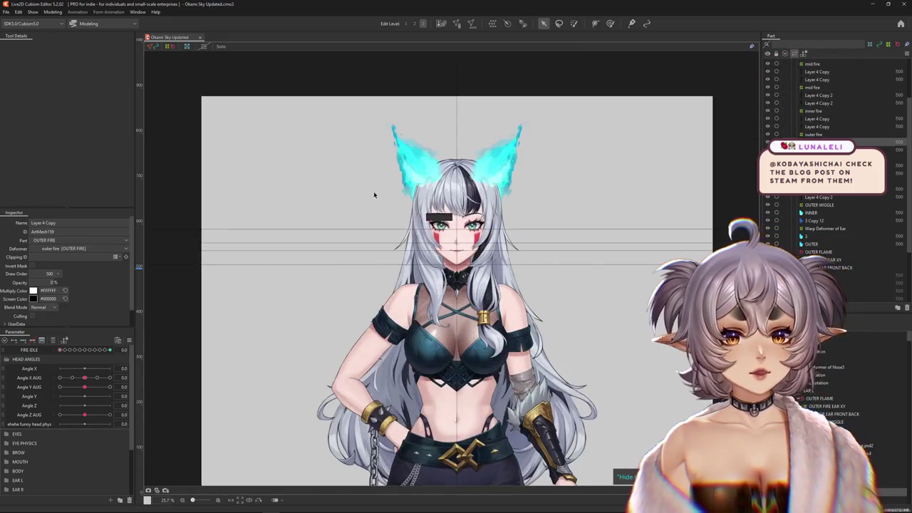
pyautogui.scroll(2, 455, 119)
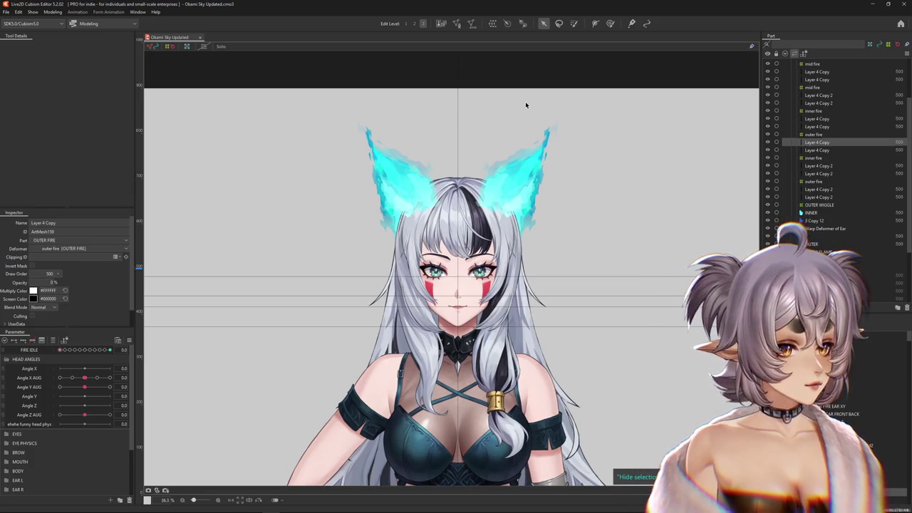
pyautogui.scroll(4, 520, 92)
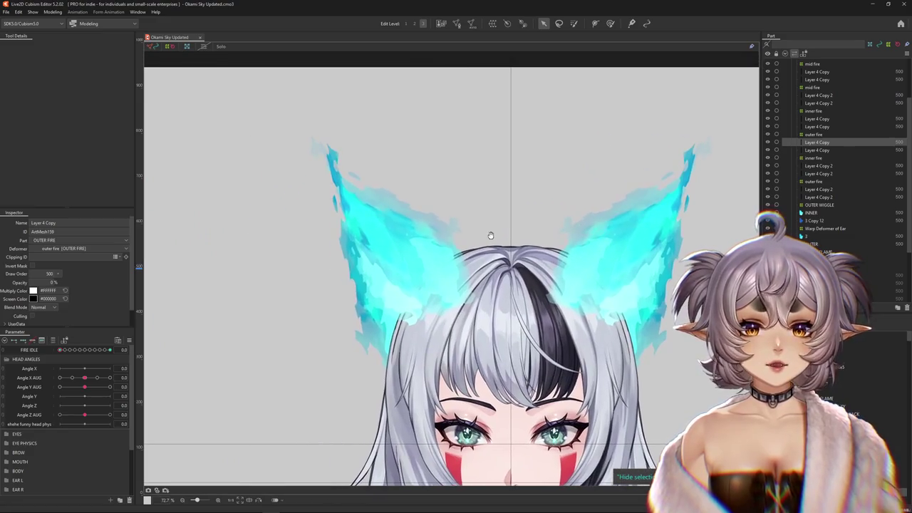
pyautogui.scroll(2, 411, 218)
pyautogui.scroll(-4, 517, 218)
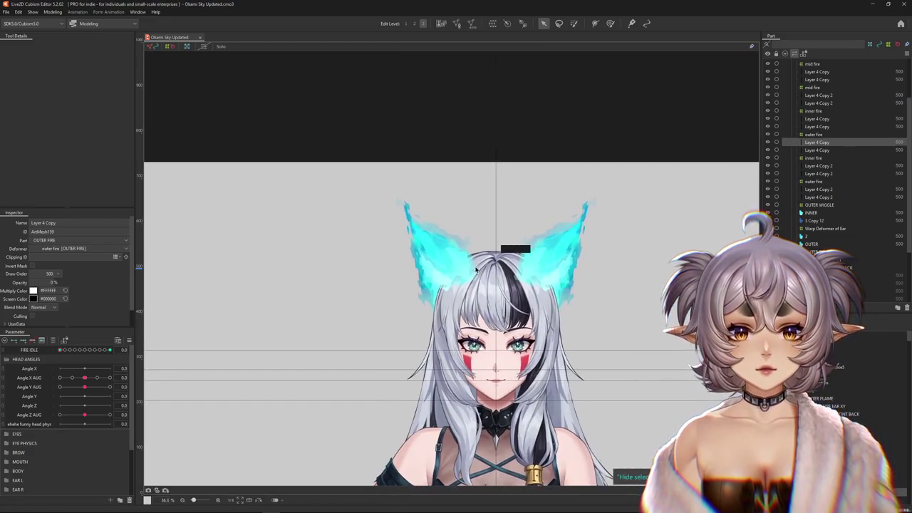
pyautogui.scroll(1, 500, 235)
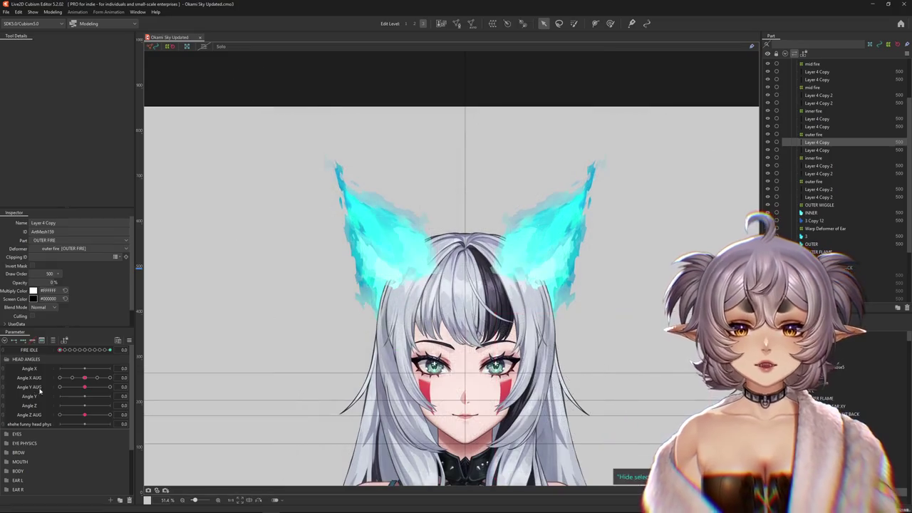
pyautogui.moveTo(60, 351); pyautogui.dragTo(111, 349)
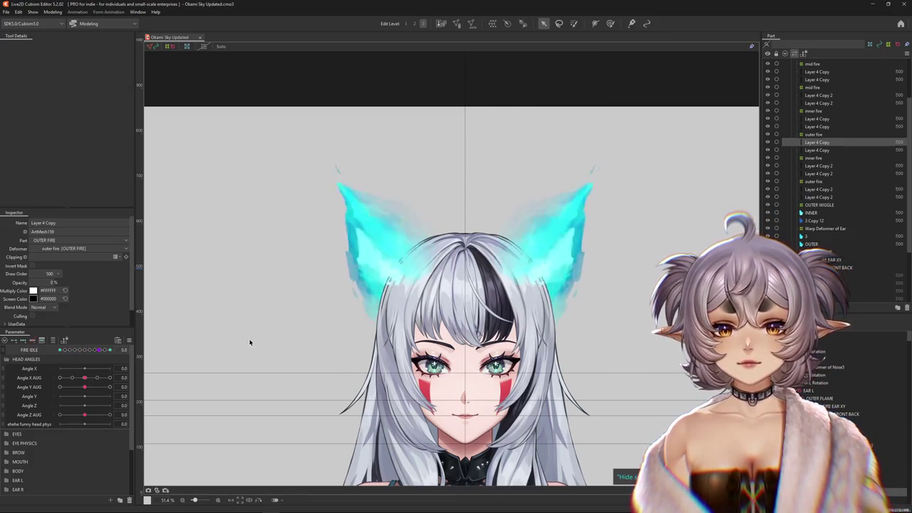
# Pan and zoom around the model to frame the flame ears
pyautogui.moveTo(318, 340); pyautogui.dragTo(304, 322)
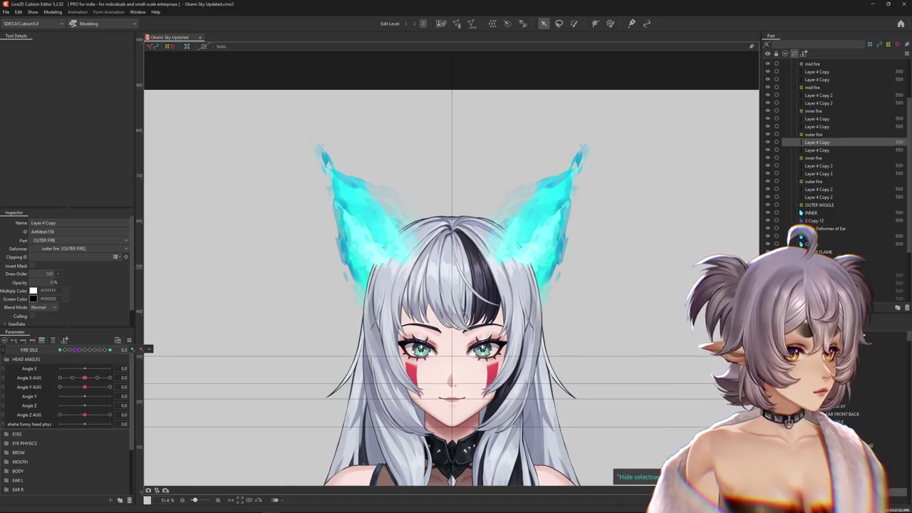
pyautogui.scroll(-2, 651, 268)
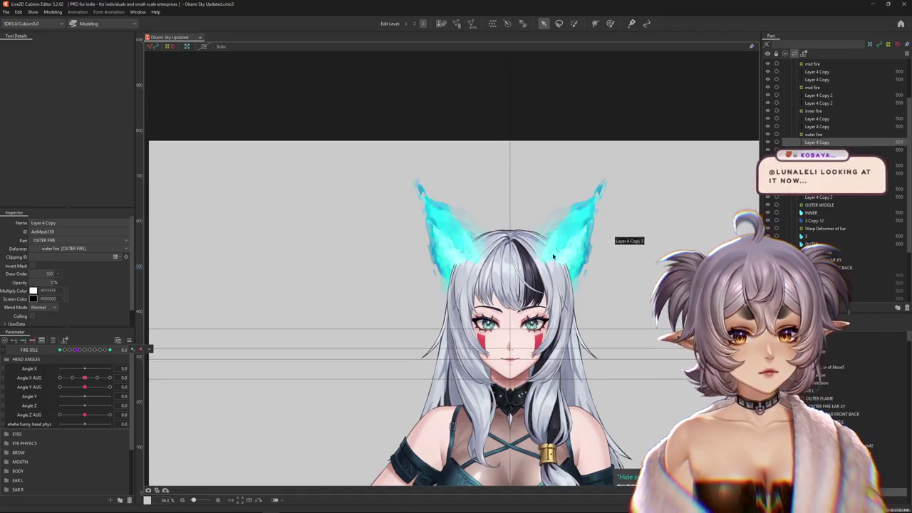
pyautogui.scroll(4, 495, 237)
pyautogui.scroll(-3, 641, 239)
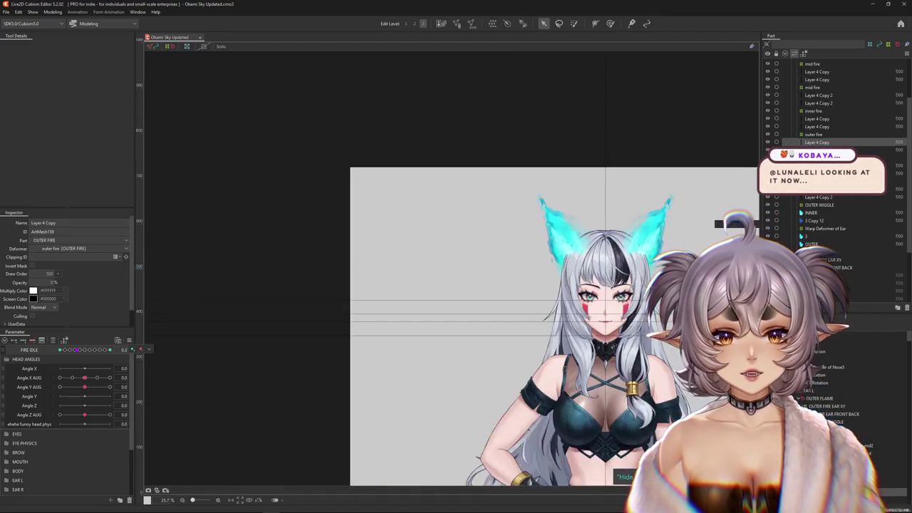
pyautogui.scroll(2, 649, 243)
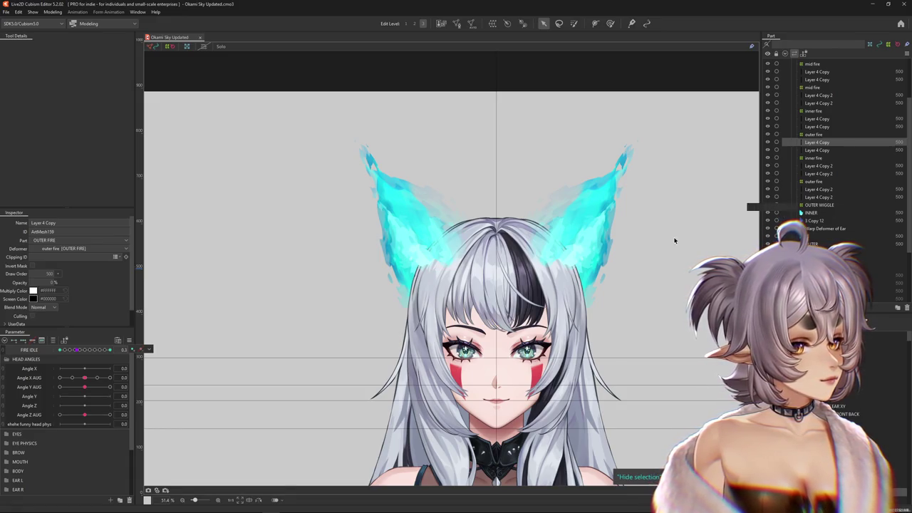
pyautogui.scroll(-2, 678, 240)
pyautogui.scroll(-2, 669, 285)
pyautogui.scroll(4, 663, 299)
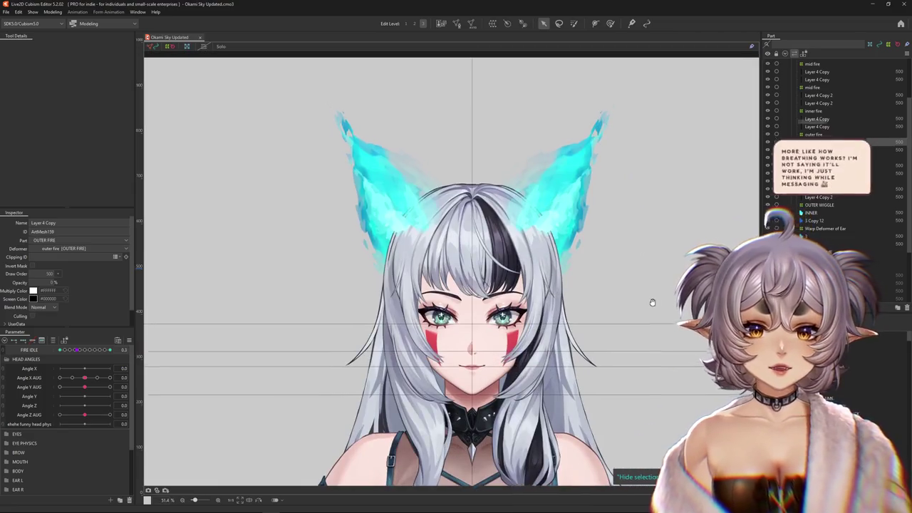
pyautogui.scroll(2, 349, 277)
# Scrub Fire Idle up to its maximum and select the left flame-ear mesh
pyautogui.moveTo(61, 350); pyautogui.dragTo(140, 358)
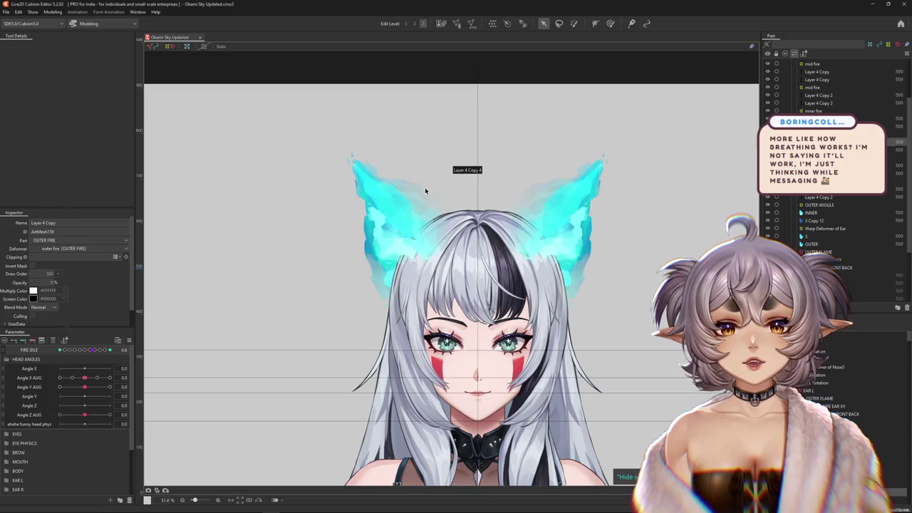
pyautogui.moveTo(406, 280); pyautogui.dragTo(396, 300)
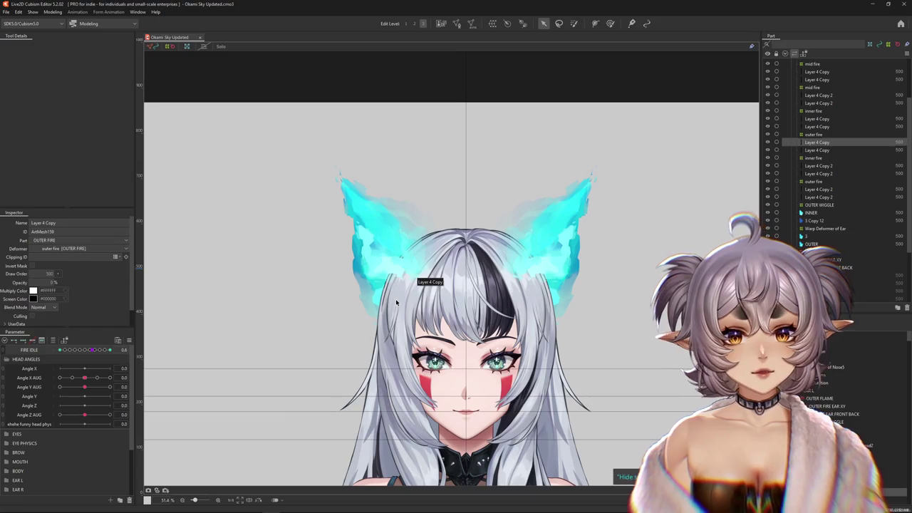
pyautogui.moveTo(92, 350); pyautogui.dragTo(111, 350)
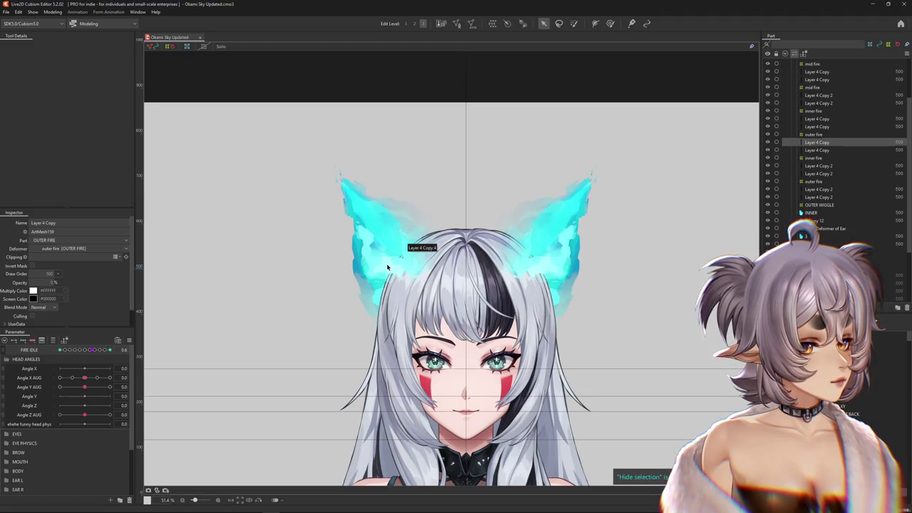
pyautogui.click(387, 260)
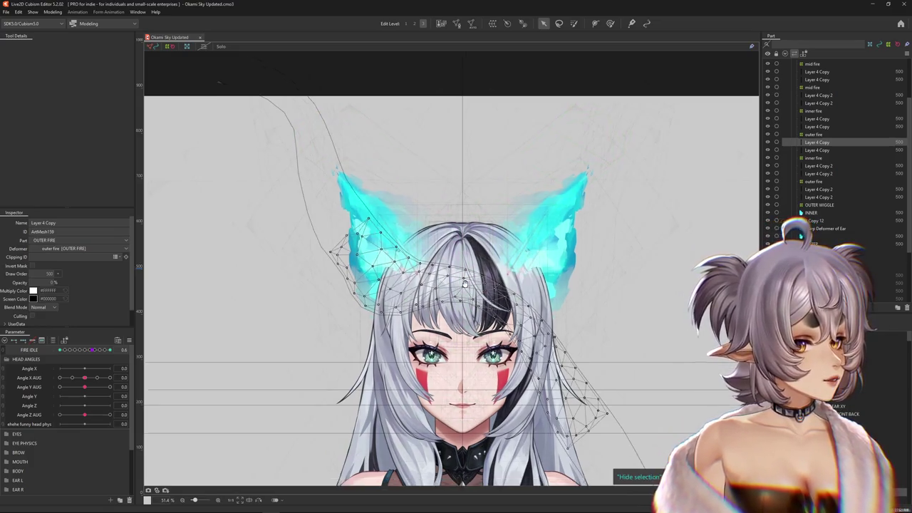
pyautogui.scroll(-3, 482, 281)
pyautogui.scroll(-2, 362, 318)
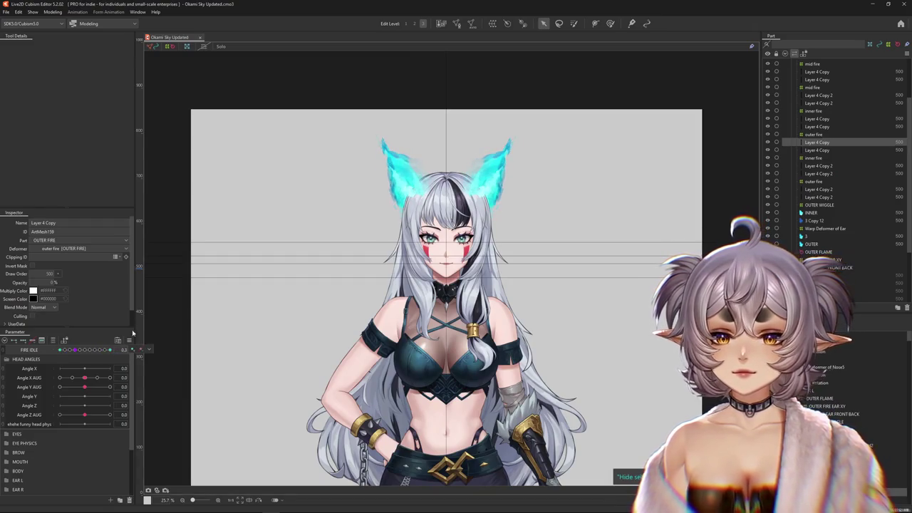
# Reset Fire Idle to 0 from the parameter's context menu
pyautogui.rightClick(136, 349)
pyautogui.click(178, 335)
pyautogui.scroll(1, 433, 225)
pyautogui.scroll(2, 432, 225)
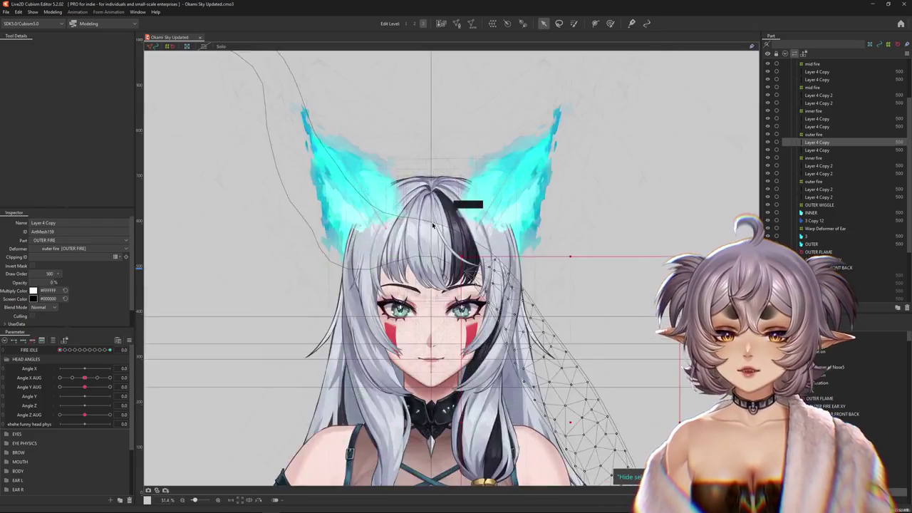
pyautogui.scroll(2, 432, 225)
pyautogui.rightClick(426, 302)
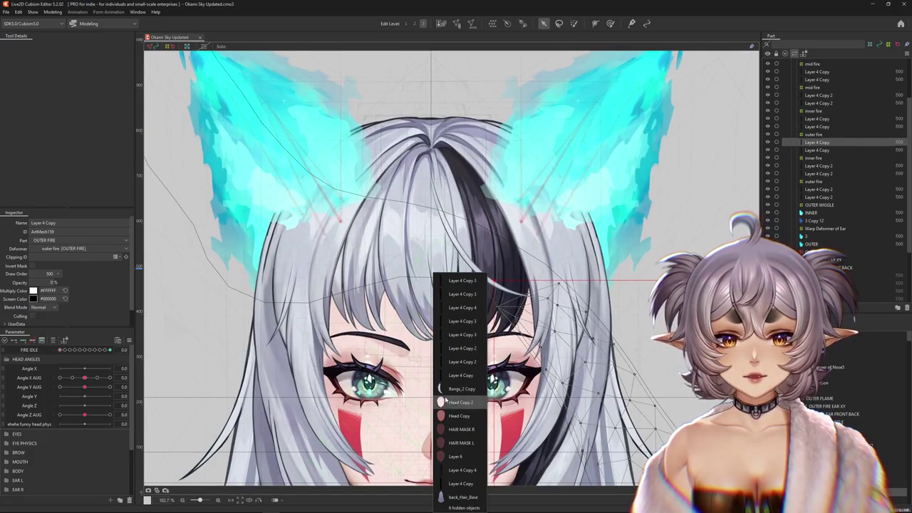
# Select the White bangs warp deformers and swing BANGS X 1 to -1.0
pyautogui.click(461, 389)
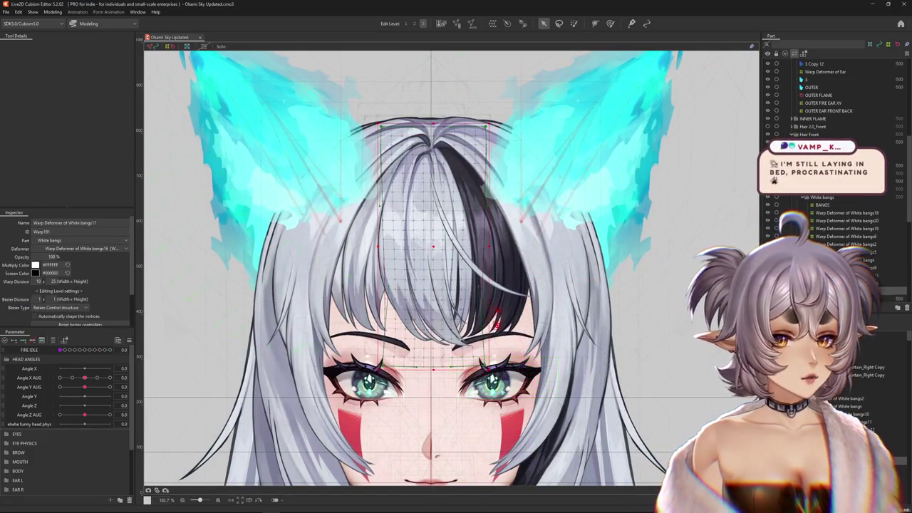
pyautogui.click(331, 399)
pyautogui.moveTo(324, 436); pyautogui.dragTo(331, 399)
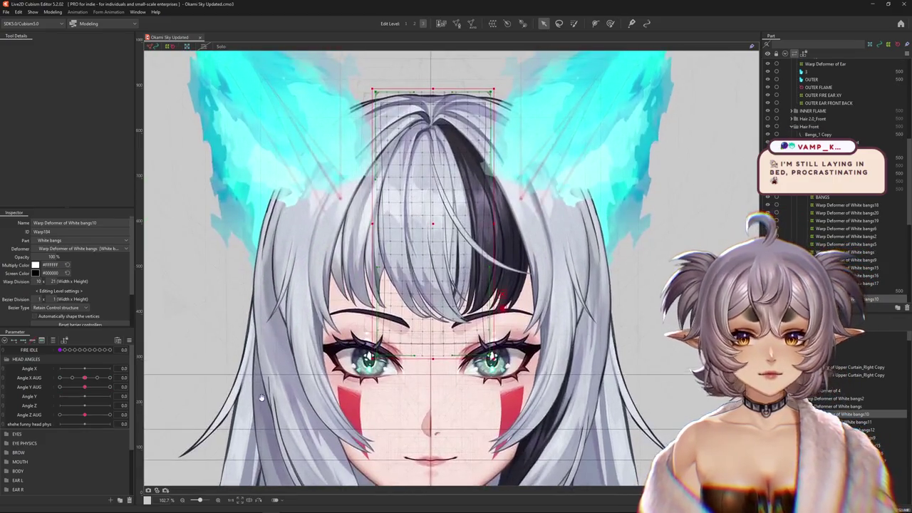
pyautogui.click(42, 342)
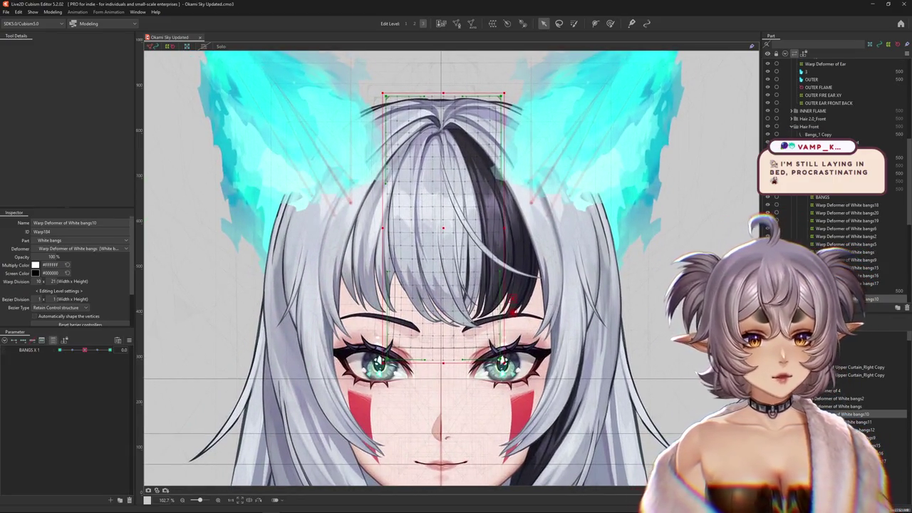
pyautogui.click(816, 413)
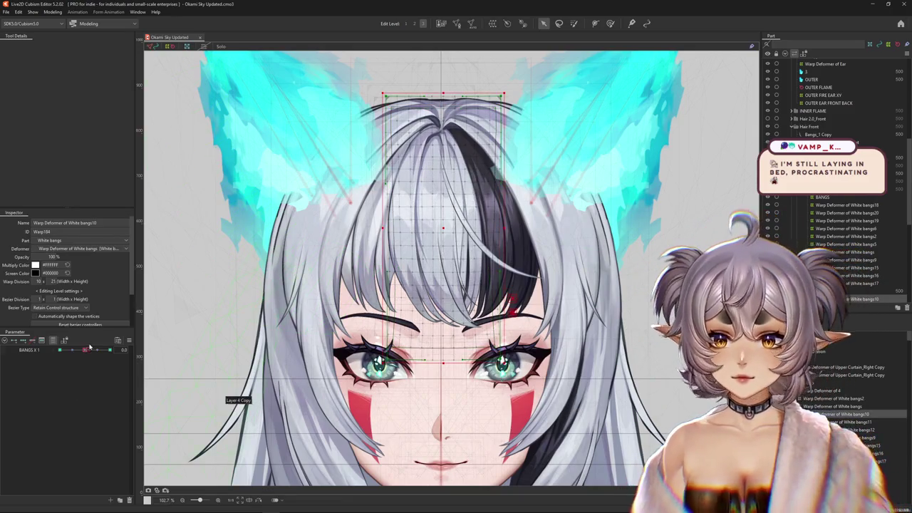
pyautogui.moveTo(85, 350); pyautogui.dragTo(60, 350)
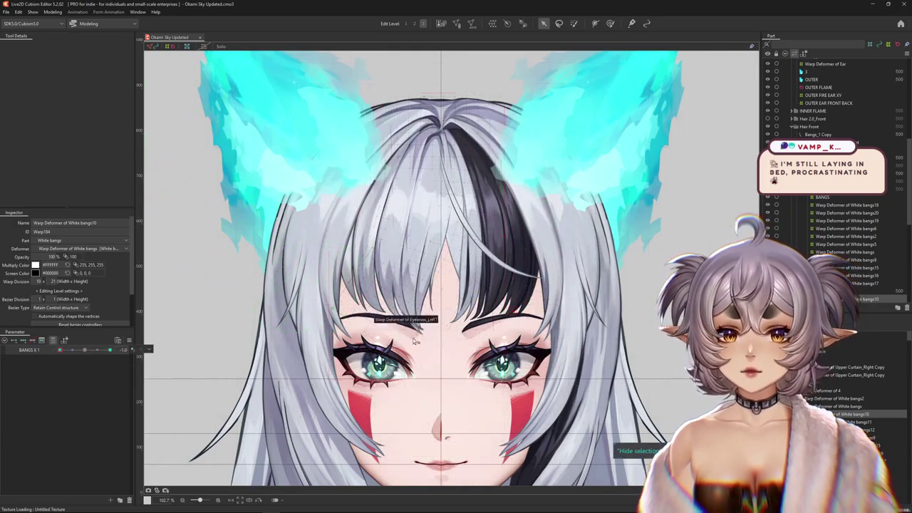
pyautogui.click(621, 372)
# Select the Hair Front warp deformers, show all parameters, and test BANGS X 1 under BANGS PHYSICS
pyautogui.click(527, 337)
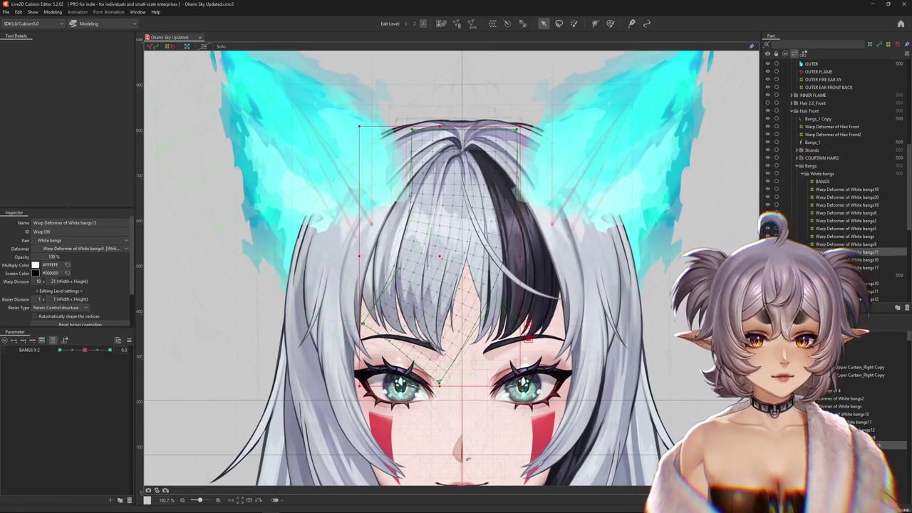
pyautogui.click(525, 333)
pyautogui.rightClick(410, 268)
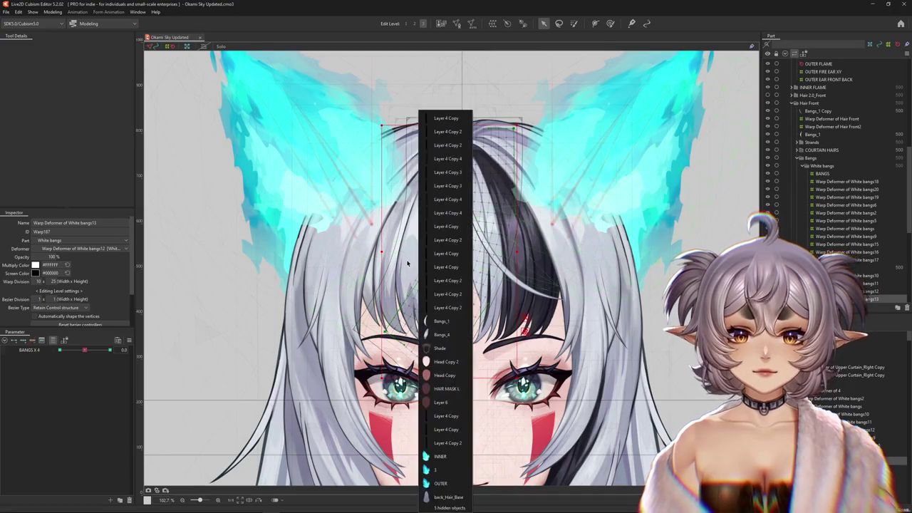
pyautogui.click(436, 313)
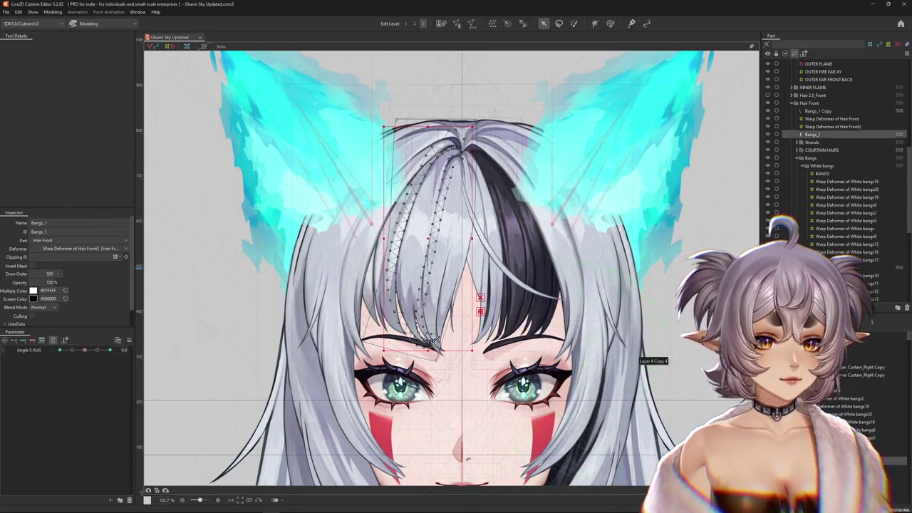
pyautogui.click(517, 405)
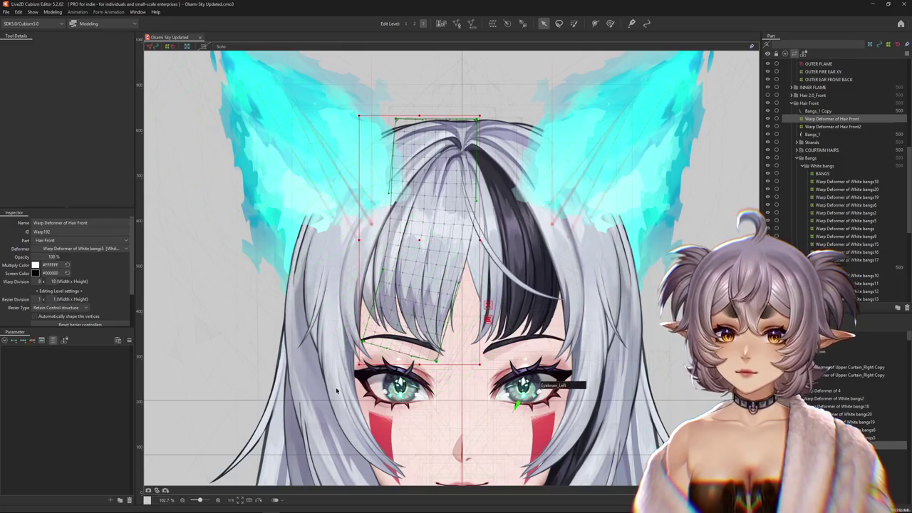
pyautogui.click(64, 340)
pyautogui.click(129, 340)
pyautogui.click(164, 326)
pyautogui.moveTo(85, 443); pyautogui.dragTo(85, 444)
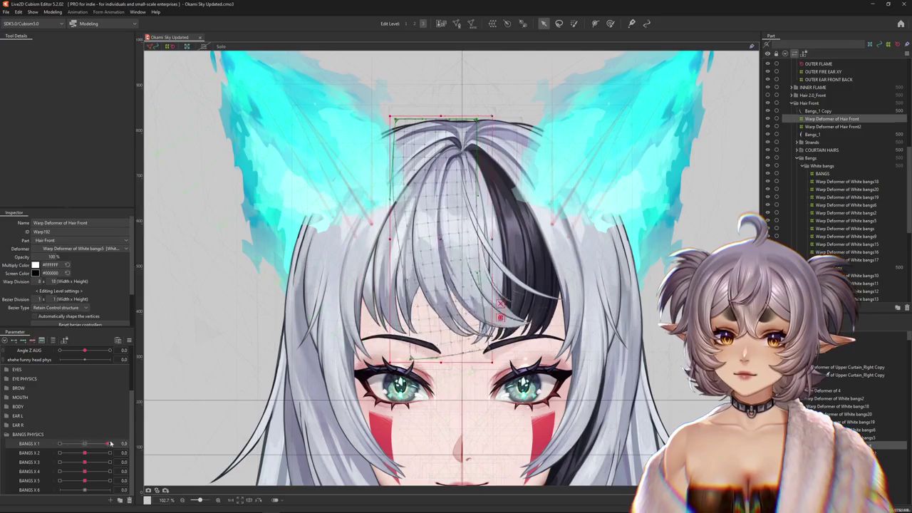
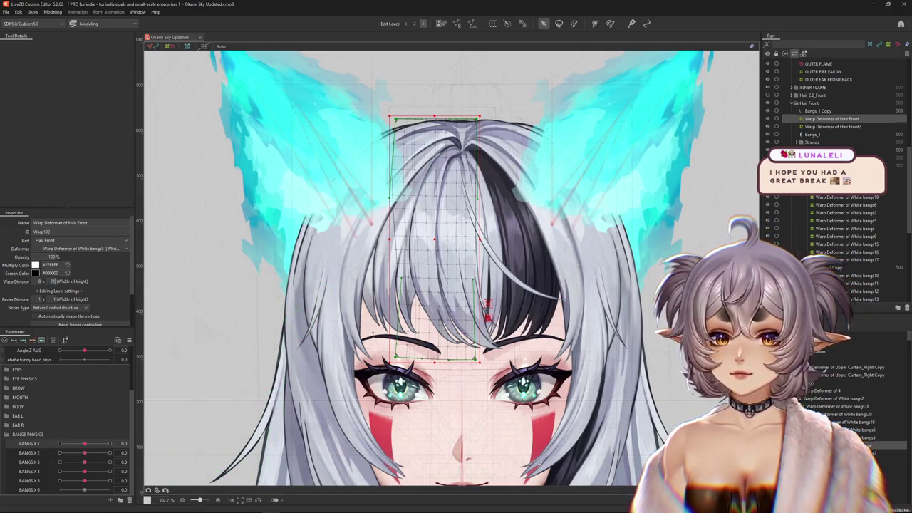
# Set BANGS X 3 to its 1.0 maximum key
pyautogui.scroll(2, 410, 345)
pyautogui.moveTo(84, 462)
pyautogui.mouseDown()
pyautogui.moveTo(74, 464)
pyautogui.moveTo(87, 472)
pyautogui.mouseUp()
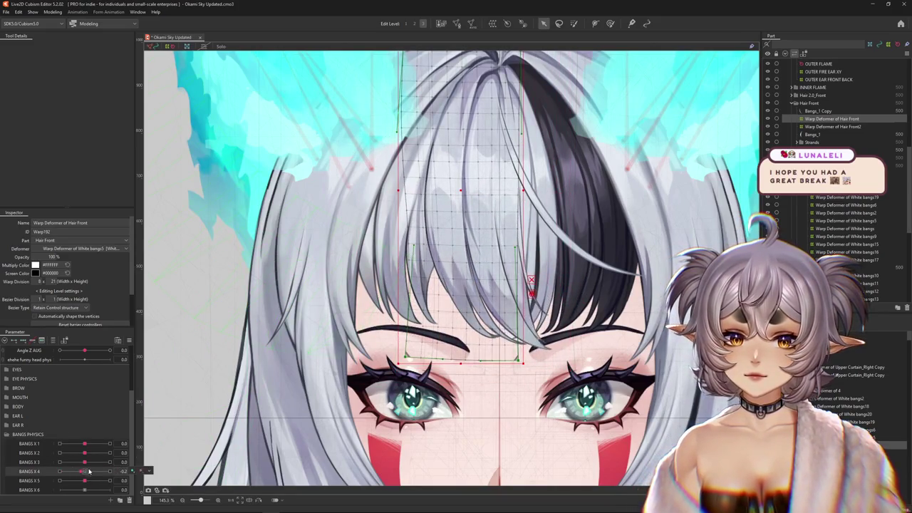
pyautogui.click(85, 463)
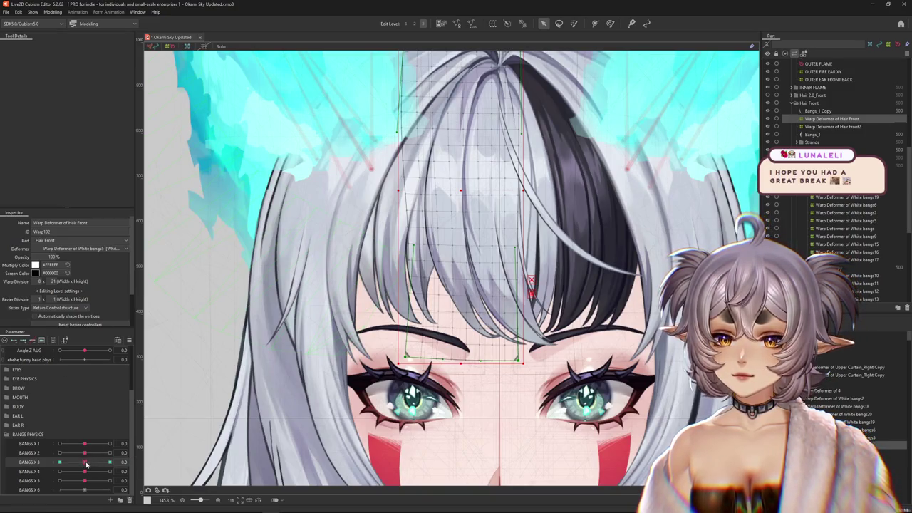
pyautogui.moveTo(86, 464); pyautogui.dragTo(109, 463)
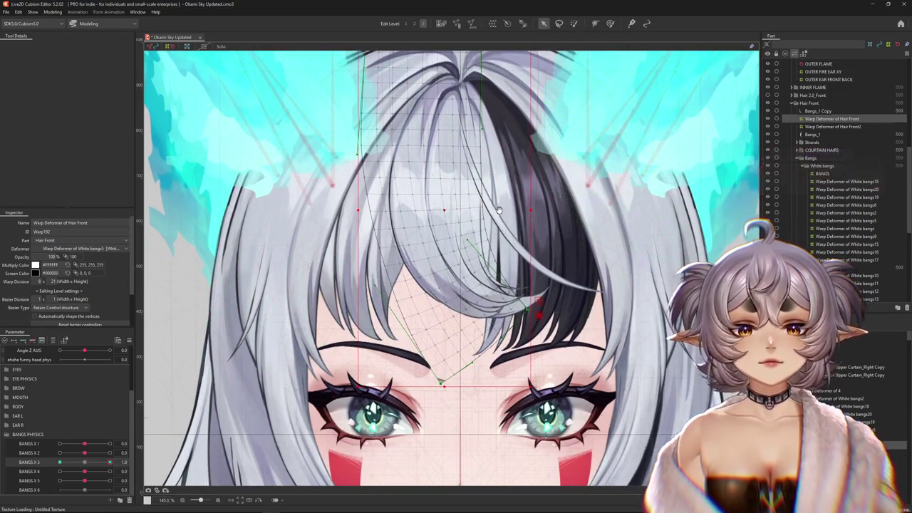
# Bend the Hair Front warp toward the black streak with a Temporary path deformation, then apply it
pyautogui.click(543, 24)
pyautogui.click(72, 46)
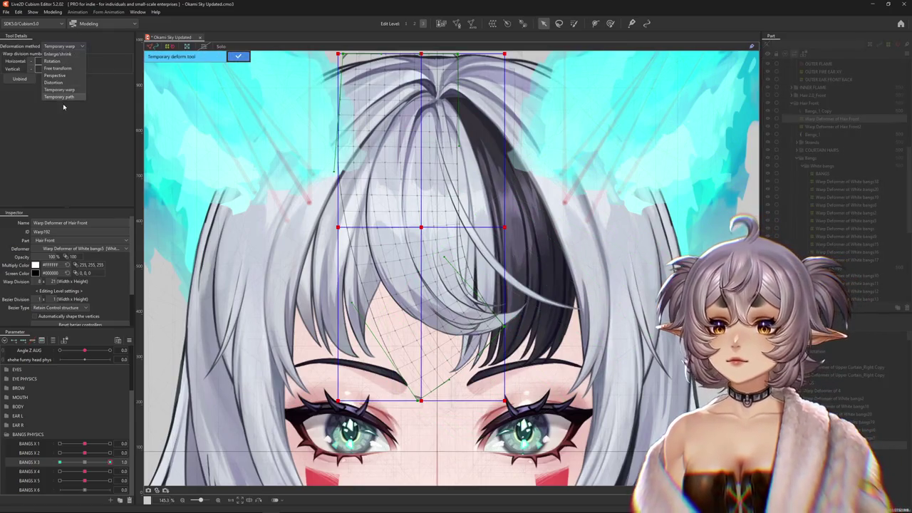
pyautogui.click(65, 92)
pyautogui.scroll(-3, 348, 131)
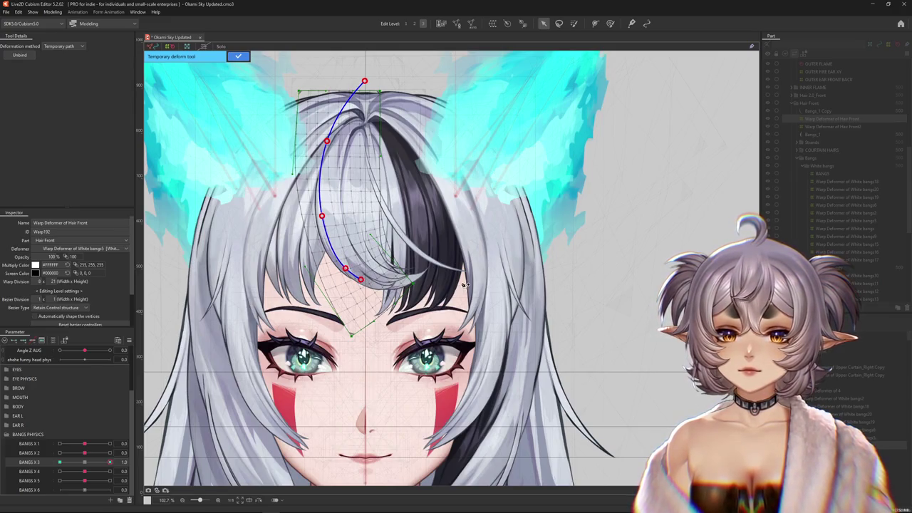
pyautogui.click(464, 285)
pyautogui.scroll(3, 464, 285)
pyautogui.moveTo(465, 282); pyautogui.dragTo(469, 241)
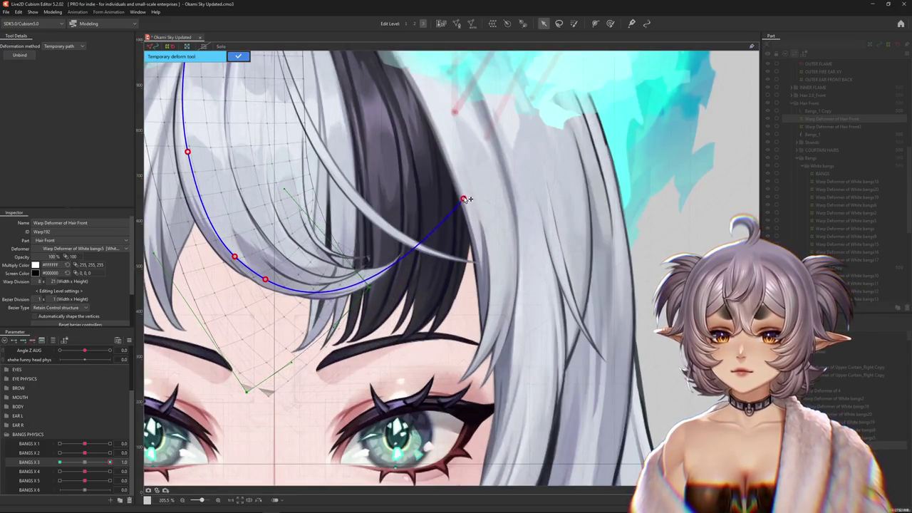
pyautogui.click(307, 294)
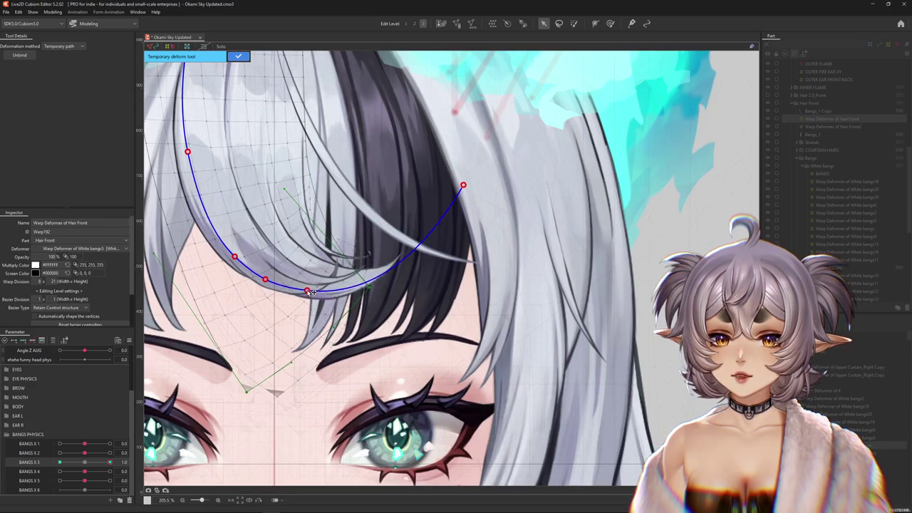
pyautogui.click(239, 56)
pyautogui.moveTo(110, 461); pyautogui.dragTo(109, 462)
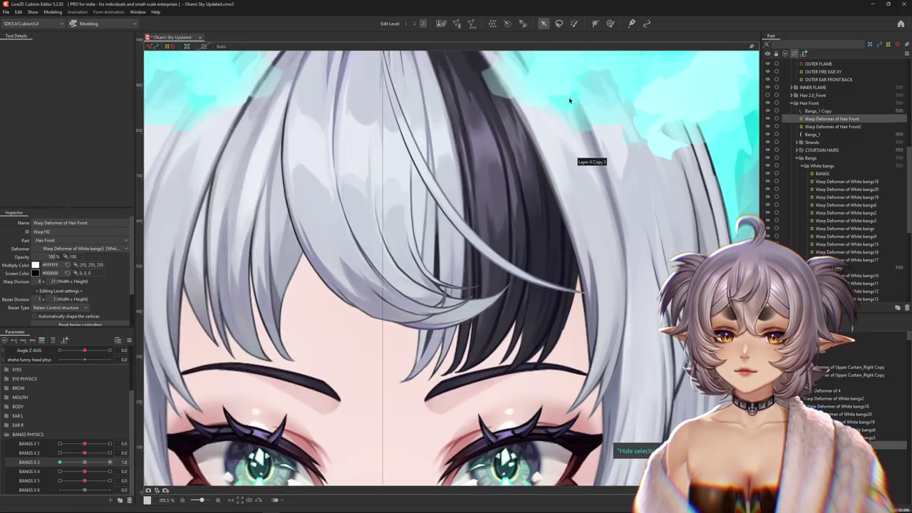
pyautogui.click(610, 25)
# Paint deformation weights over the front bangs mesh at BANGS X 3 = 1.0
pyautogui.scroll(-5, 476, 241)
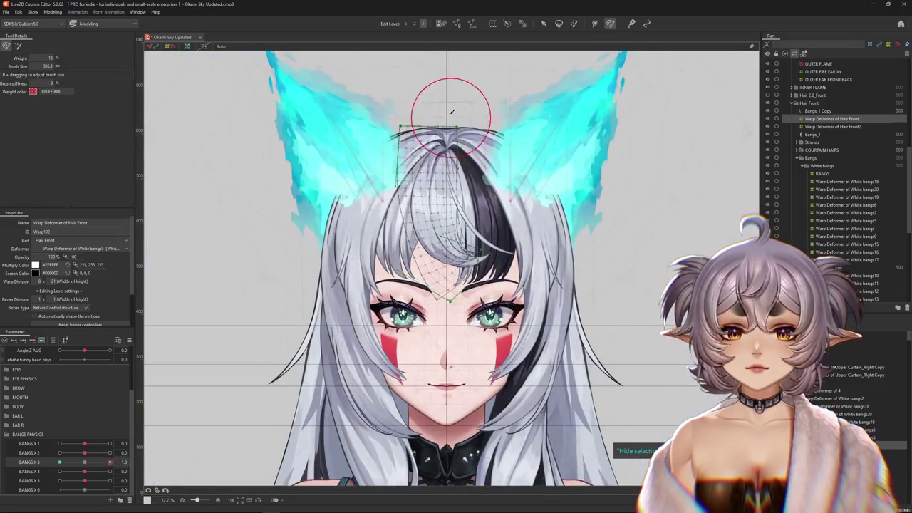
pyautogui.scroll(2, 477, 241)
pyautogui.moveTo(246, 318); pyautogui.dragTo(186, 361)
pyautogui.moveTo(367, 294); pyautogui.dragTo(369, 324)
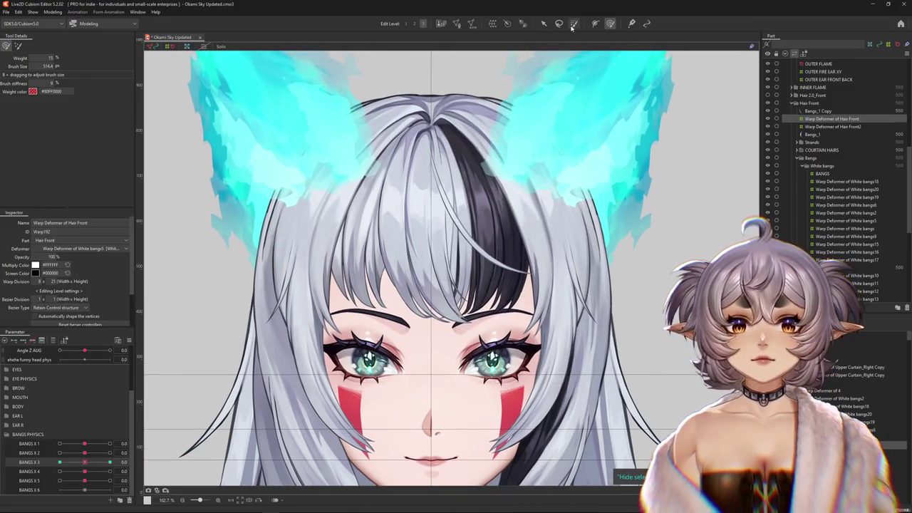
pyautogui.click(574, 24)
pyautogui.moveTo(399, 271)
pyautogui.mouseDown()
pyautogui.moveTo(383, 188)
pyautogui.moveTo(419, 90)
pyautogui.mouseUp()
pyautogui.click(110, 462)
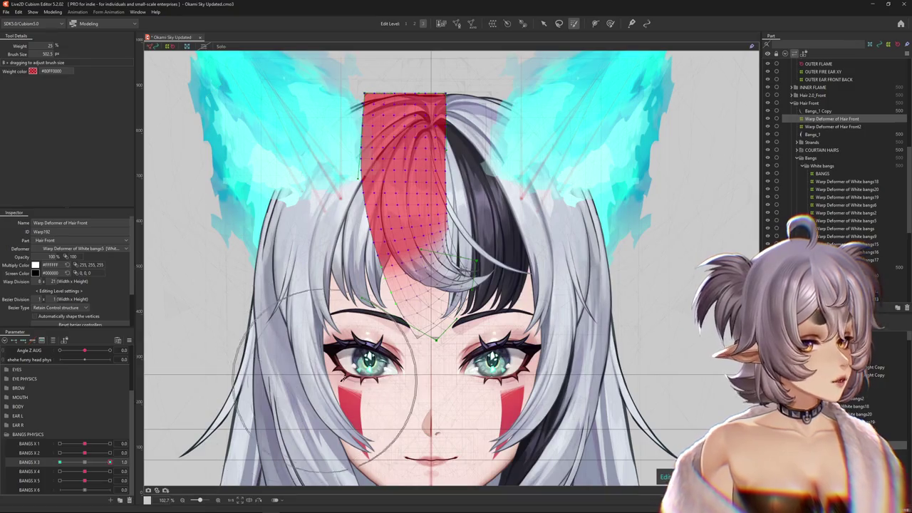
# Soften the bang deformation near the forehead with a weaker deform brush
pyautogui.press('h')
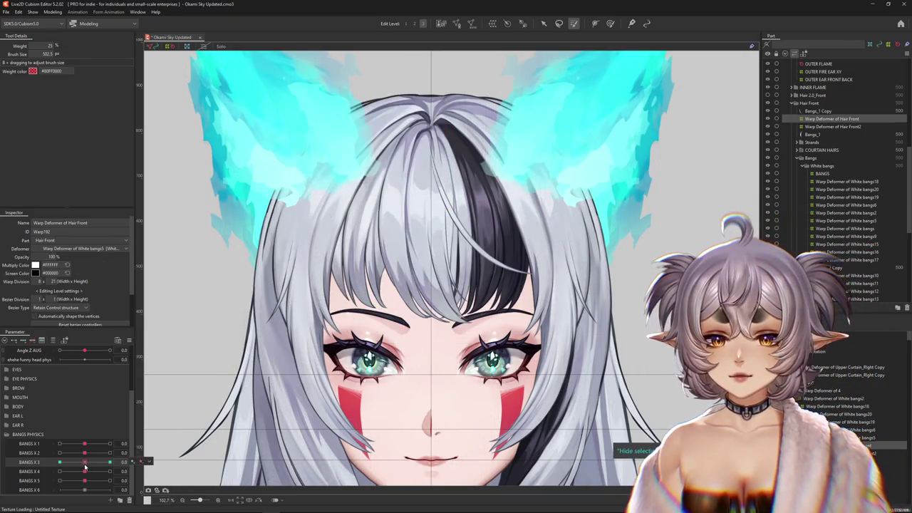
pyautogui.press('h')
pyautogui.scroll(2, 377, 350)
pyautogui.press('b')
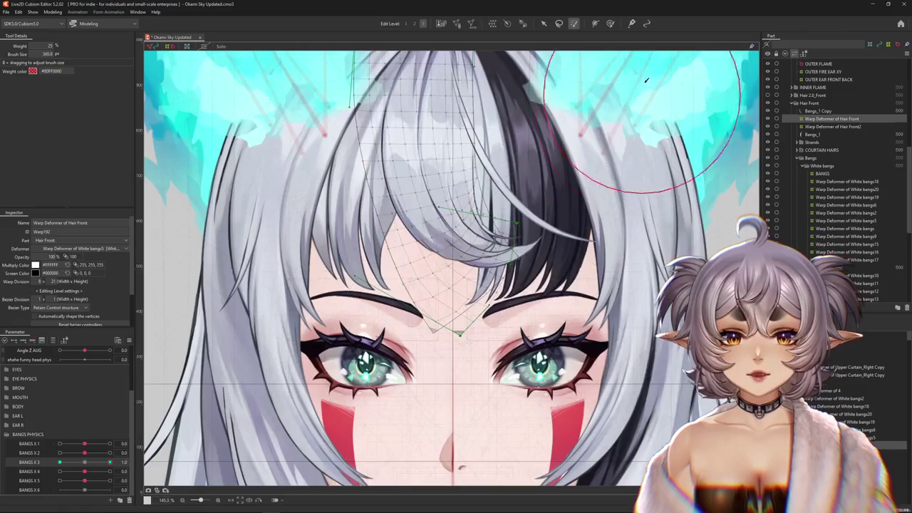
pyautogui.moveTo(362, 314); pyautogui.dragTo(376, 303)
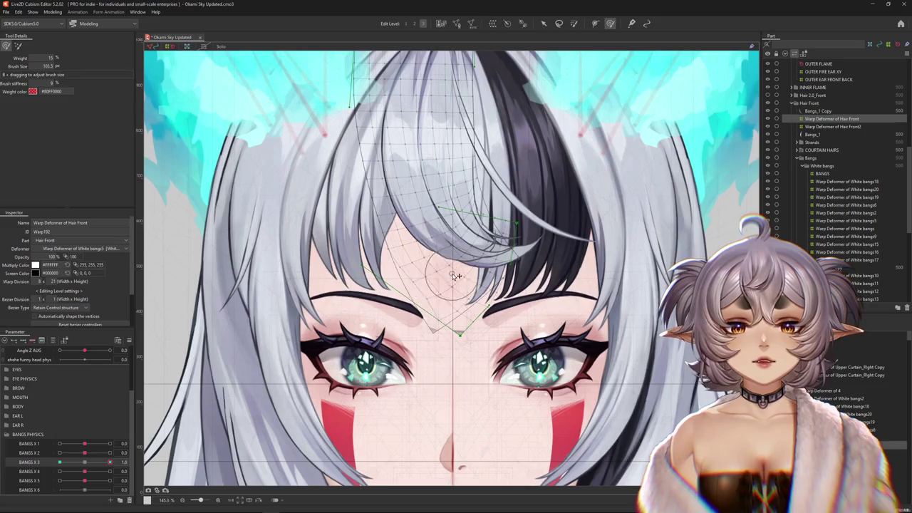
pyautogui.moveTo(456, 276); pyautogui.dragTo(389, 344)
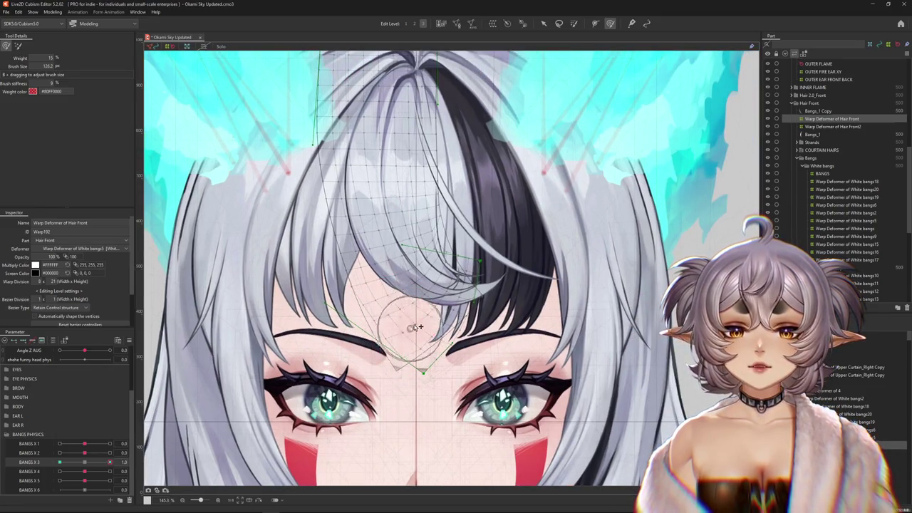
pyautogui.click(18, 46)
pyautogui.moveTo(244, 149); pyautogui.dragTo(374, 394)
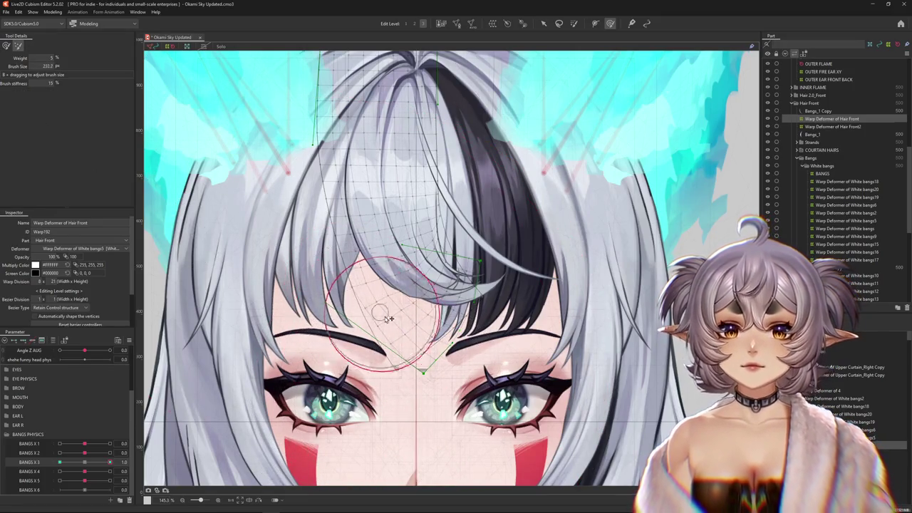
# Brush-refine the bang tips over the black streak, previewing the BANGS X 3 swing with mesh hidden
pyautogui.moveTo(387, 318); pyautogui.dragTo(417, 25)
pyautogui.moveTo(369, 397); pyautogui.dragTo(407, 335)
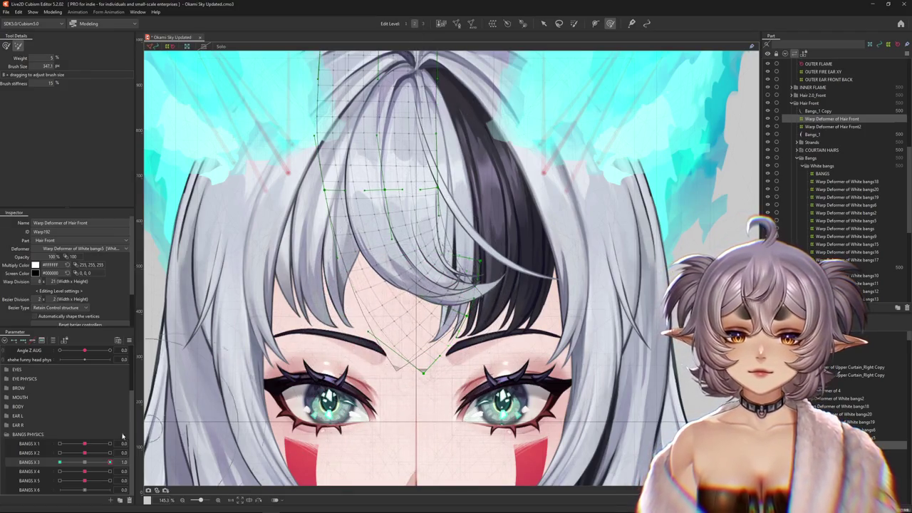
pyautogui.hotkey('ctrl', 'h')
pyautogui.moveTo(87, 464); pyautogui.dragTo(110, 462)
pyautogui.hotkey('ctrl', 'h')
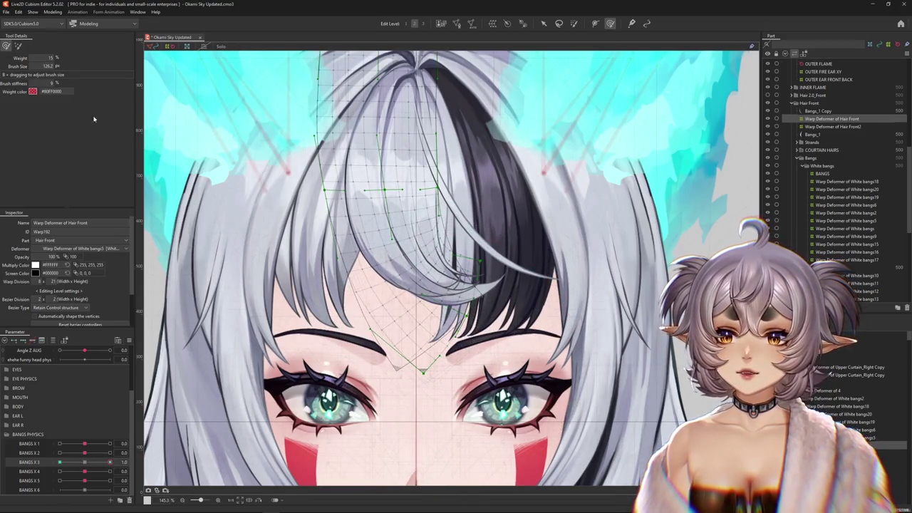
pyautogui.hotkey('ctrl', 'h')
pyautogui.scroll(2, 436, 324)
pyautogui.hotkey('ctrl', 'h')
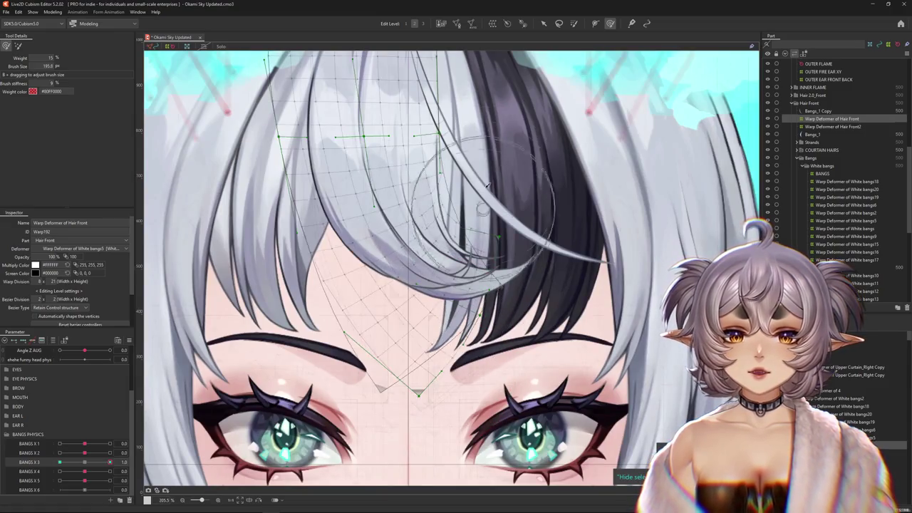
pyautogui.hotkey('ctrl', 'h')
pyautogui.scroll(2, 456, 357)
pyautogui.moveTo(464, 368)
pyautogui.mouseDown()
pyautogui.moveTo(373, 353)
pyautogui.moveTo(460, 349)
pyautogui.mouseUp()
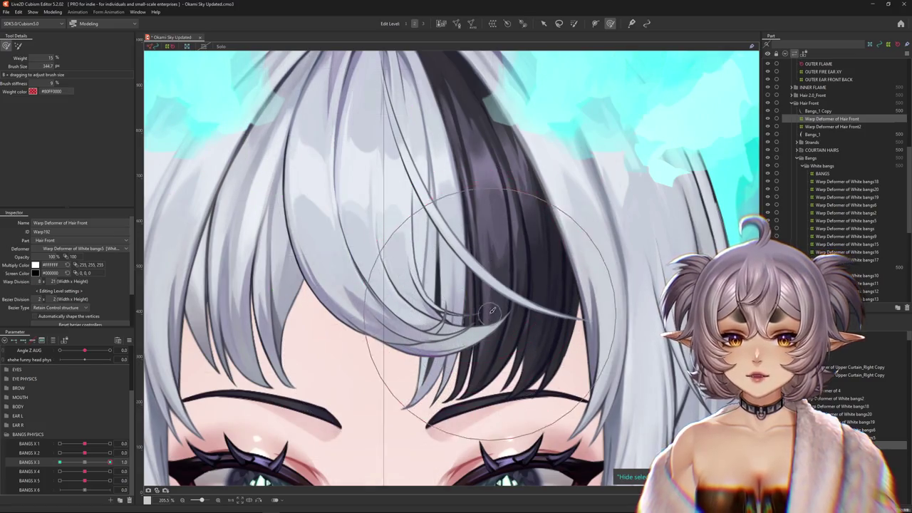
pyautogui.moveTo(89, 464); pyautogui.dragTo(109, 462)
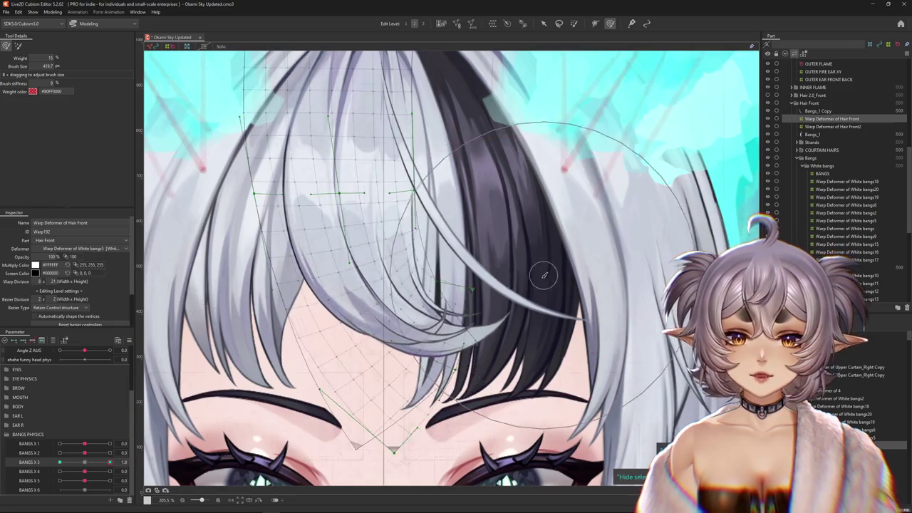
# Drag BANGS X 3 back from its maximum toward -1.0 for the opposite side
pyautogui.moveTo(550, 287); pyautogui.dragTo(547, 319)
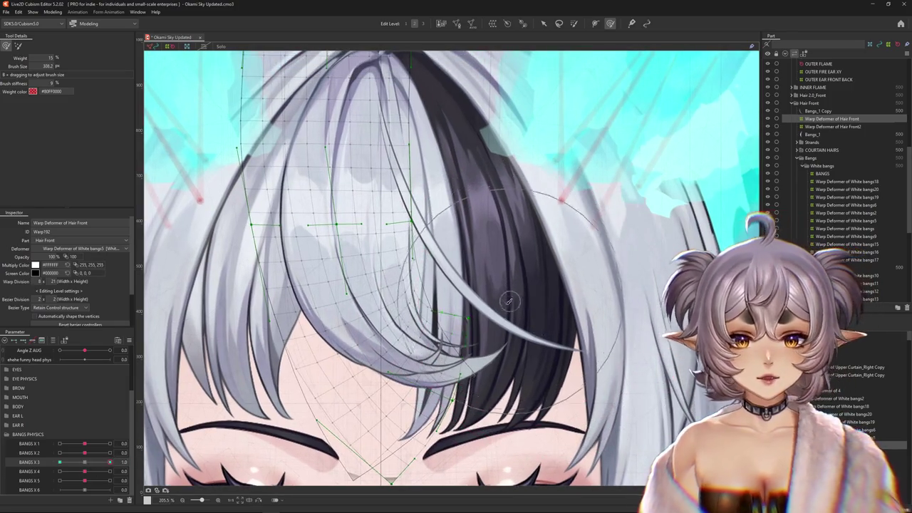
pyautogui.scroll(-2, 490, 300)
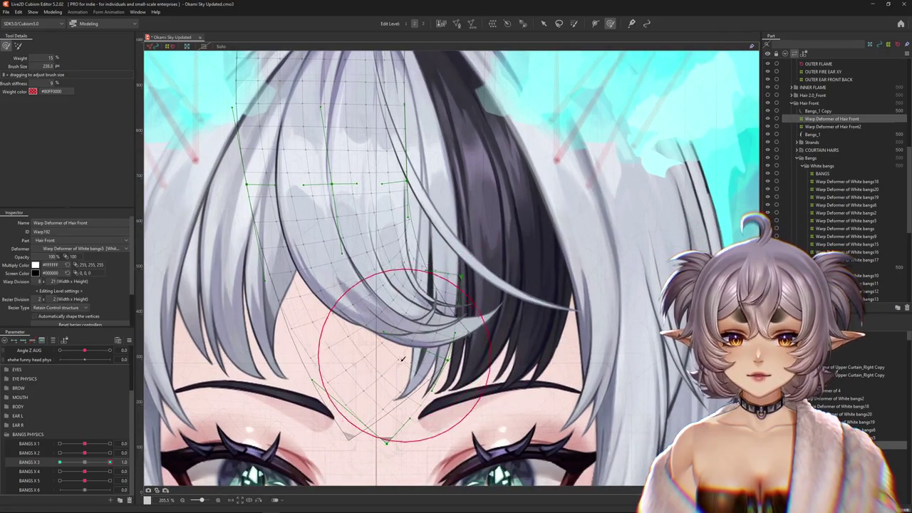
pyautogui.moveTo(110, 463); pyautogui.dragTo(60, 462)
pyautogui.scroll(-3, 447, 242)
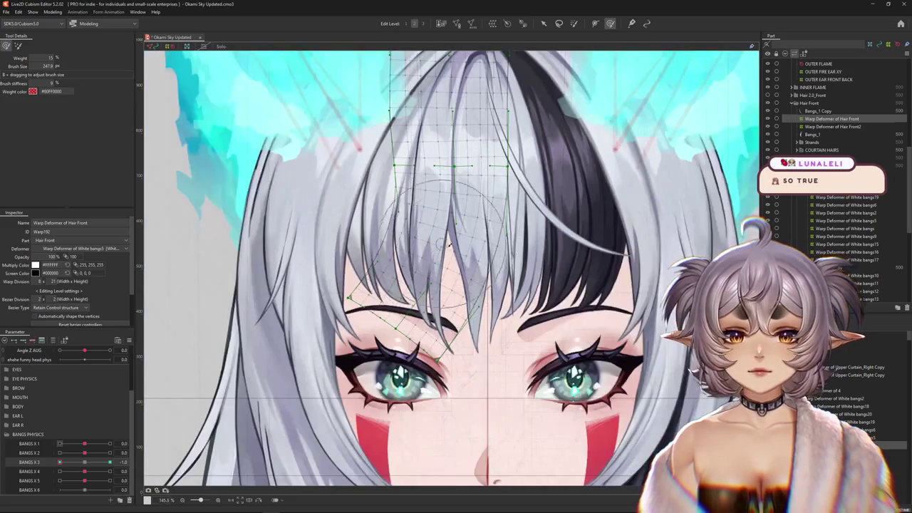
# Weight-paint the bangs above the left eye and path-deform them further left
pyautogui.click(574, 24)
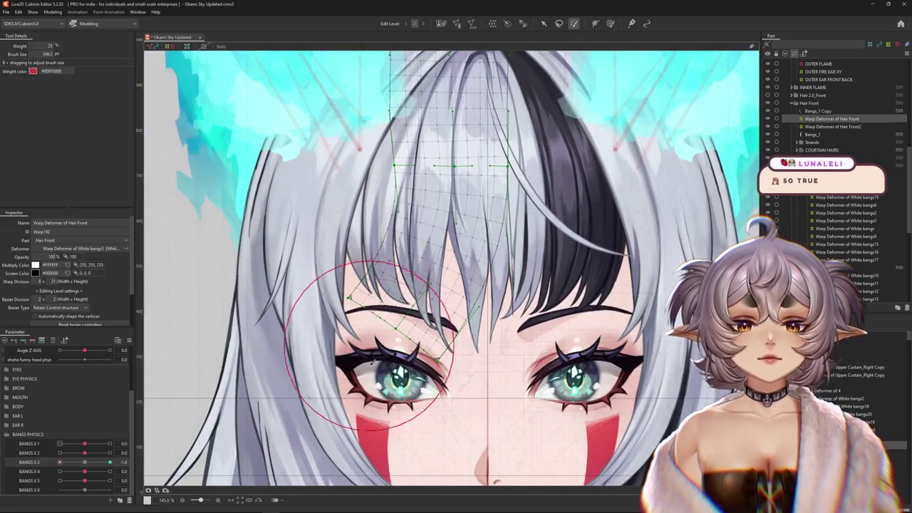
pyautogui.moveTo(442, 314); pyautogui.dragTo(403, 430)
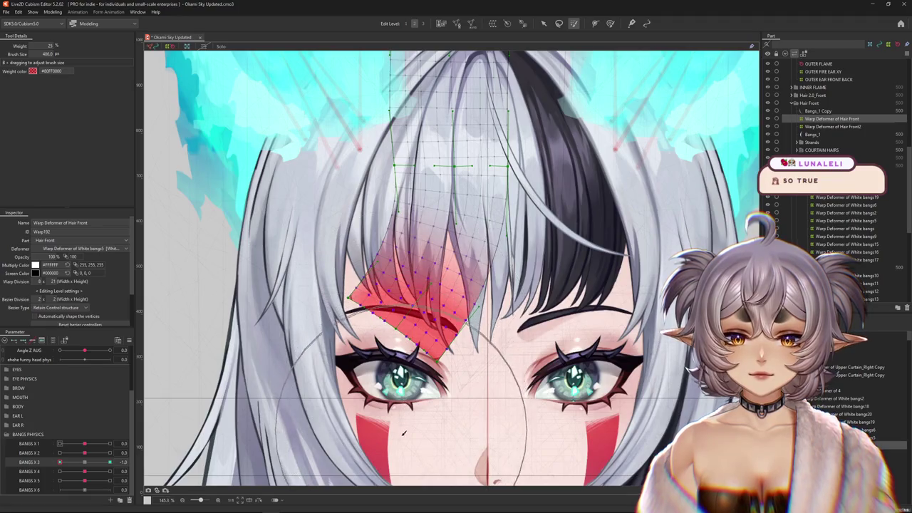
pyautogui.press('v')
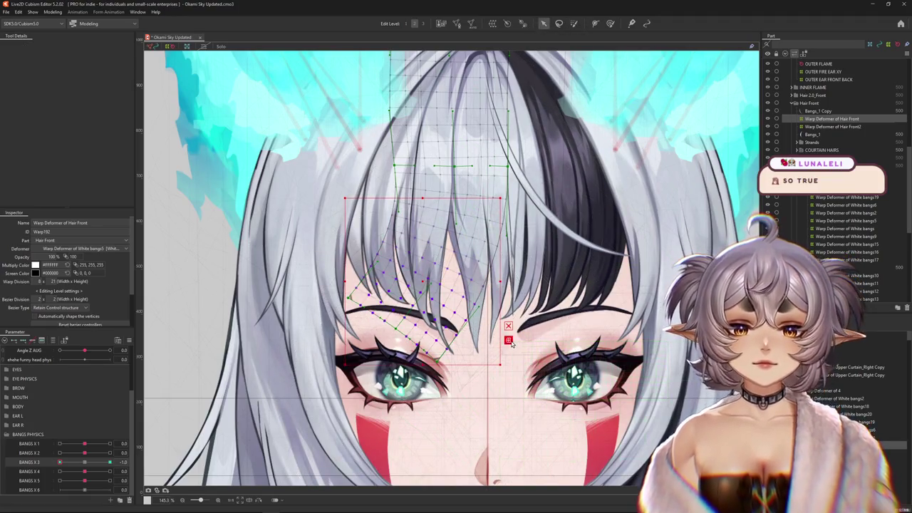
pyautogui.press('q')
pyautogui.click(80, 47)
pyautogui.click(64, 97)
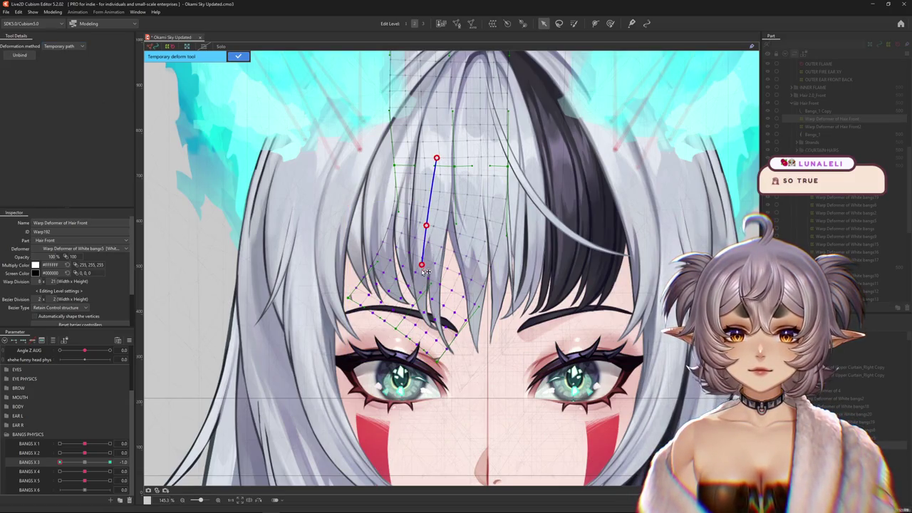
pyautogui.moveTo(480, 427); pyautogui.dragTo(399, 439)
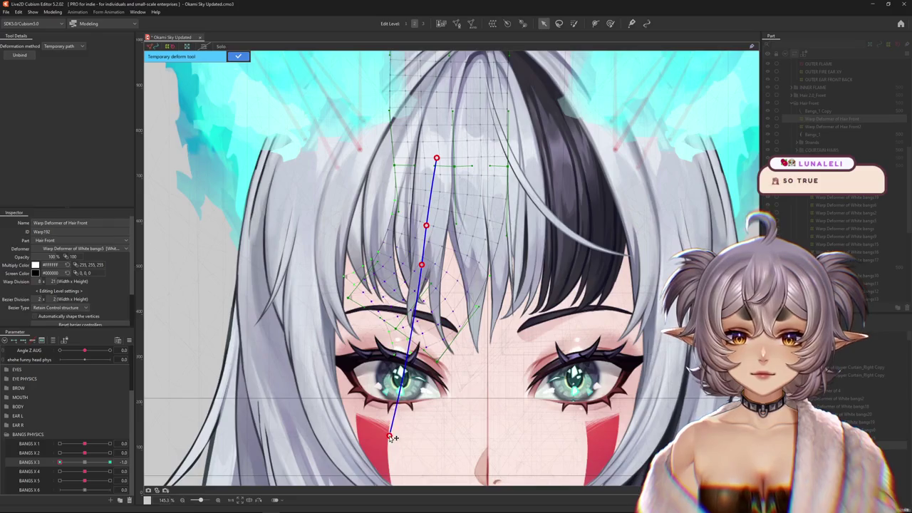
pyautogui.press('Return')
# At BANGS X 3 = -1.0, brush the Hair Front warp strands toward the forehead centre
pyautogui.moveTo(456, 320); pyautogui.dragTo(408, 308)
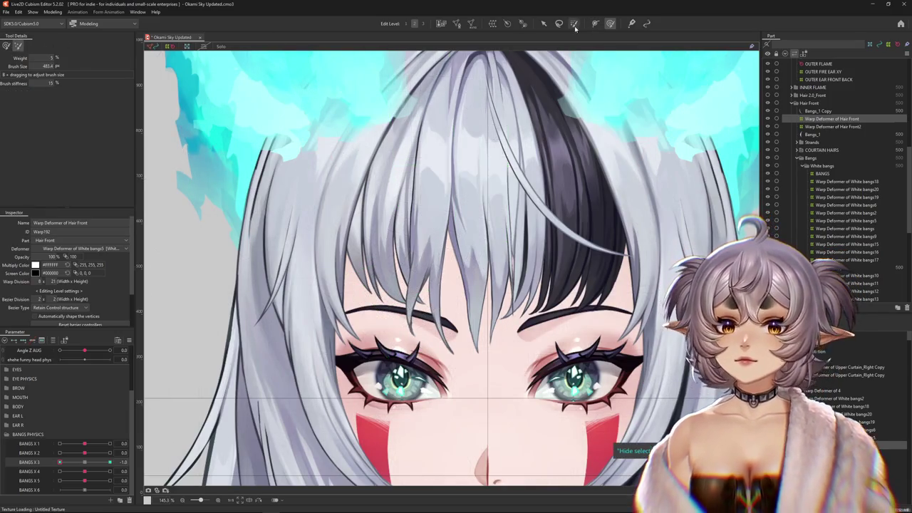
pyautogui.press('b')
pyautogui.click(85, 464)
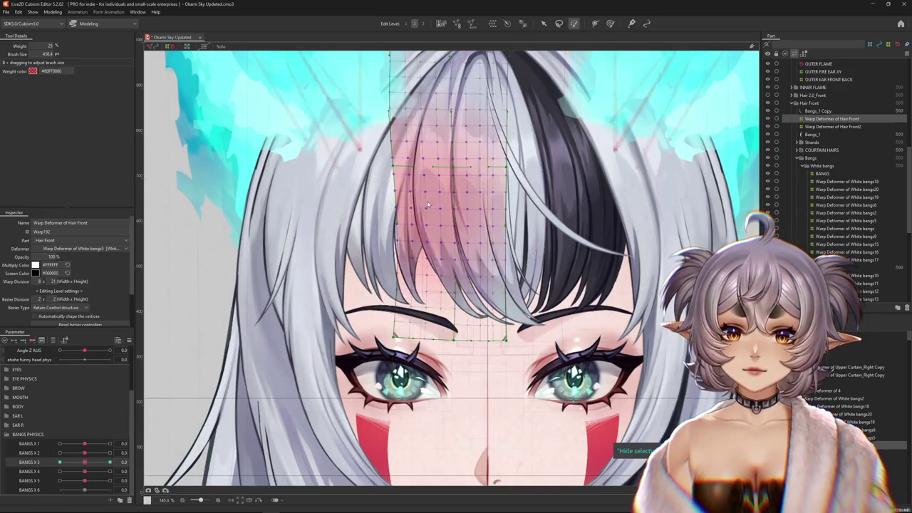
pyautogui.rightClick(430, 147)
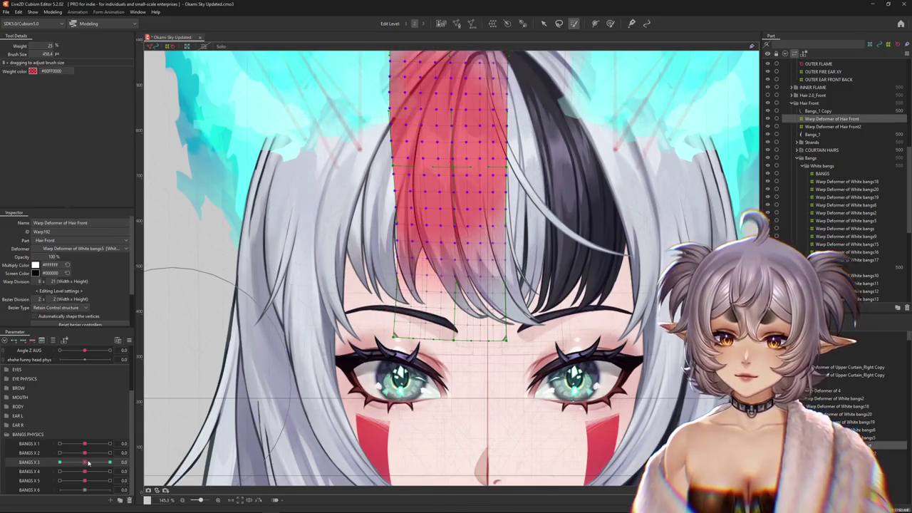
pyautogui.moveTo(84, 462); pyautogui.dragTo(10, 462)
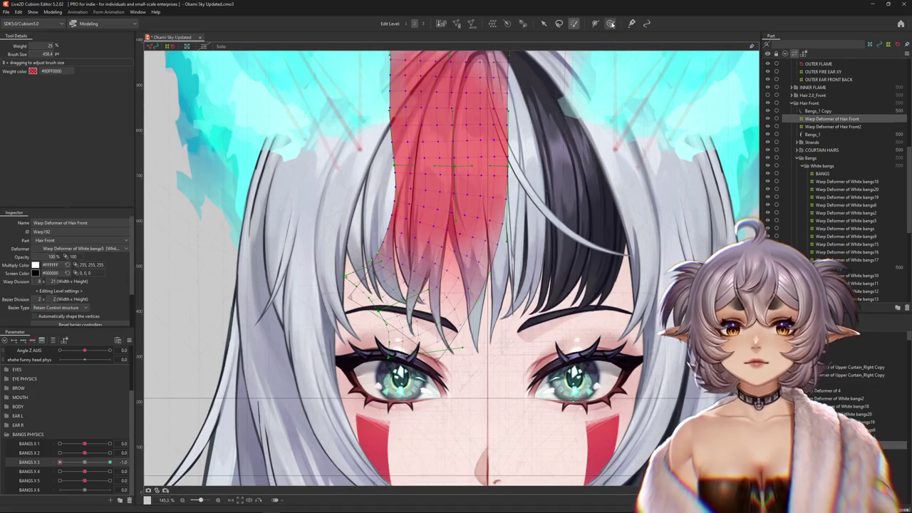
pyautogui.press('b')
pyautogui.moveTo(60, 463)
pyautogui.mouseDown()
pyautogui.moveTo(78, 467)
pyautogui.moveTo(57, 462)
pyautogui.mouseUp()
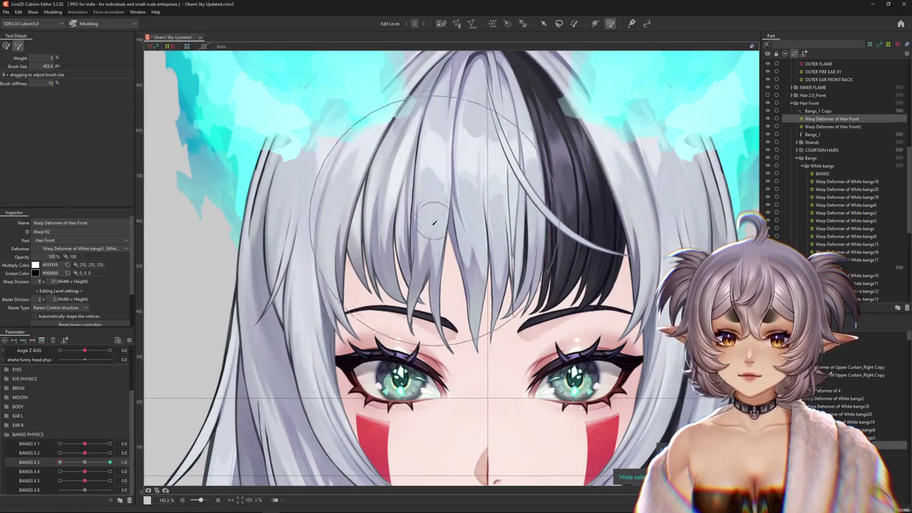
pyautogui.moveTo(401, 248); pyautogui.dragTo(464, 290)
pyautogui.moveTo(59, 462); pyautogui.dragTo(71, 463)
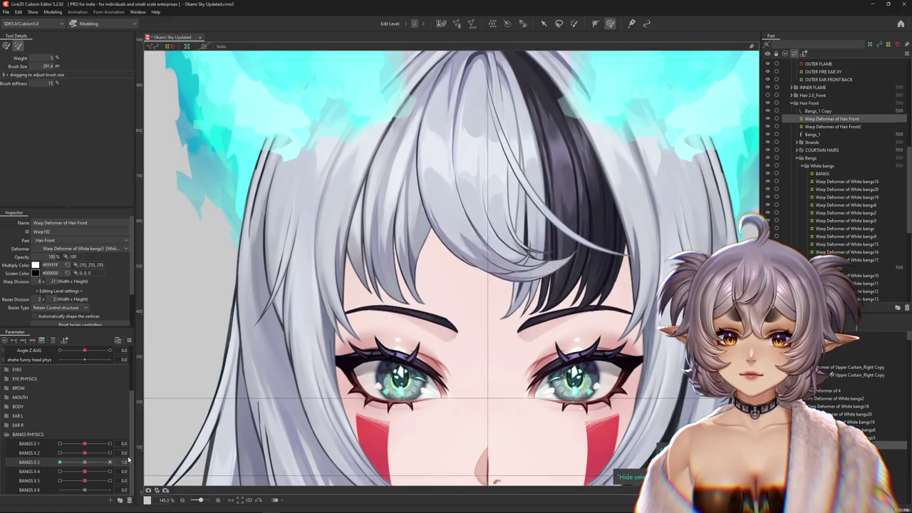
pyautogui.moveTo(71, 462); pyautogui.dragTo(140, 462)
# Delete Warp Deformer of Hair Front2 and select the Bangs_1 mesh
pyautogui.click(449, 214)
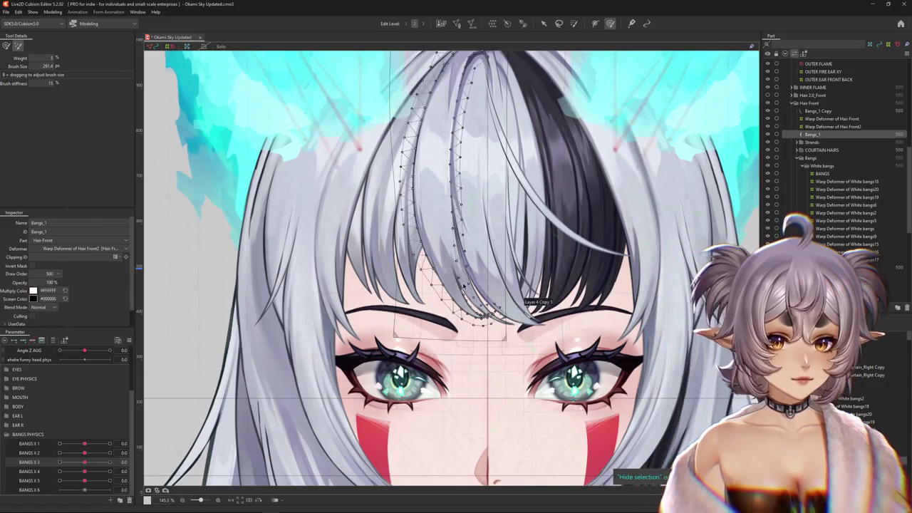
pyautogui.click(449, 214)
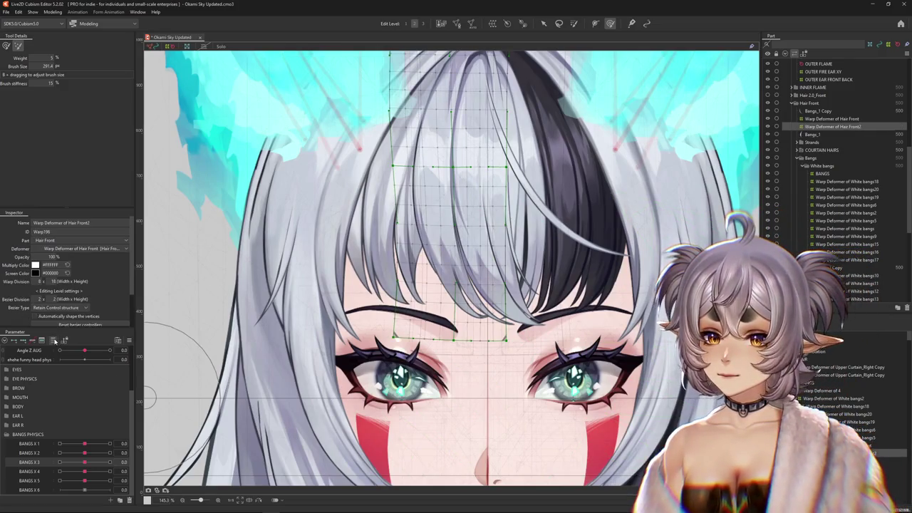
pyautogui.press('Delete')
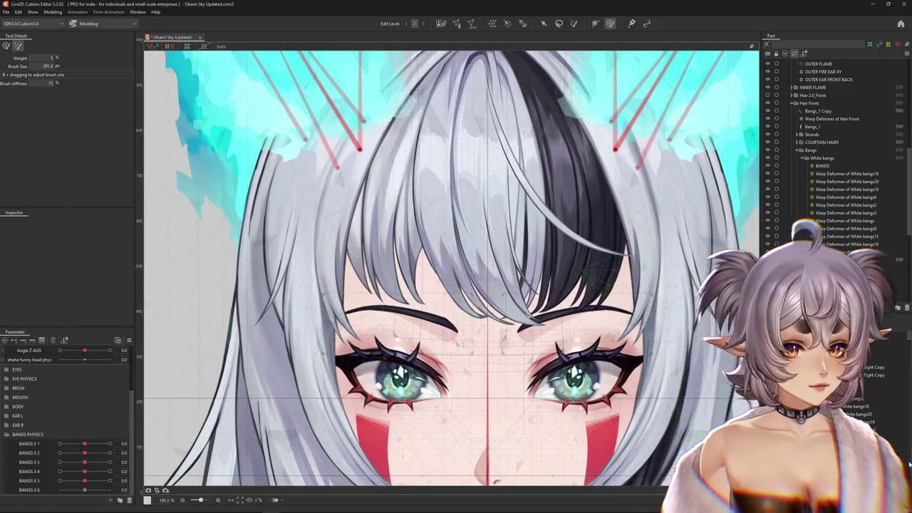
pyautogui.click(442, 300)
pyautogui.click(449, 214)
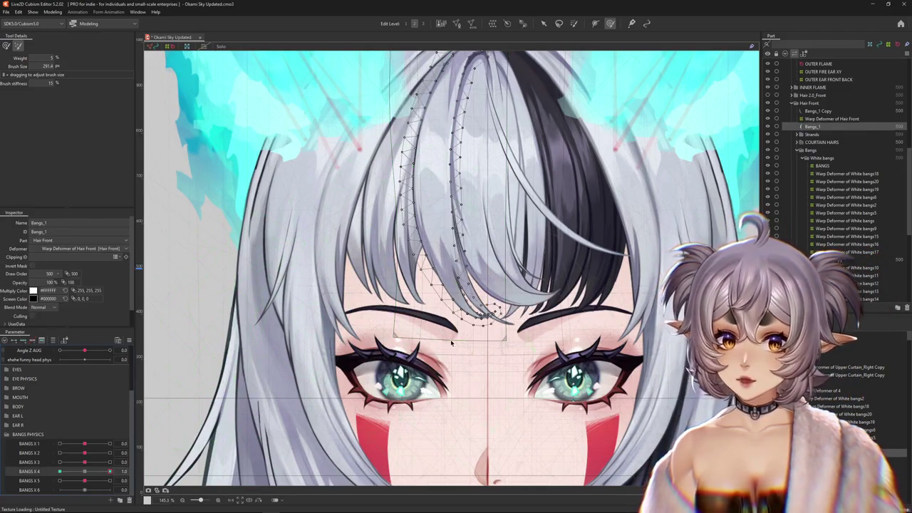
pyautogui.scroll(2, 558, 189)
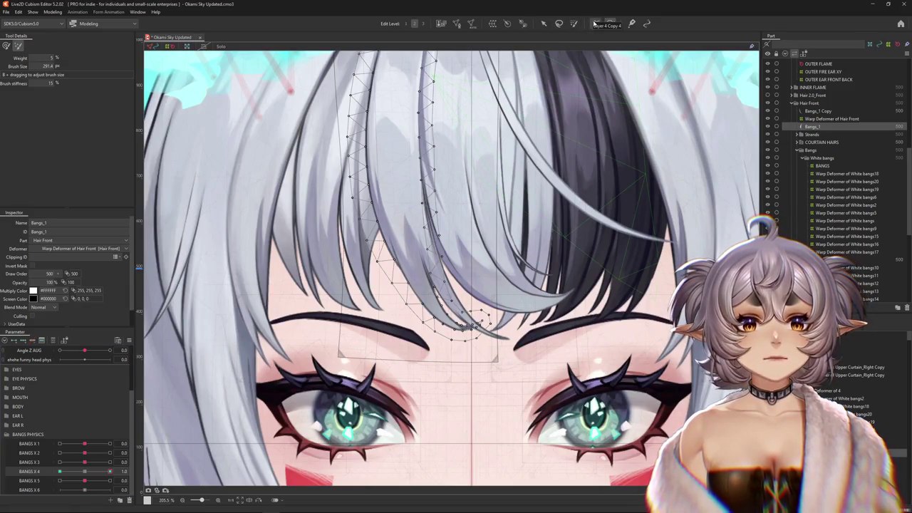
# Curl the weighted Bangs_1 strand tip sideways along a temporary deform path
pyautogui.click(594, 23)
pyautogui.click(575, 23)
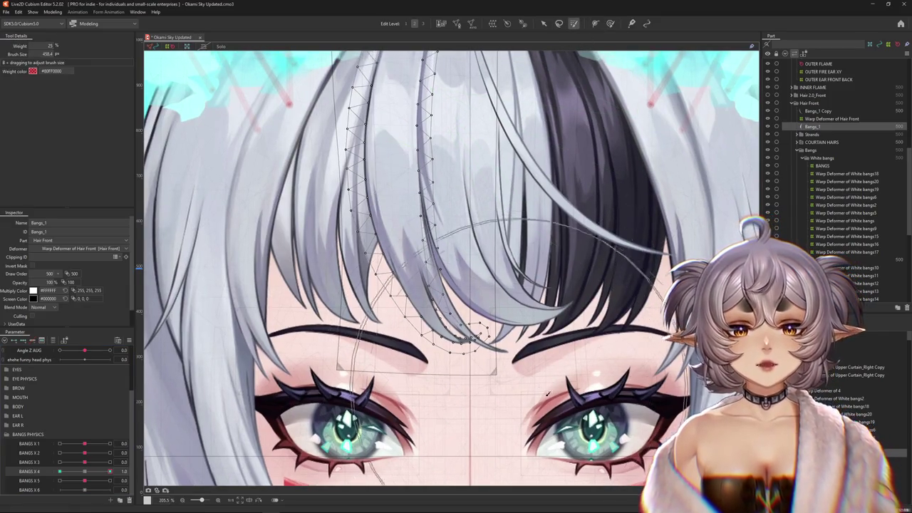
pyautogui.moveTo(498, 371); pyautogui.dragTo(523, 391)
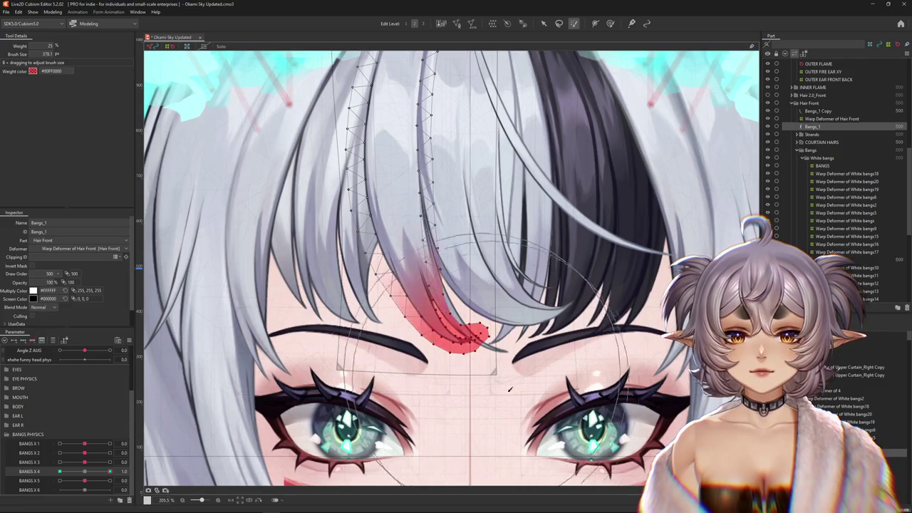
pyautogui.press('v')
pyautogui.press('p')
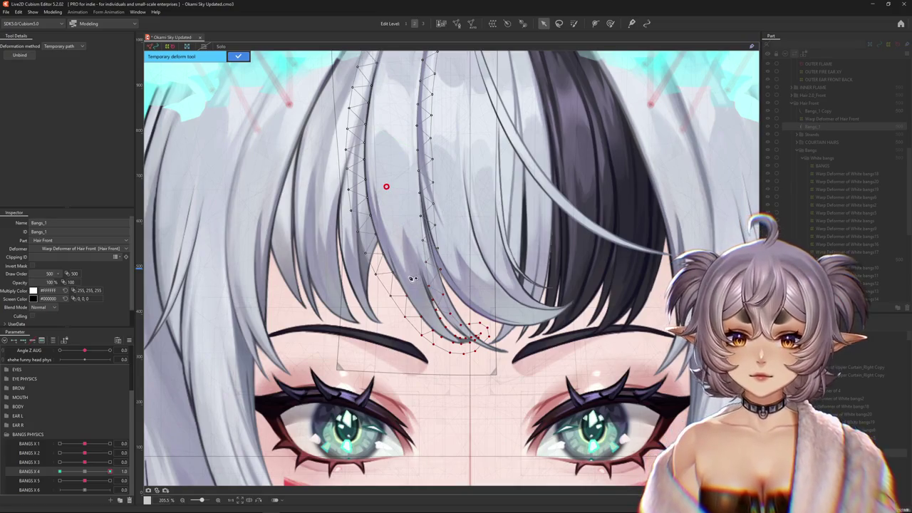
pyautogui.click(426, 316)
pyautogui.click(534, 332)
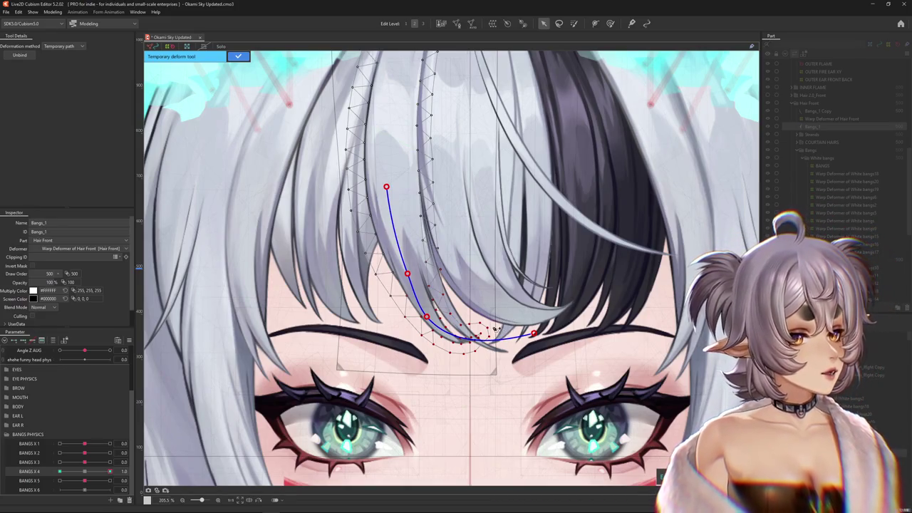
pyautogui.moveTo(534, 333)
pyautogui.mouseDown()
pyautogui.moveTo(516, 290)
pyautogui.moveTo(524, 296)
pyautogui.mouseUp()
pyautogui.hotkey('ctrl', 'z')
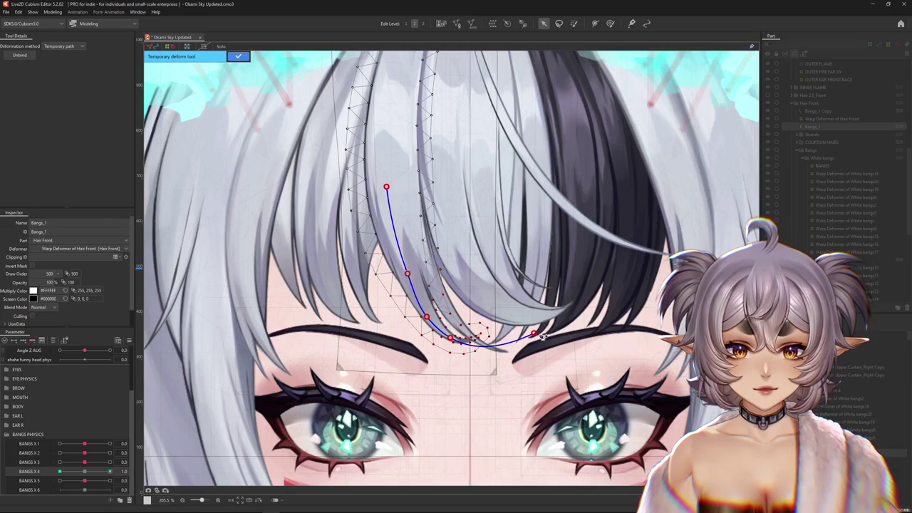
pyautogui.moveTo(535, 334); pyautogui.dragTo(517, 276)
pyautogui.moveTo(454, 342); pyautogui.dragTo(457, 330)
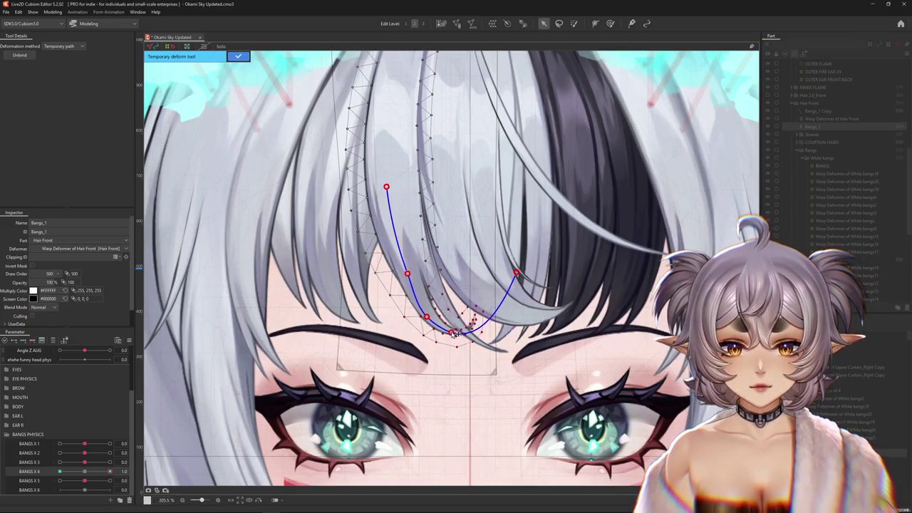
pyautogui.click(245, 57)
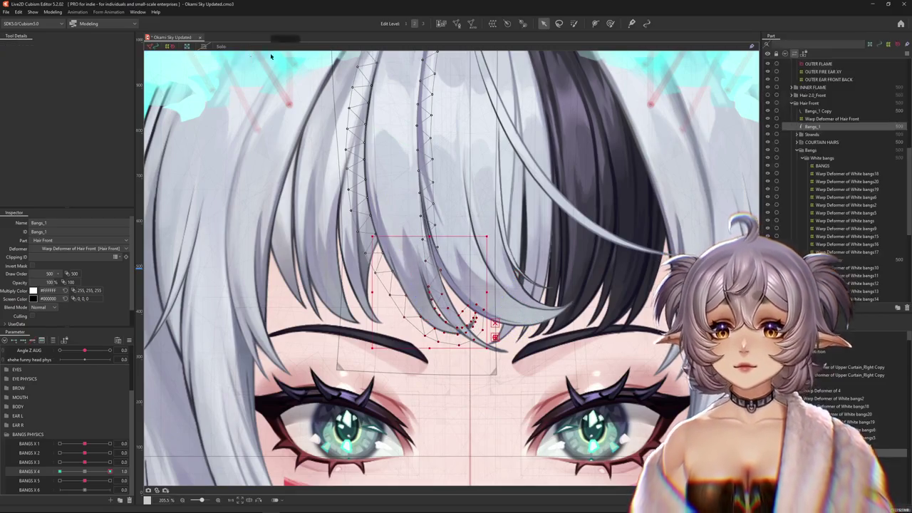
# Touch up the curled tip with the deform brush, then set BANGS X 4 to -1.0
pyautogui.click(610, 24)
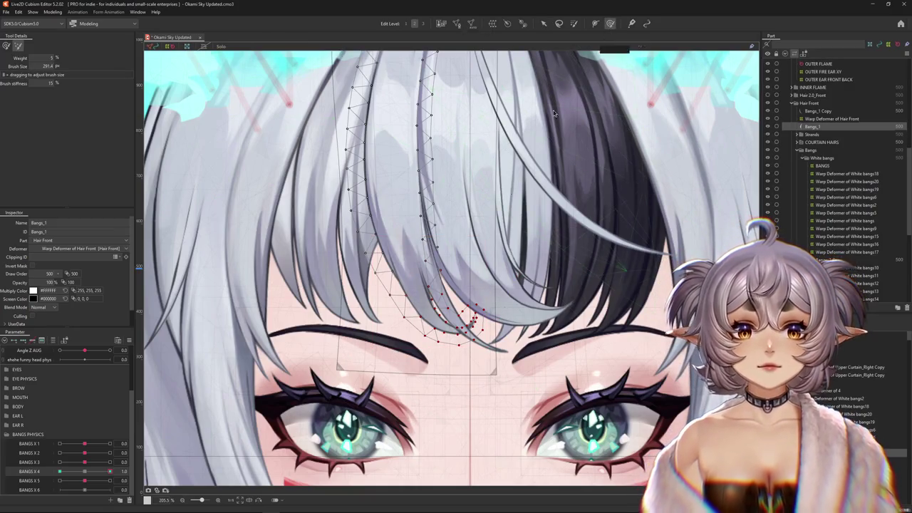
pyautogui.scroll(2, 409, 375)
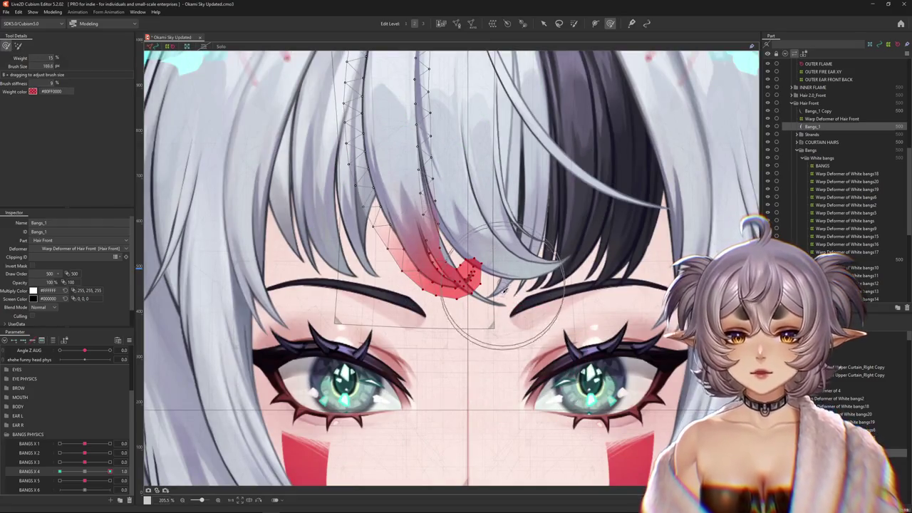
pyautogui.scroll(3, 503, 278)
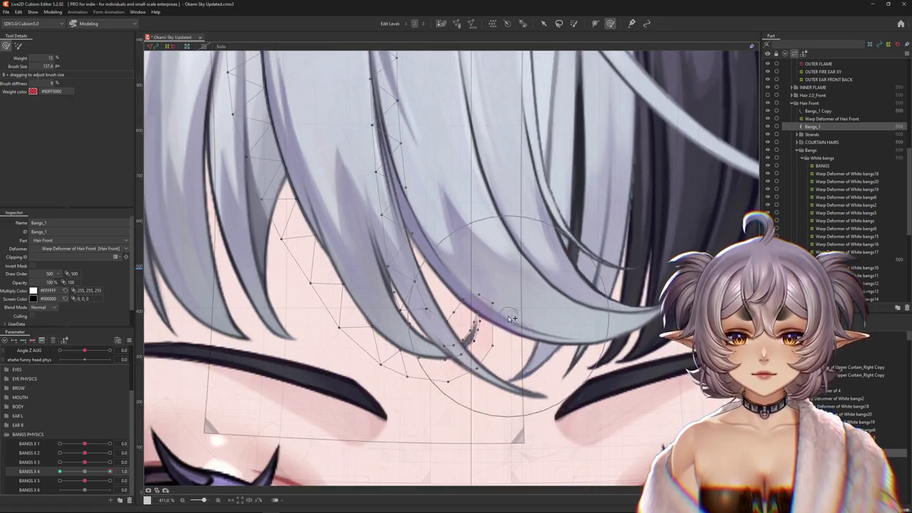
pyautogui.moveTo(417, 376); pyautogui.dragTo(403, 335)
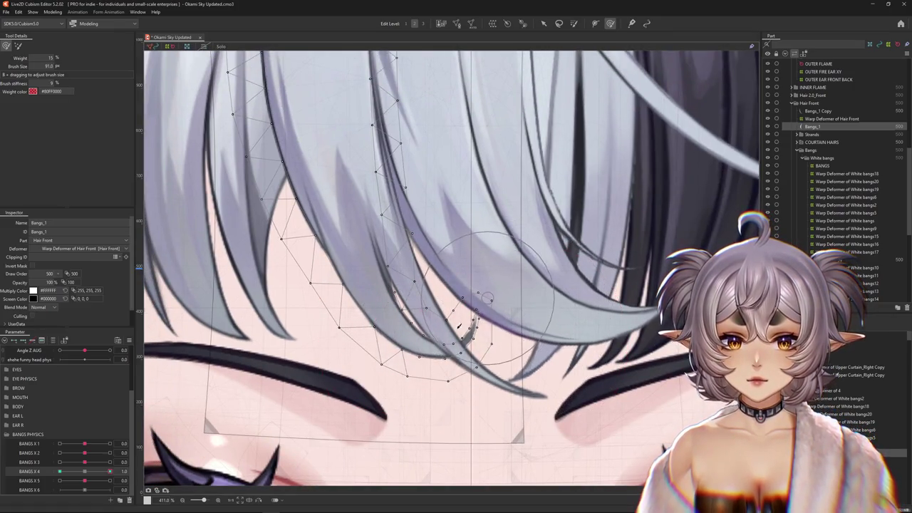
pyautogui.hotkey('ctrl', 'h')
pyautogui.hotkey('ctrl', 'h')
pyautogui.hotkey('ctrl', 'h')
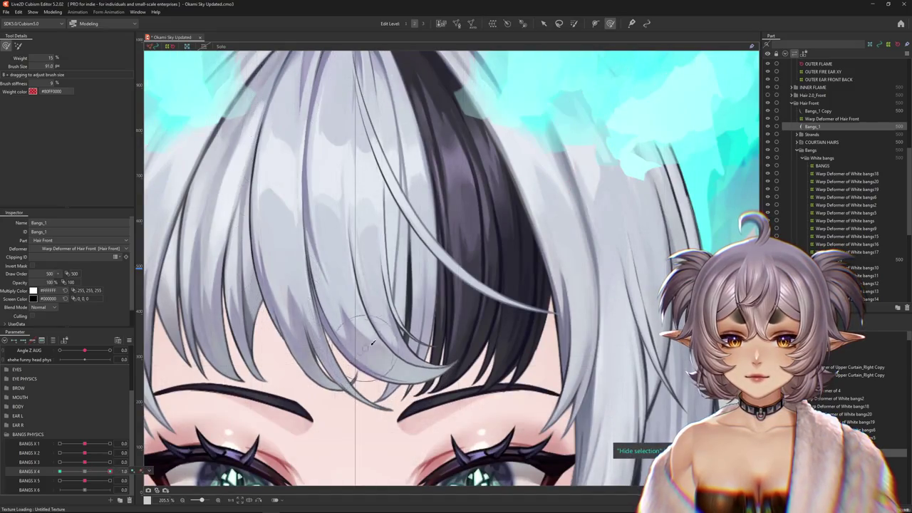
pyautogui.moveTo(329, 392); pyautogui.dragTo(360, 363)
pyautogui.moveTo(107, 475); pyautogui.dragTo(60, 471)
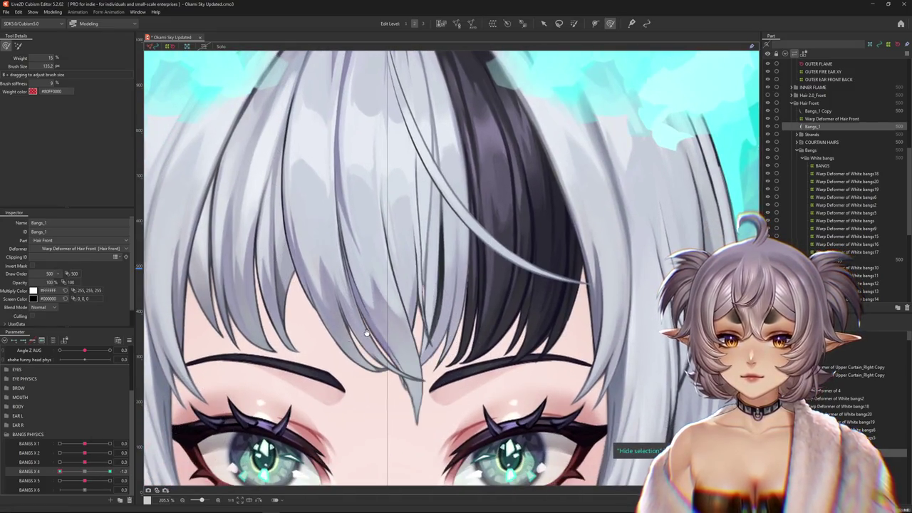
# Pull the weighted Bangs_1 strand tip down toward the nose along a temporary path
pyautogui.press('v')
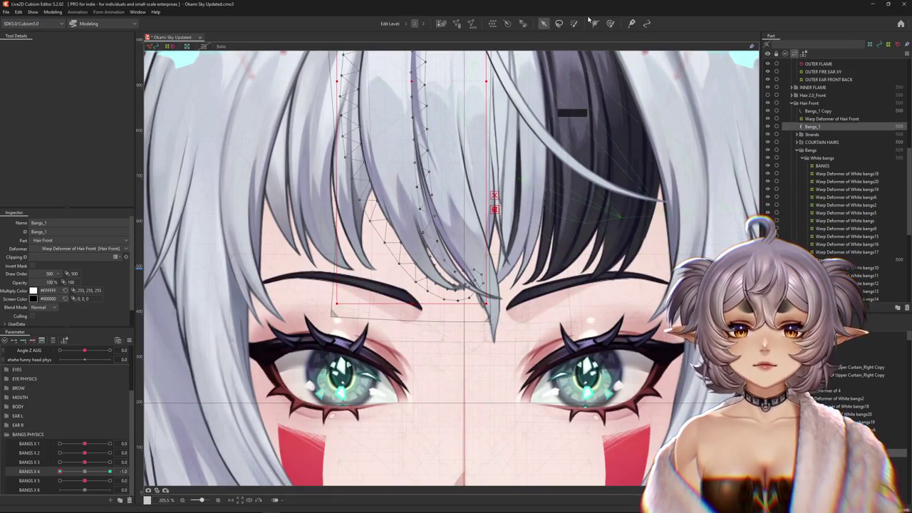
pyautogui.click(573, 23)
pyautogui.moveTo(527, 356)
pyautogui.mouseDown()
pyautogui.moveTo(574, 390)
pyautogui.moveTo(581, 326)
pyautogui.mouseUp()
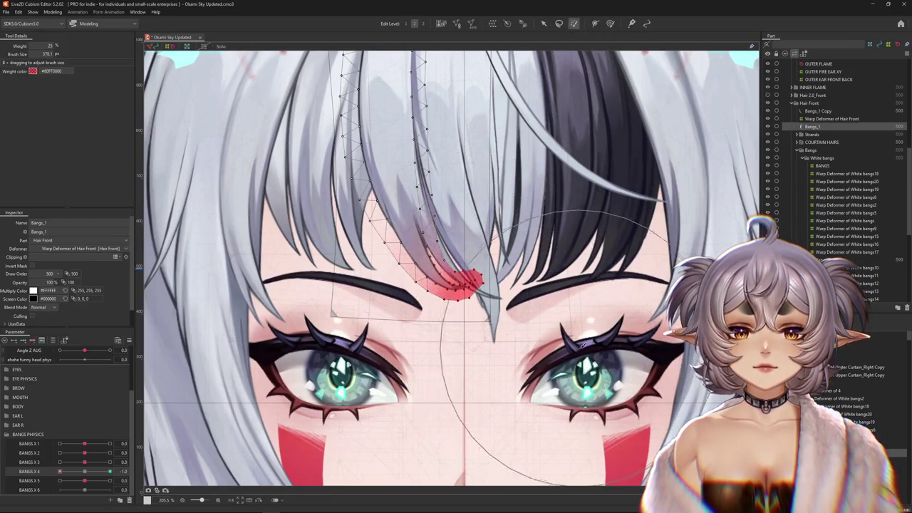
pyautogui.click(543, 23)
pyautogui.press('p')
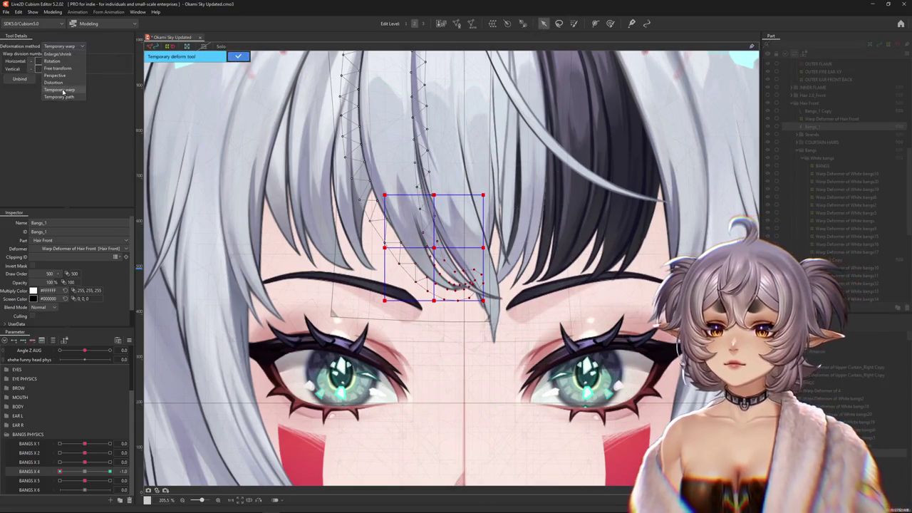
pyautogui.scroll(2, 398, 203)
pyautogui.click(377, 172)
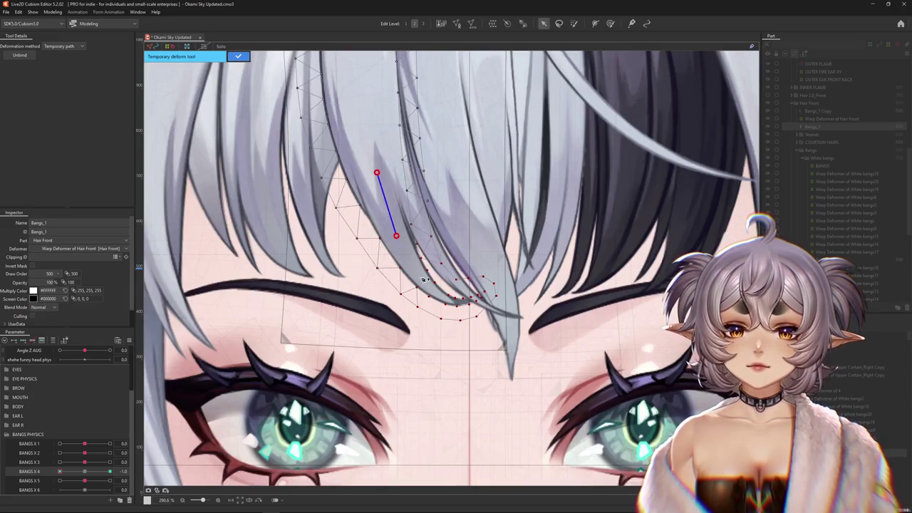
pyautogui.moveTo(542, 262); pyautogui.dragTo(535, 372)
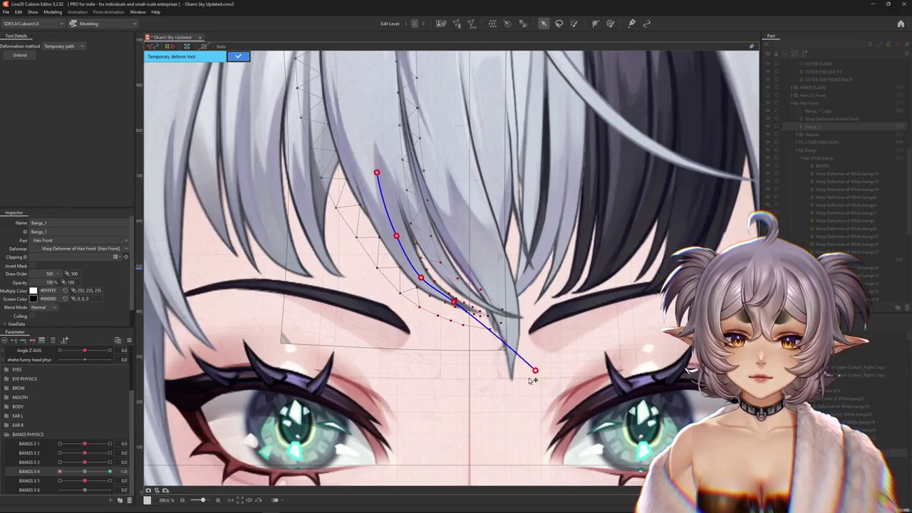
pyautogui.moveTo(454, 303); pyautogui.dragTo(448, 314)
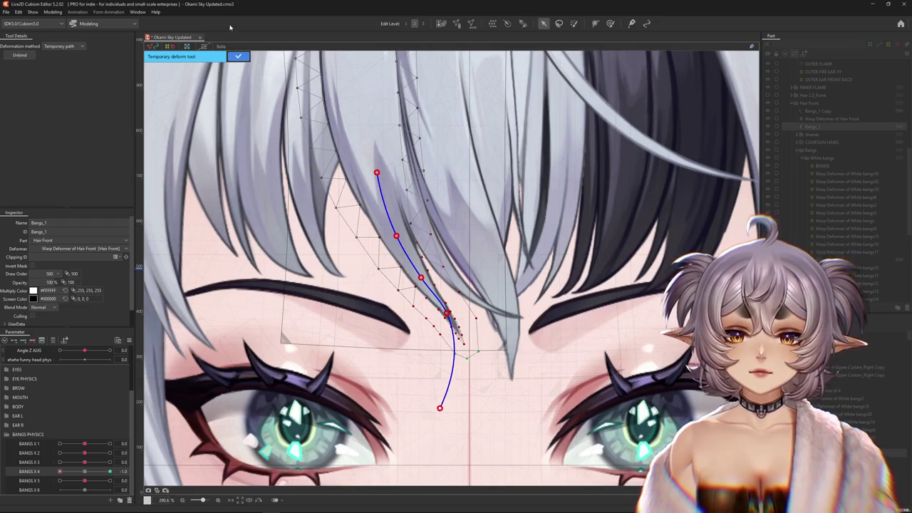
pyautogui.click(238, 57)
# Touch up the bent strand near the brow and zoom out to the whole character
pyautogui.click(610, 23)
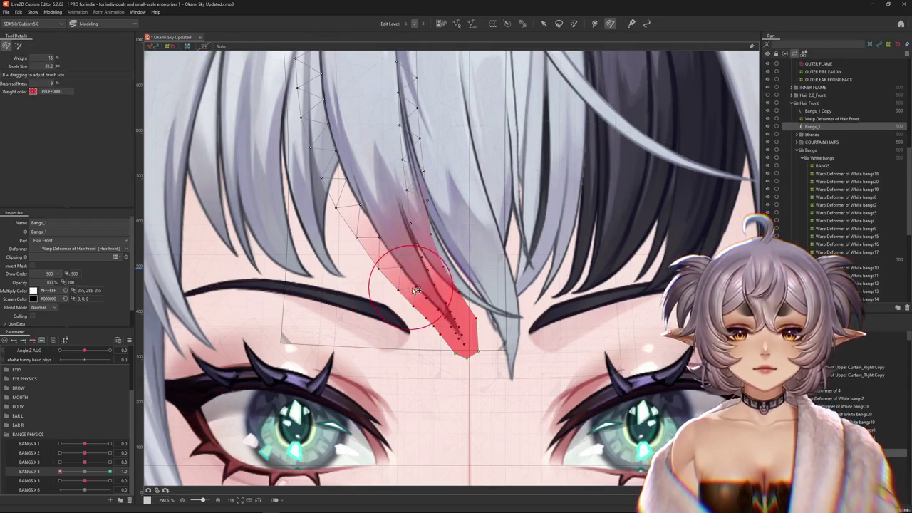
pyautogui.moveTo(416, 291); pyautogui.dragTo(454, 324)
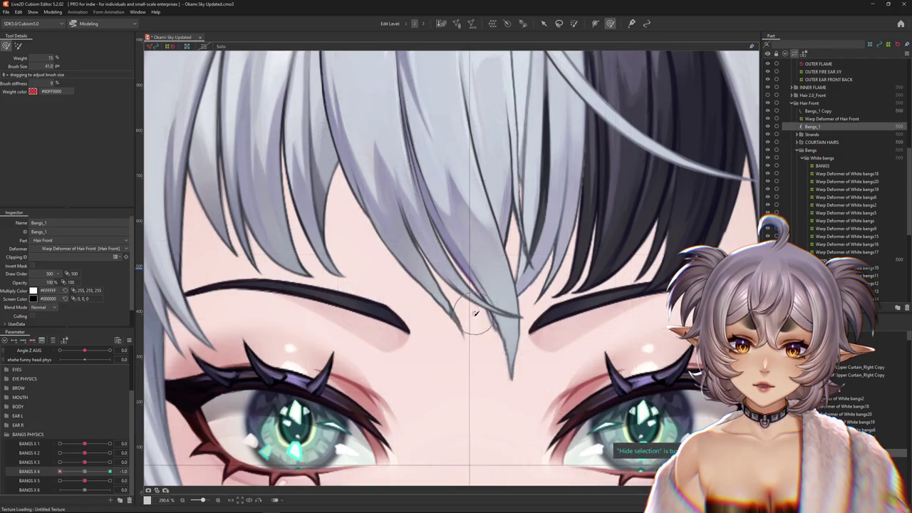
pyautogui.hotkey('ctrl', '0')
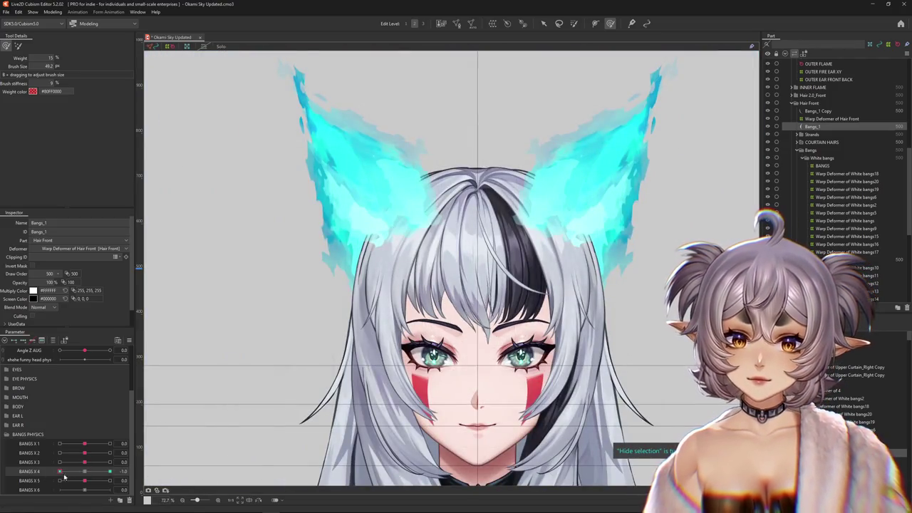
# Paint weight onto the centre bang strand and check it at BANGS X 4 0, 1 and -1
pyautogui.scroll(3, 384, 368)
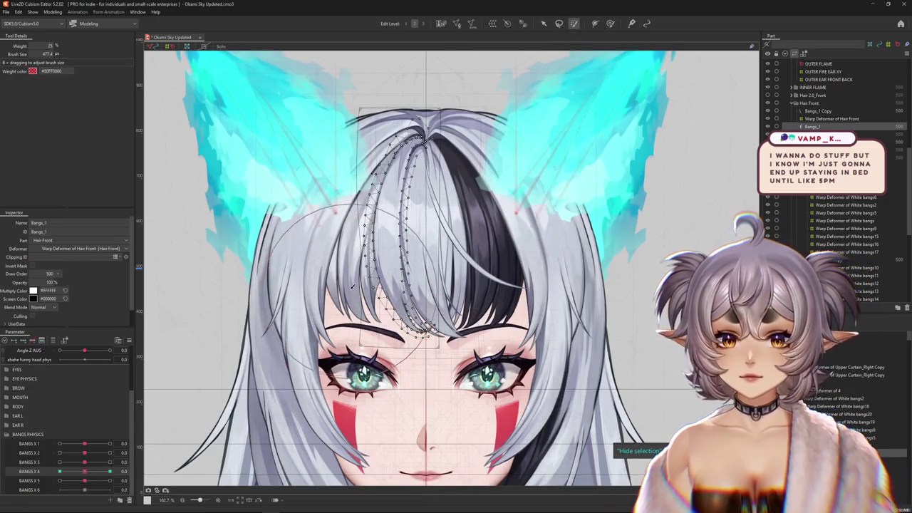
pyautogui.moveTo(335, 279); pyautogui.dragTo(399, 271)
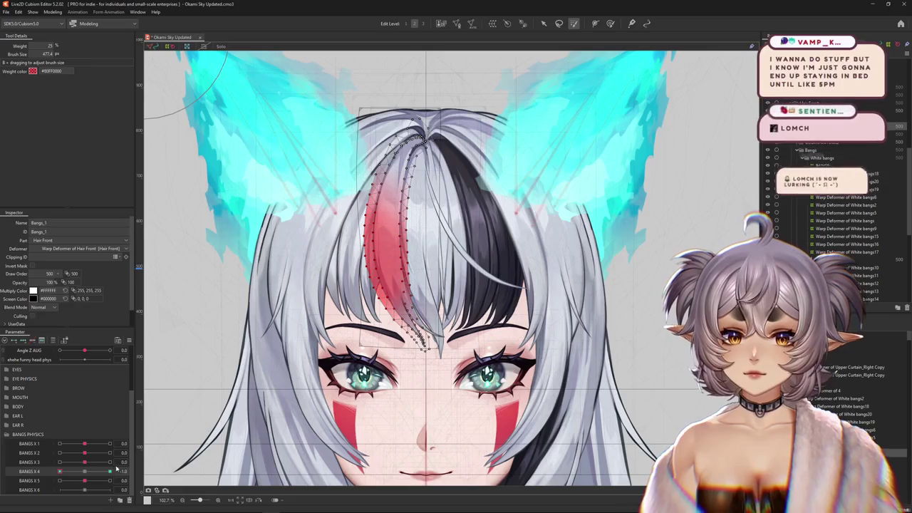
pyautogui.click(84, 473)
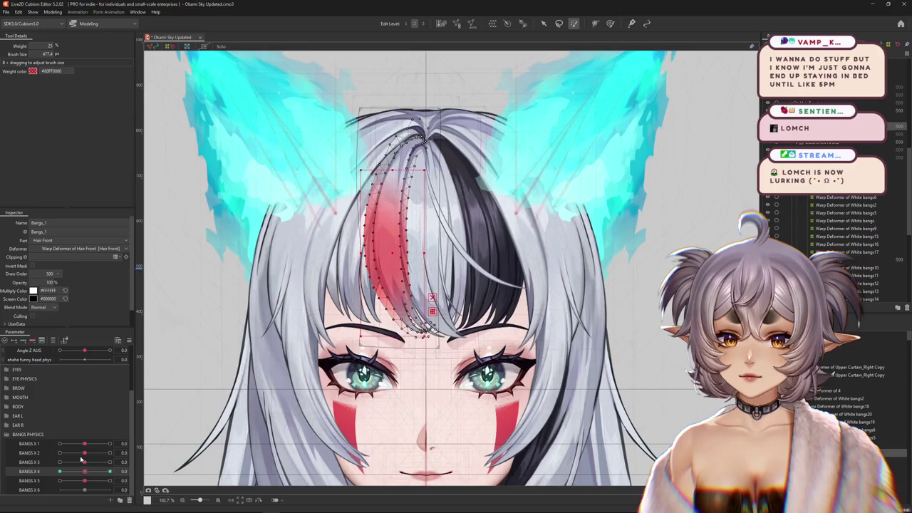
pyautogui.click(109, 471)
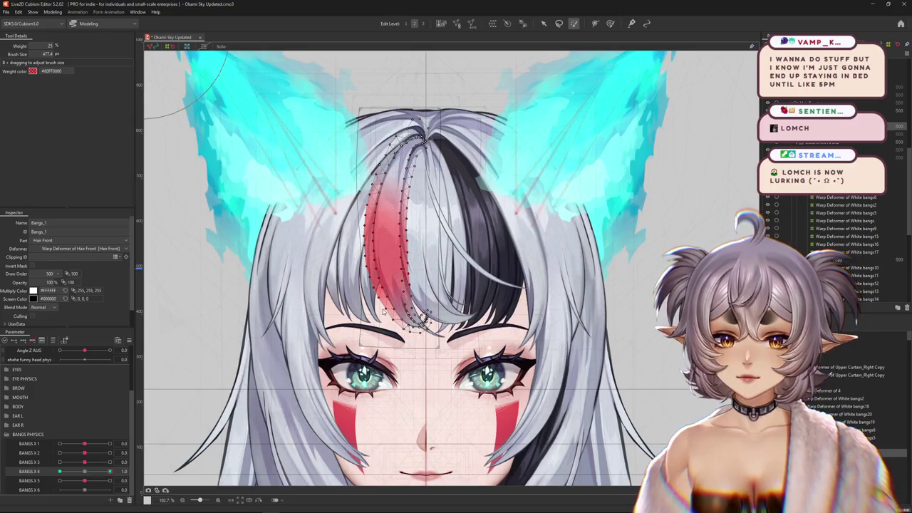
pyautogui.scroll(2, 396, 322)
pyautogui.click(60, 472)
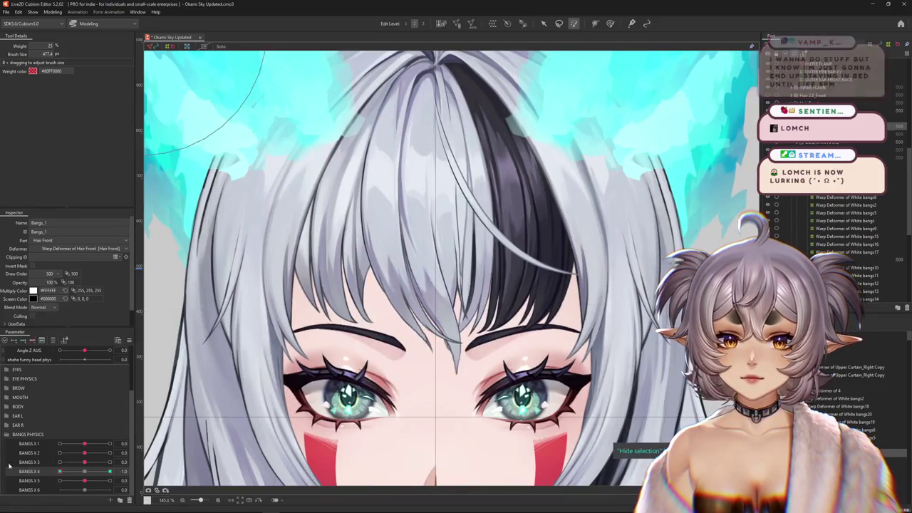
# Brush the strand tip vertices into shape while swinging BANGS X 4, then bring up the YouTube music window
pyautogui.press('b')
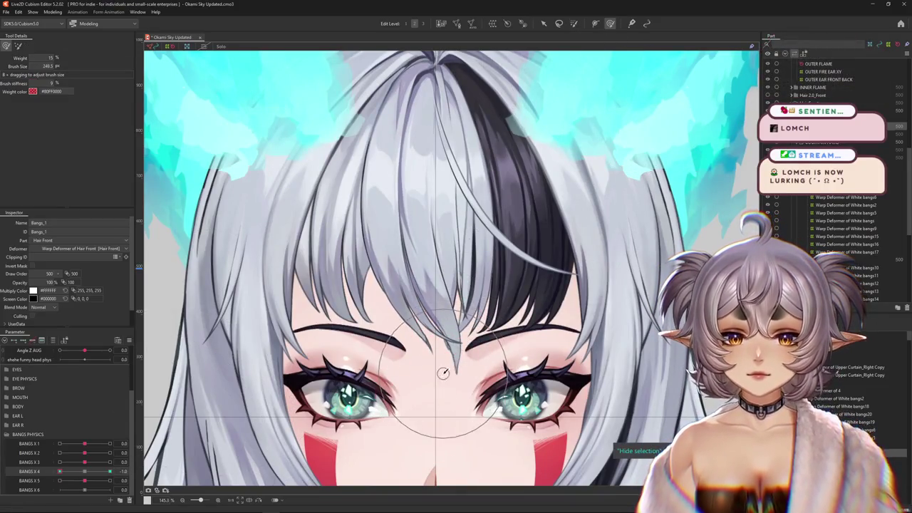
pyautogui.moveTo(437, 335); pyautogui.dragTo(420, 311)
pyautogui.scroll(3, 422, 312)
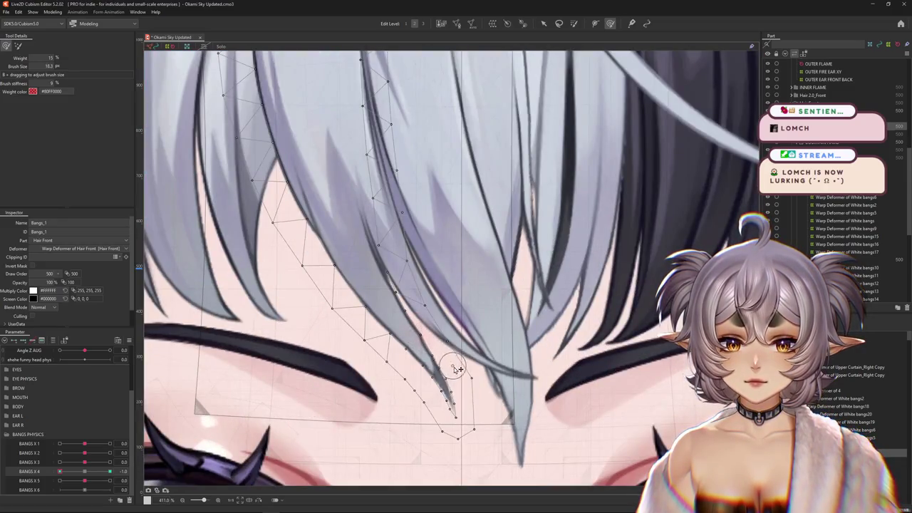
pyautogui.moveTo(456, 389); pyautogui.dragTo(423, 333)
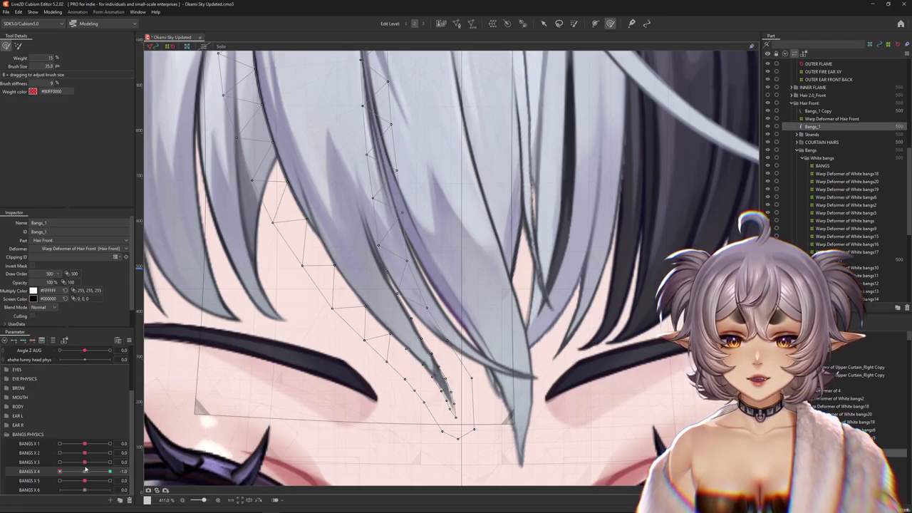
pyautogui.moveTo(85, 468); pyautogui.dragTo(112, 470)
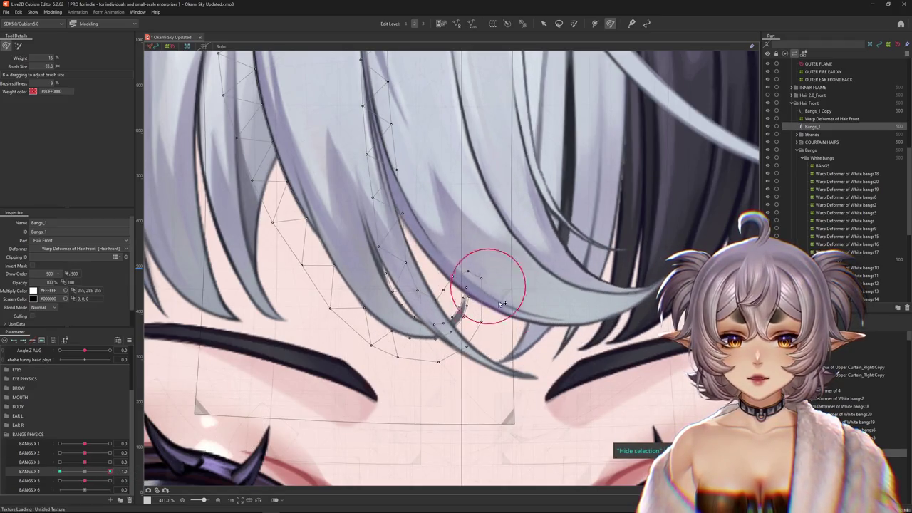
pyautogui.moveTo(497, 295); pyautogui.dragTo(531, 353)
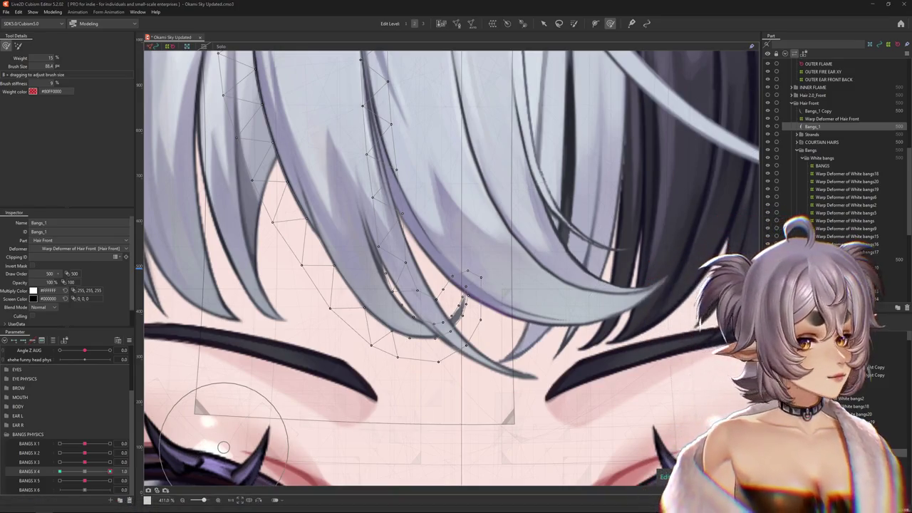
pyautogui.hotkey('alt', 'Tab')
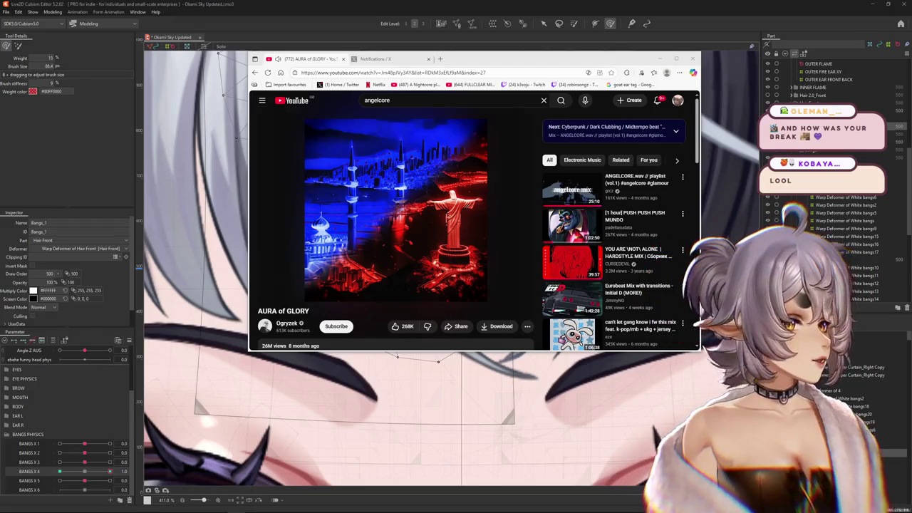
pyautogui.moveTo(627, 260)
pyautogui.moveTo(396, 203)
pyautogui.click(659, 60)
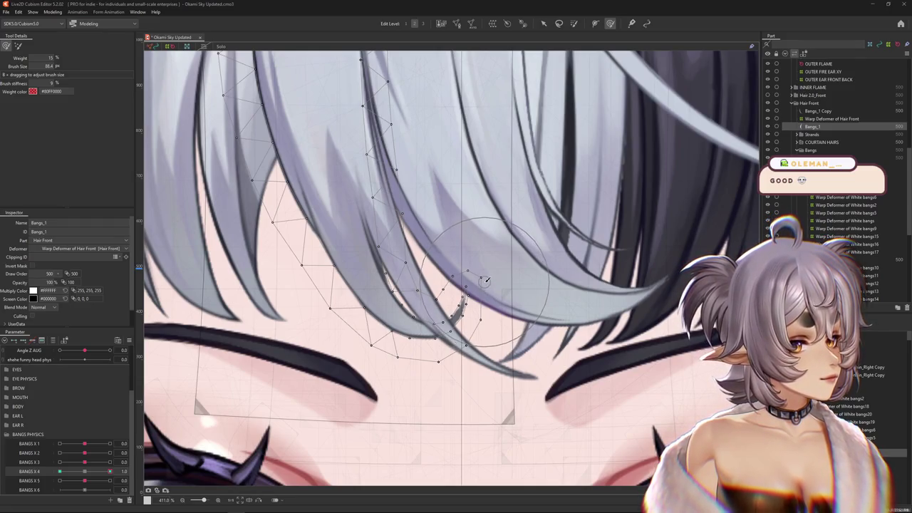
# Adjust the strand tip vertices around BANGS X 4 values 0.7 and 1.0, then swing negative
pyautogui.scroll(-3, 492, 284)
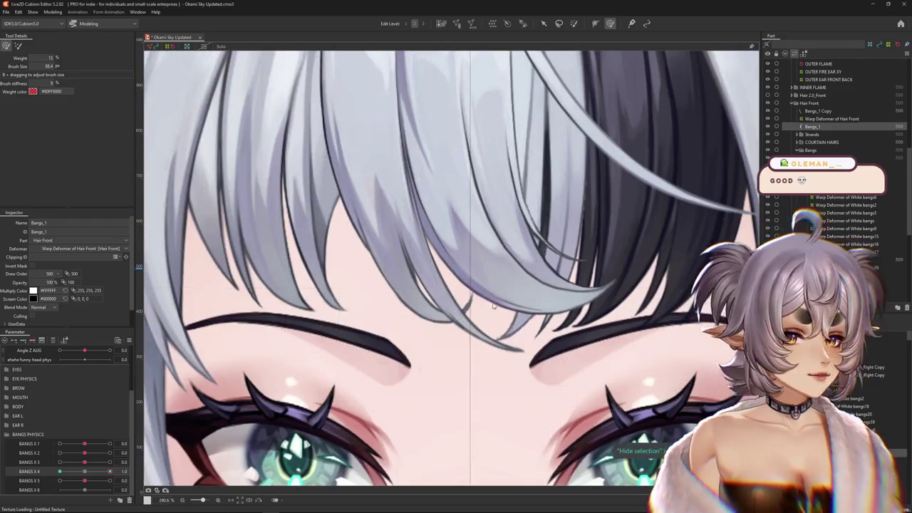
pyautogui.scroll(1, 485, 256)
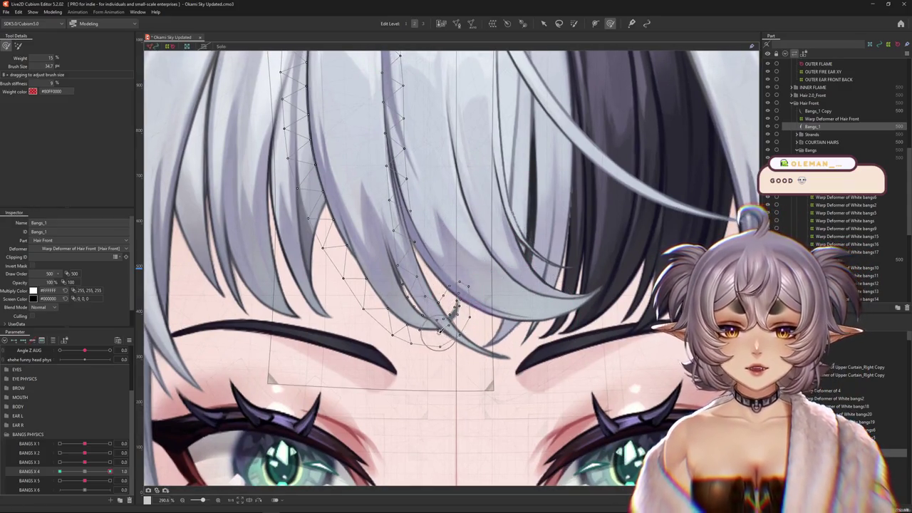
pyautogui.moveTo(425, 300); pyautogui.dragTo(485, 298)
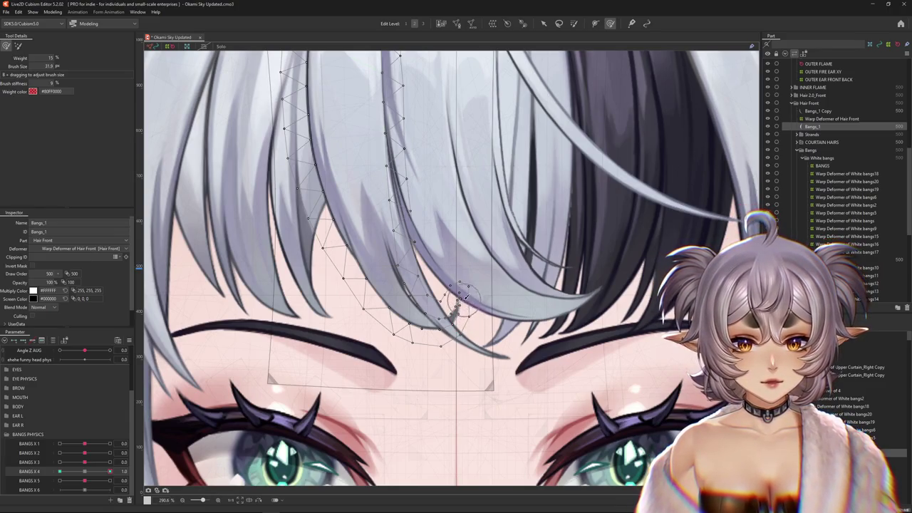
pyautogui.scroll(2, 456, 289)
pyautogui.moveTo(110, 471); pyautogui.dragTo(109, 471)
pyautogui.moveTo(437, 326); pyautogui.dragTo(377, 360)
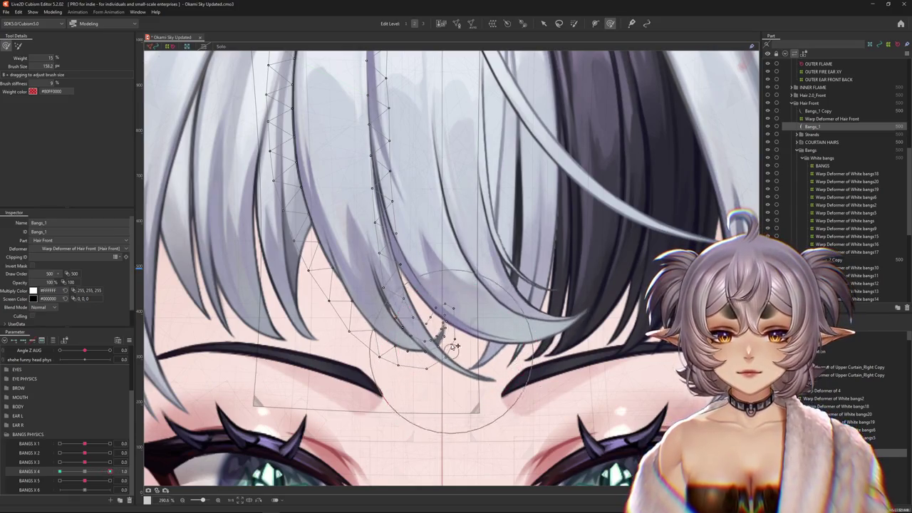
pyautogui.moveTo(110, 472); pyautogui.dragTo(53, 473)
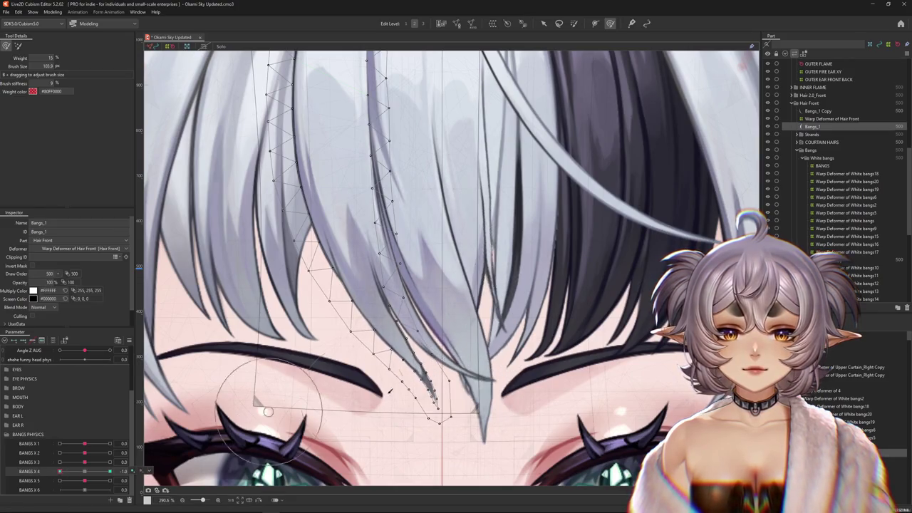
# Hide the mesh, zoom out and preview BANGS X 4 at 0.0 and 1.0
pyautogui.hotkey('ctrl', 'h')
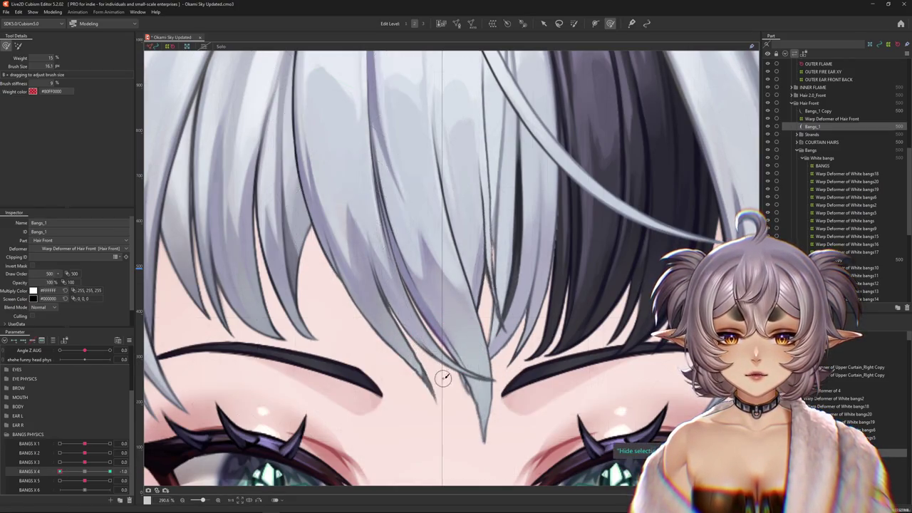
pyautogui.scroll(-2, 420, 350)
pyautogui.scroll(-2, 427, 356)
pyautogui.scroll(-1, 433, 361)
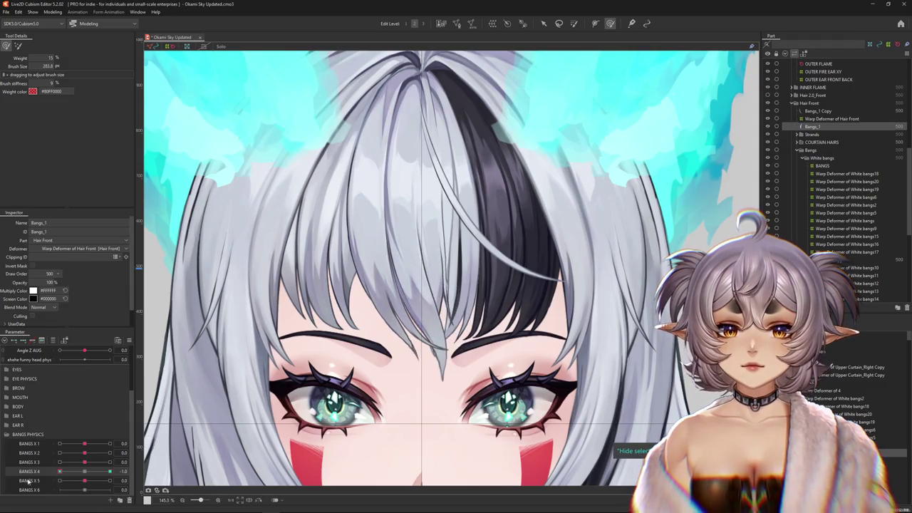
pyautogui.click(82, 472)
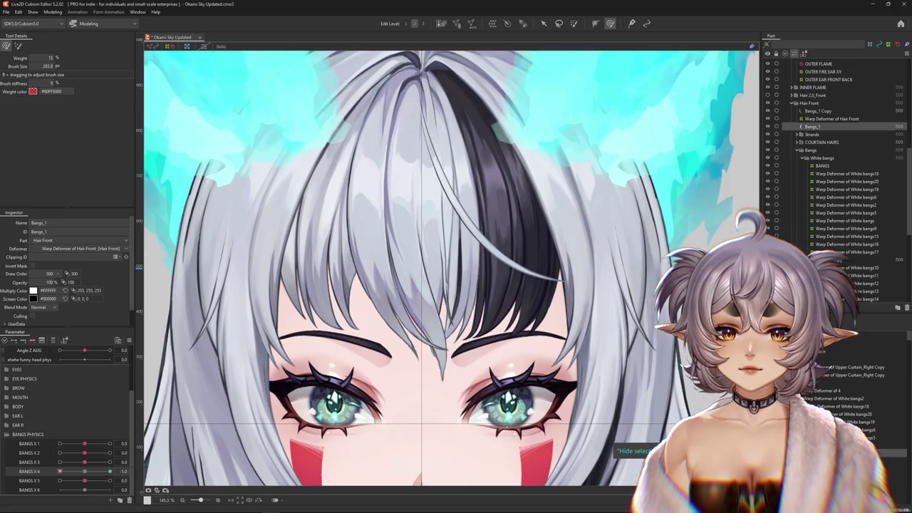
pyautogui.moveTo(401, 359); pyautogui.dragTo(405, 411)
pyautogui.moveTo(85, 474)
pyautogui.mouseDown()
pyautogui.moveTo(129, 463)
pyautogui.moveTo(85, 471)
pyautogui.mouseUp()
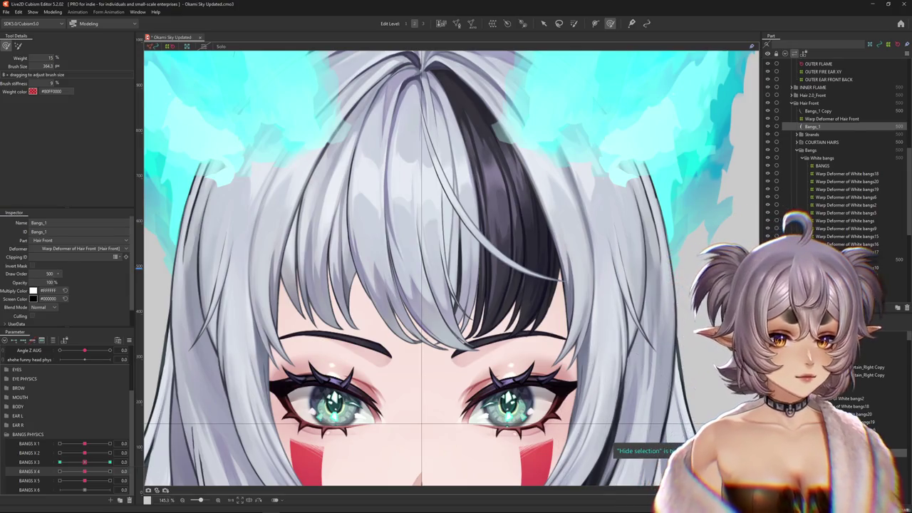
pyautogui.click(830, 118)
pyautogui.scroll(2, 410, 320)
# Wrap Bangs_1 Copy in a new Warp Deformer of Hair Front2 and set BANGS X 5 to 1.0
pyautogui.rightClick(411, 320)
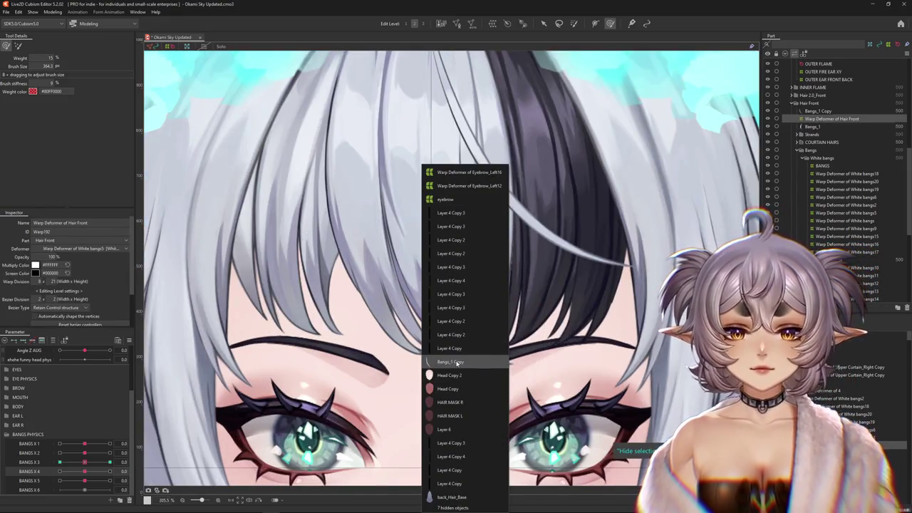
pyautogui.click(449, 361)
pyautogui.click(845, 196)
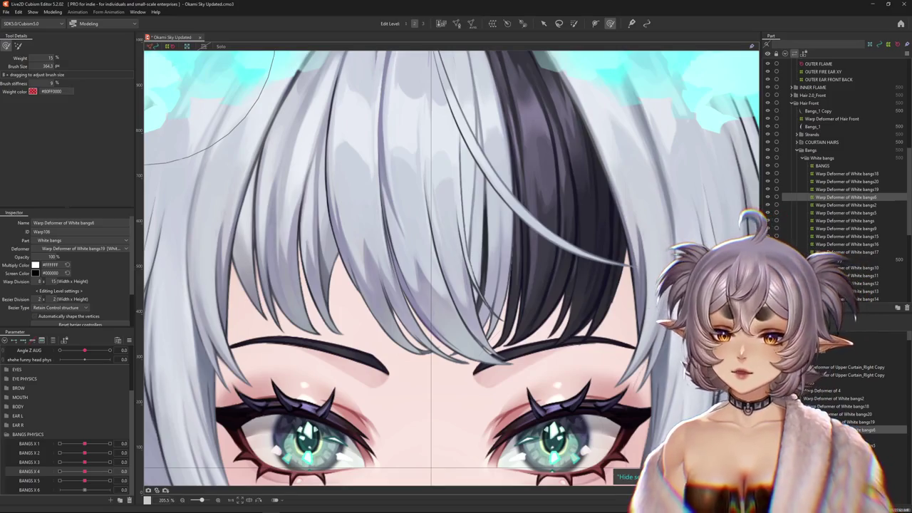
pyautogui.click(53, 340)
pyautogui.hotkey('ctrl', 'z')
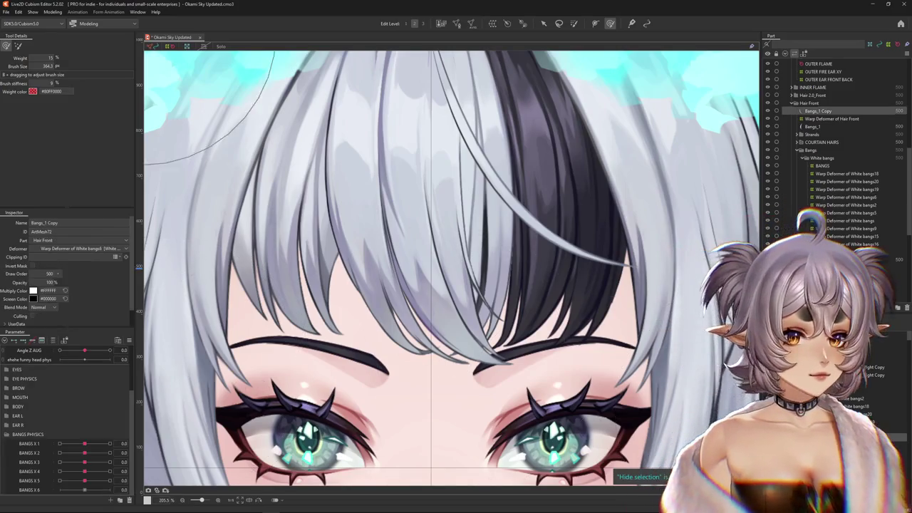
pyautogui.click(499, 24)
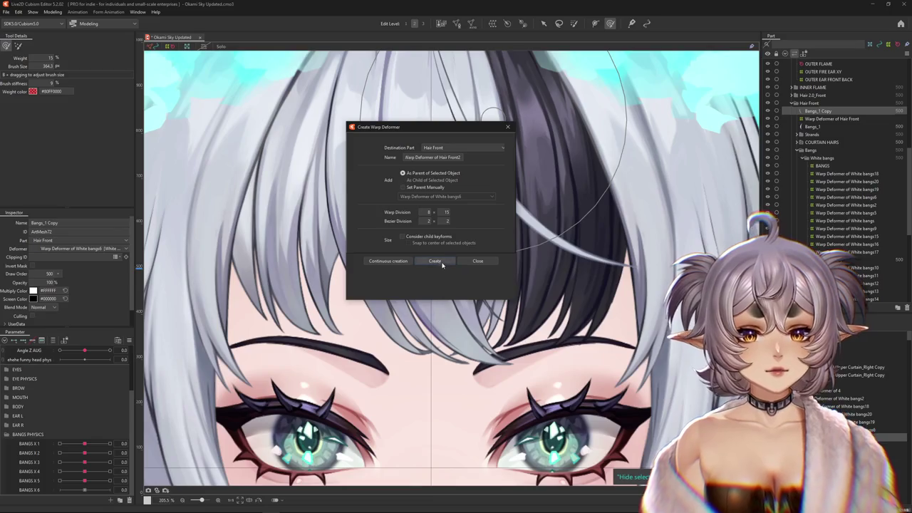
pyautogui.click(441, 262)
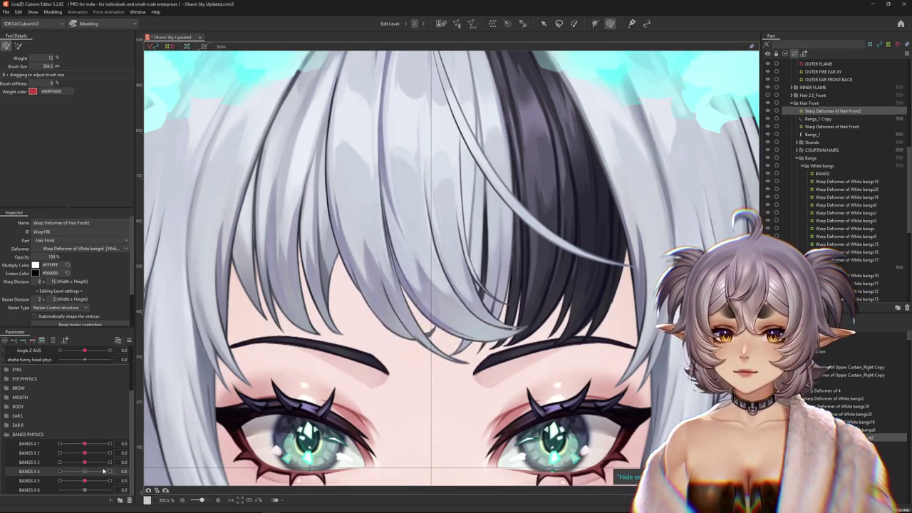
pyautogui.moveTo(84, 481); pyautogui.dragTo(84, 482)
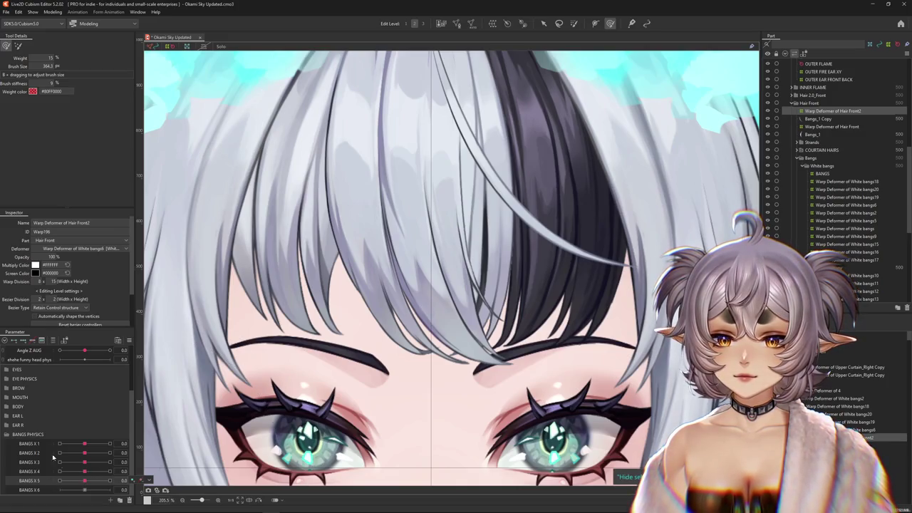
pyautogui.moveTo(85, 481); pyautogui.dragTo(110, 481)
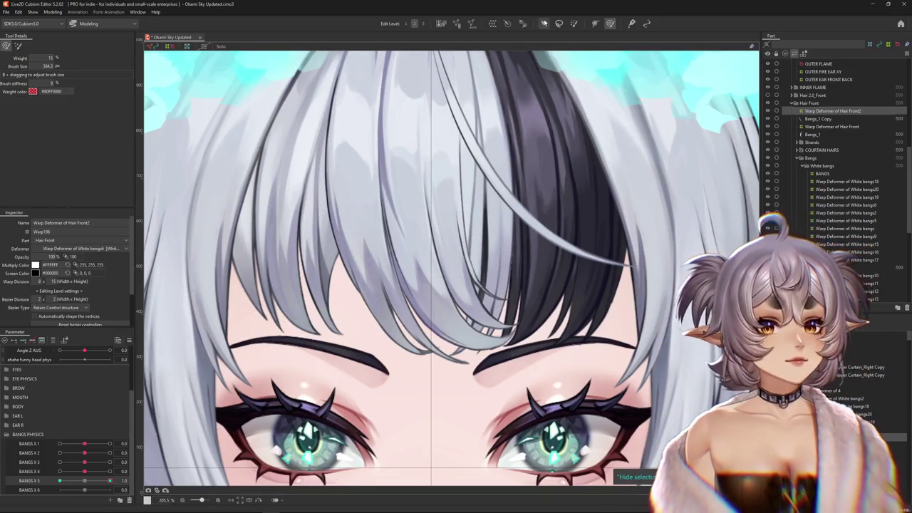
# At BANGS X 5 1.0, bend the bangs sideways with a Temporary path deform and apply it
pyautogui.press('v')
pyautogui.press('t')
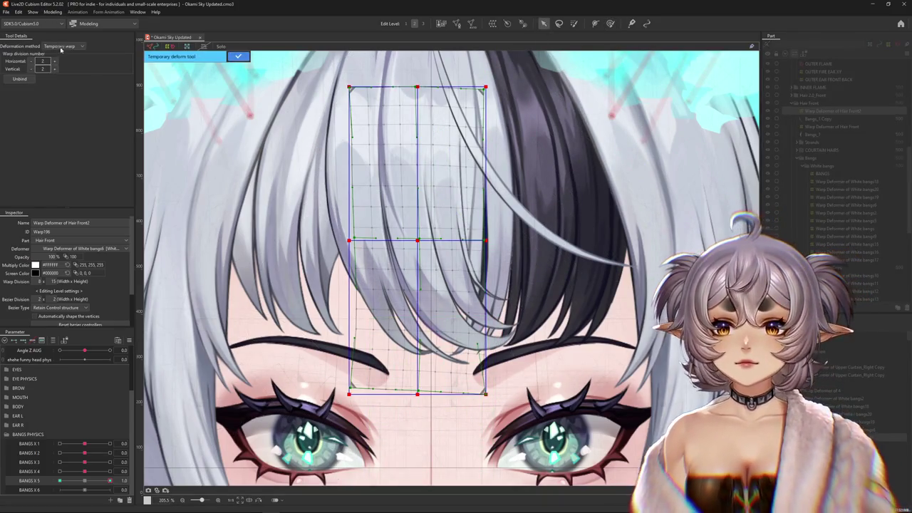
pyautogui.click(60, 46)
pyautogui.click(60, 96)
pyautogui.scroll(-3, 376, 179)
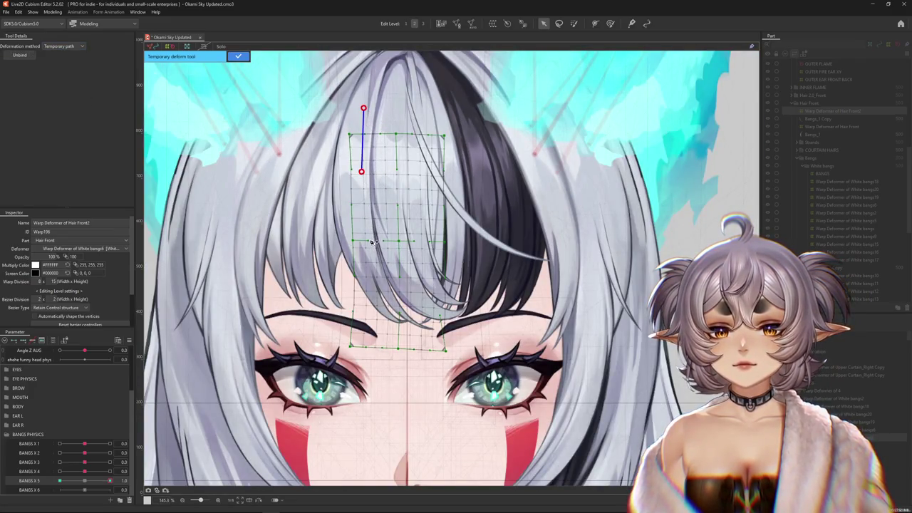
pyautogui.moveTo(481, 390); pyautogui.dragTo(515, 343)
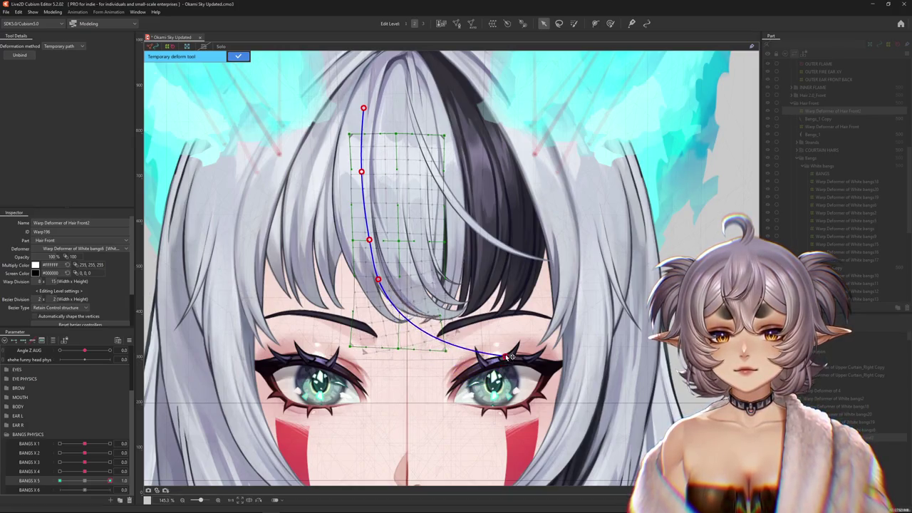
pyautogui.click(238, 56)
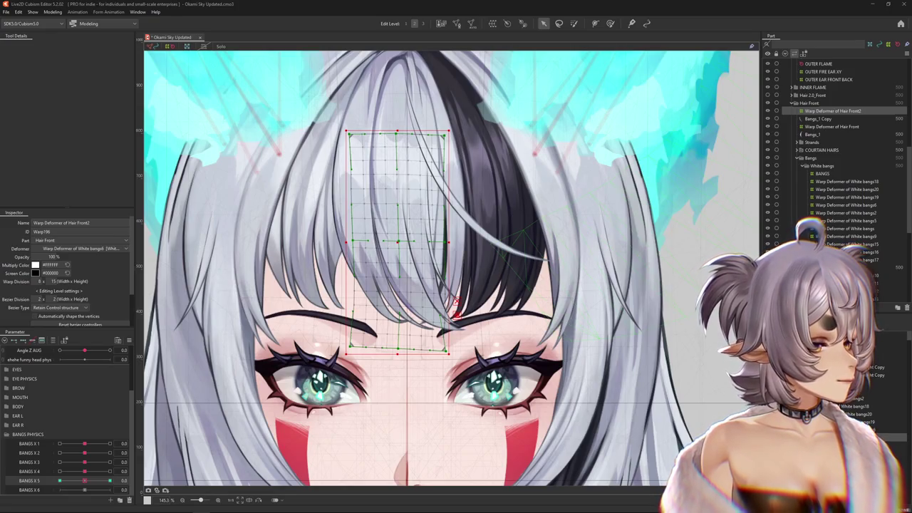
# Preview BANGS X 5 at 1.0, resize the deform brush to about 340, and move to -1.0
pyautogui.scroll(-3, 231, 407)
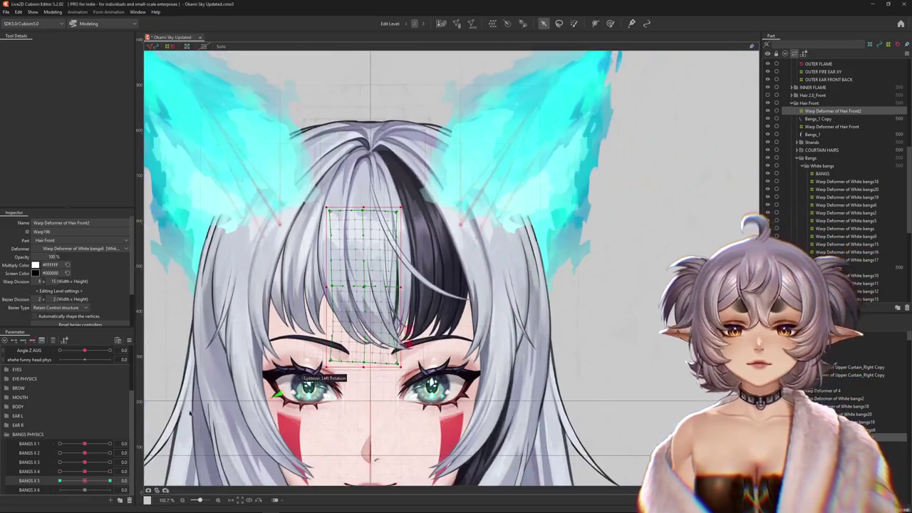
pyautogui.moveTo(85, 480)
pyautogui.mouseDown()
pyautogui.moveTo(108, 473)
pyautogui.moveTo(85, 484)
pyautogui.moveTo(109, 481)
pyautogui.mouseUp()
pyautogui.moveTo(424, 362); pyautogui.dragTo(499, 340)
pyautogui.press('b')
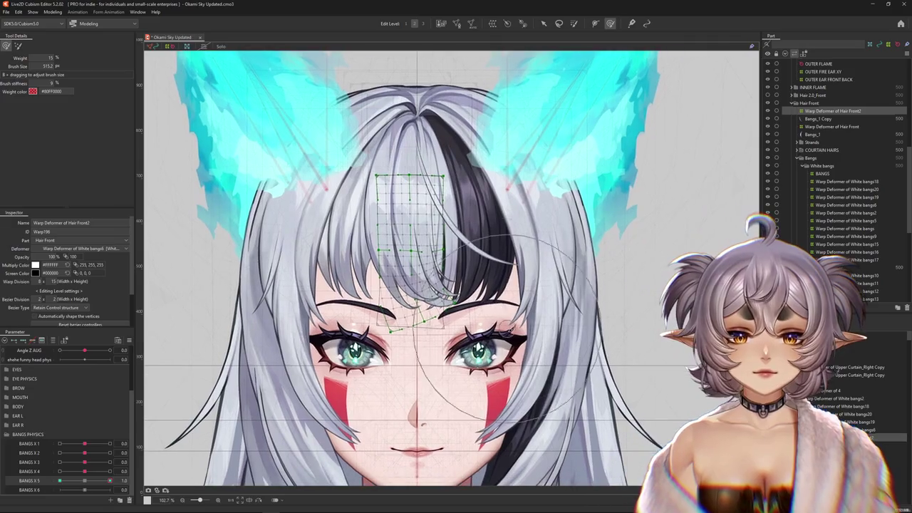
pyautogui.moveTo(527, 214); pyautogui.dragTo(442, 314)
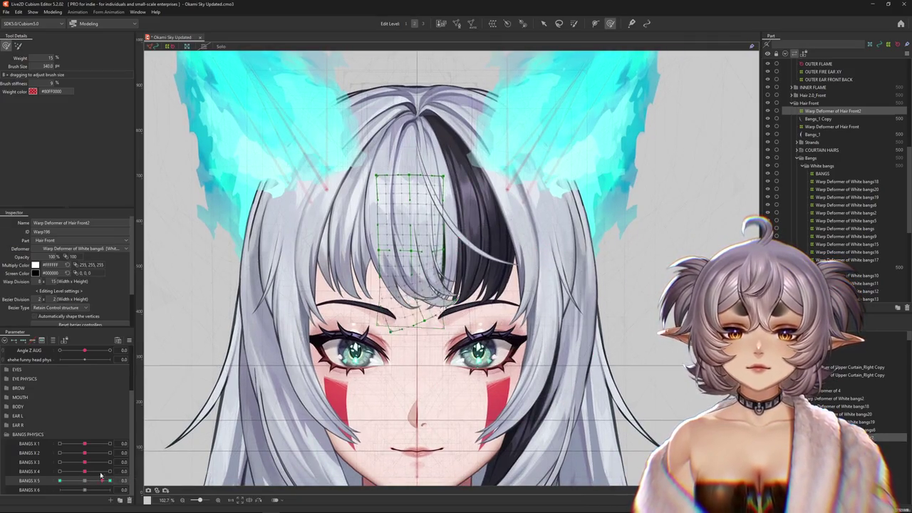
pyautogui.moveTo(114, 479); pyautogui.dragTo(60, 481)
pyautogui.press('v')
pyautogui.scroll(3, 440, 315)
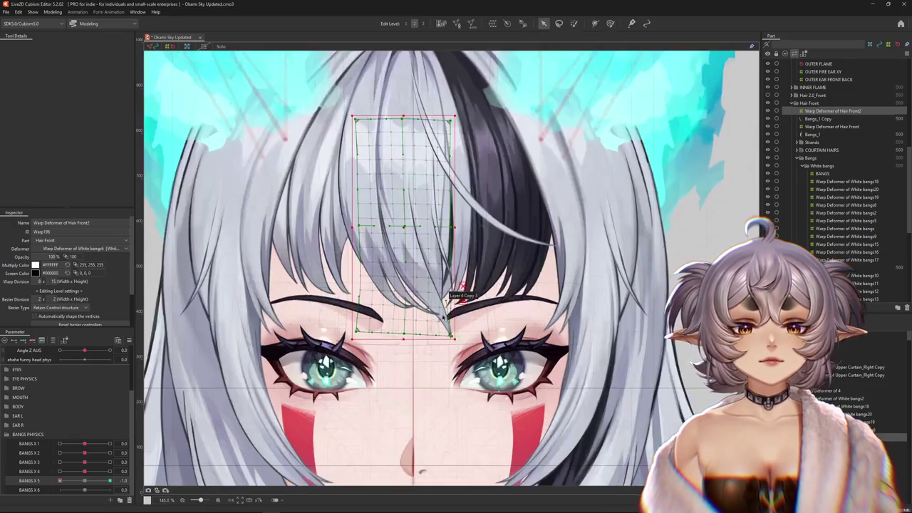
# At BANGS X 5 -1.0, curve the bangs left along a Temporary path and commit
pyautogui.press('t')
pyautogui.click(74, 47)
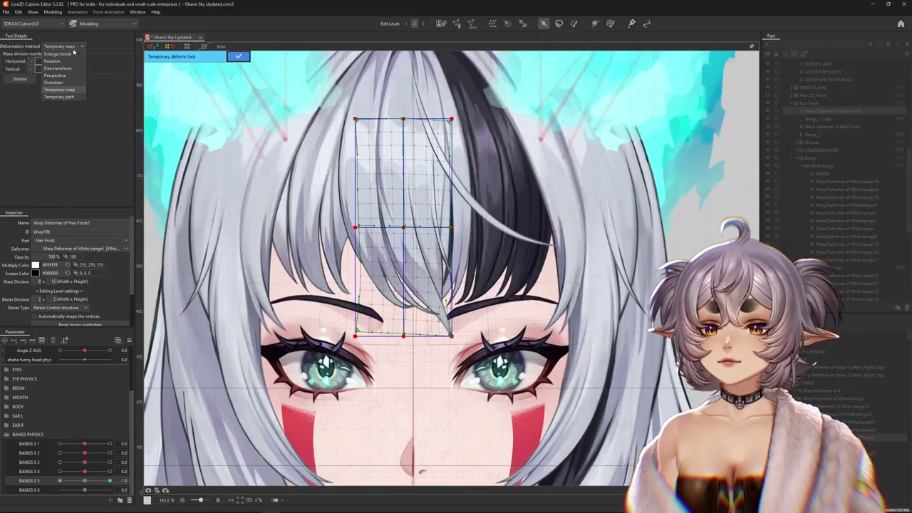
pyautogui.click(68, 98)
pyautogui.click(346, 100)
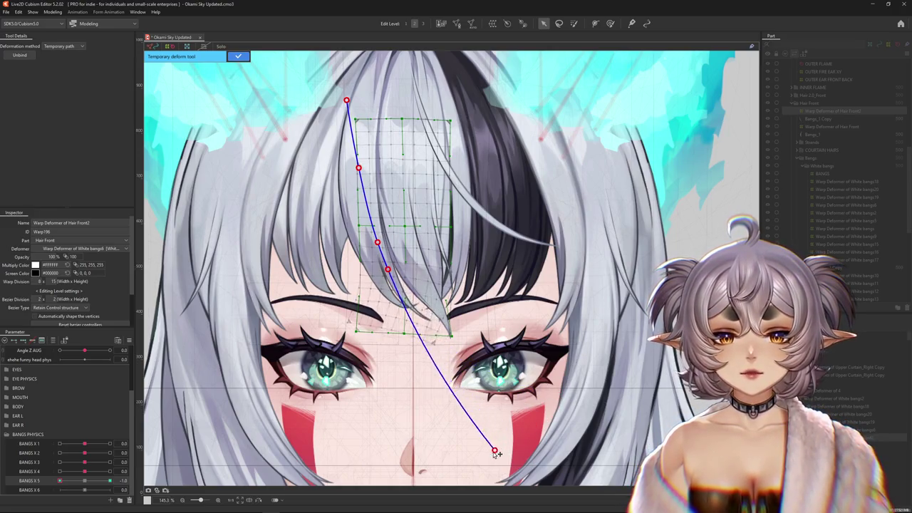
pyautogui.moveTo(403, 424); pyautogui.dragTo(384, 427)
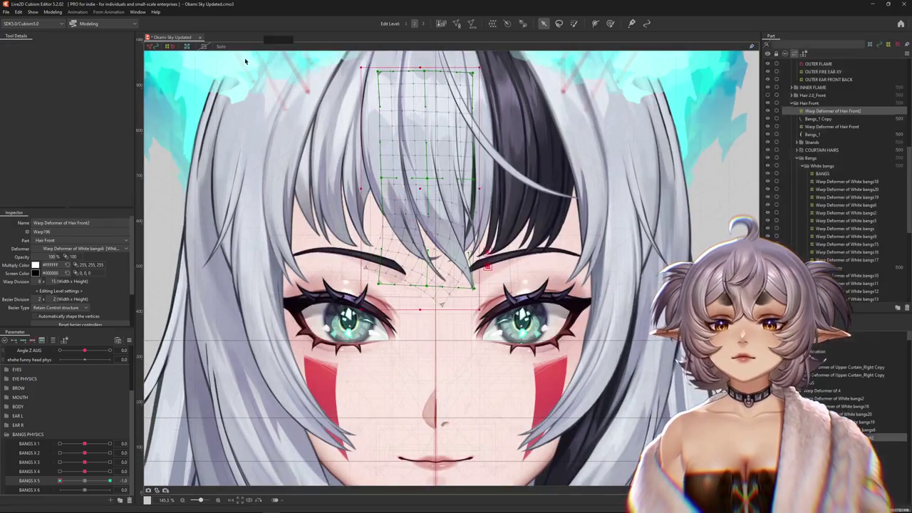
pyautogui.press('Return')
# Check BANGS X 5 at 0.0 and -1.0, enlarge the brush to 563, and begin painting bangs weights
pyautogui.click(612, 24)
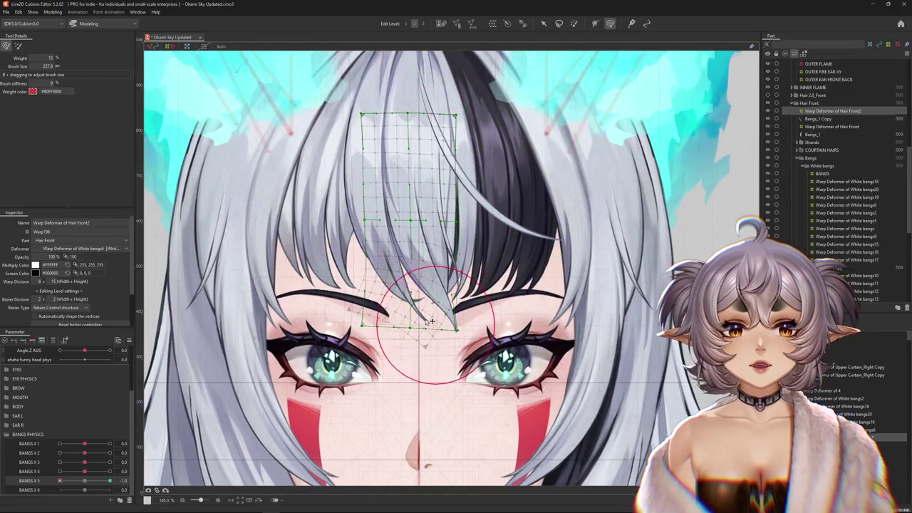
pyautogui.click(85, 482)
pyautogui.moveTo(86, 483); pyautogui.dragTo(59, 482)
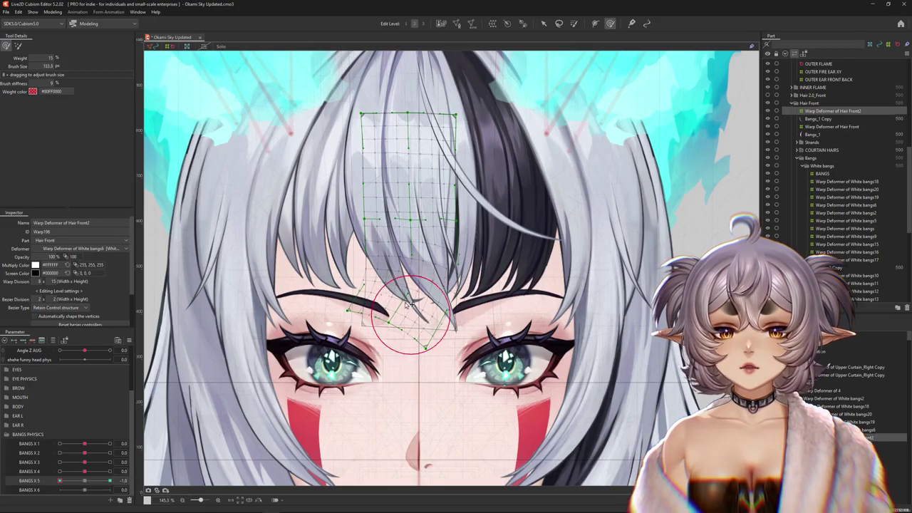
pyautogui.moveTo(450, 351)
pyautogui.mouseDown()
pyautogui.moveTo(439, 386)
pyautogui.moveTo(406, 417)
pyautogui.mouseUp()
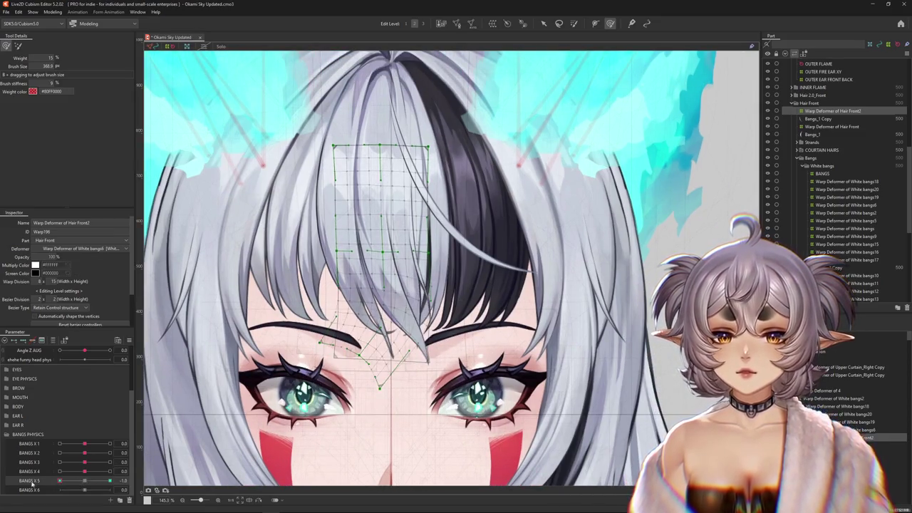
pyautogui.moveTo(378, 336); pyautogui.dragTo(364, 360)
pyautogui.moveTo(109, 481); pyautogui.dragTo(90, 483)
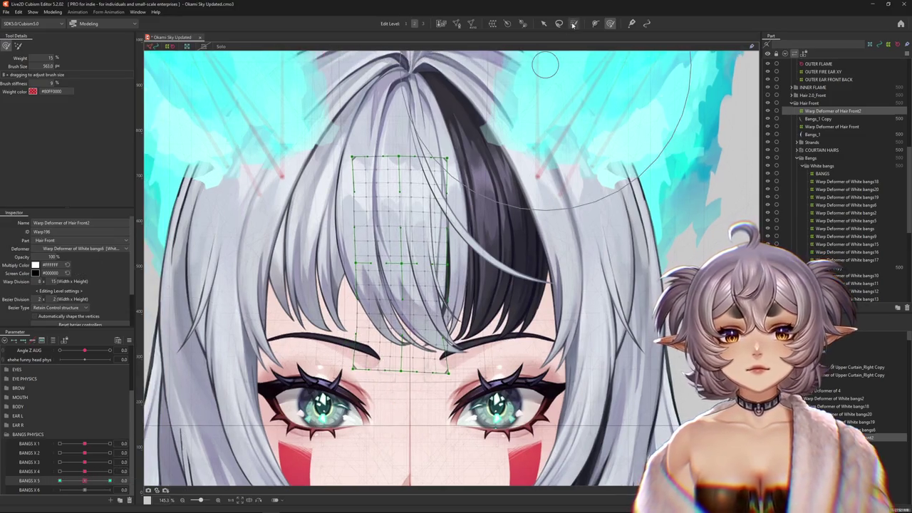
pyautogui.click(573, 25)
pyautogui.moveTo(399, 214); pyautogui.dragTo(430, 135)
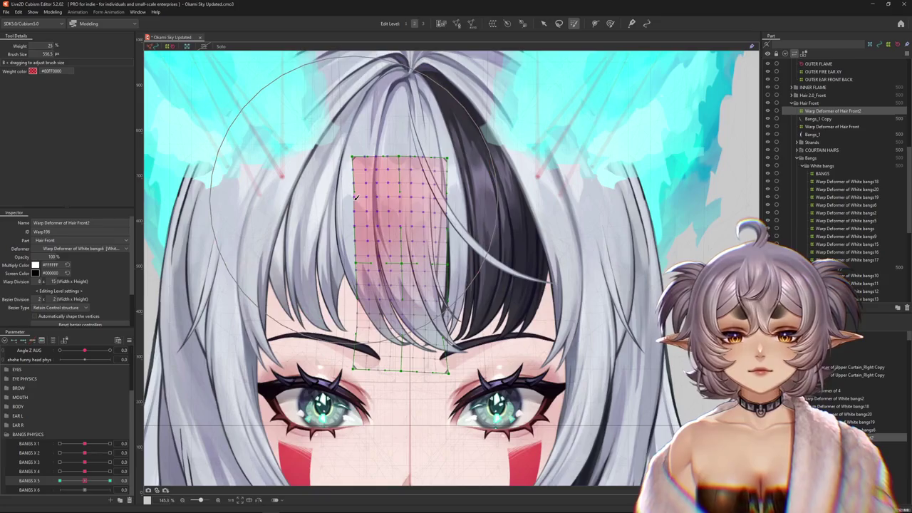
# Preview the bangs swing at BANGS X 5 values 1.0, 0.0 and -1.0
pyautogui.click(110, 481)
pyautogui.click(85, 482)
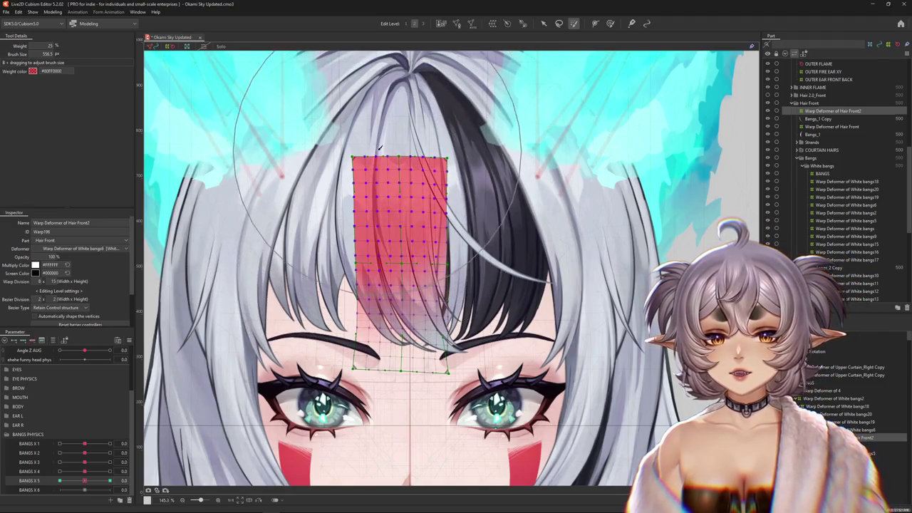
pyautogui.moveTo(85, 480); pyautogui.dragTo(20, 479)
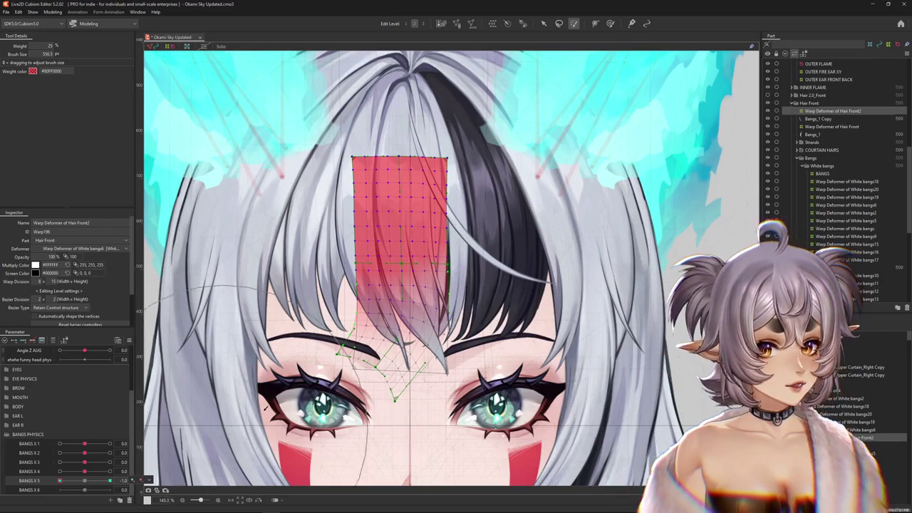
pyautogui.click(610, 23)
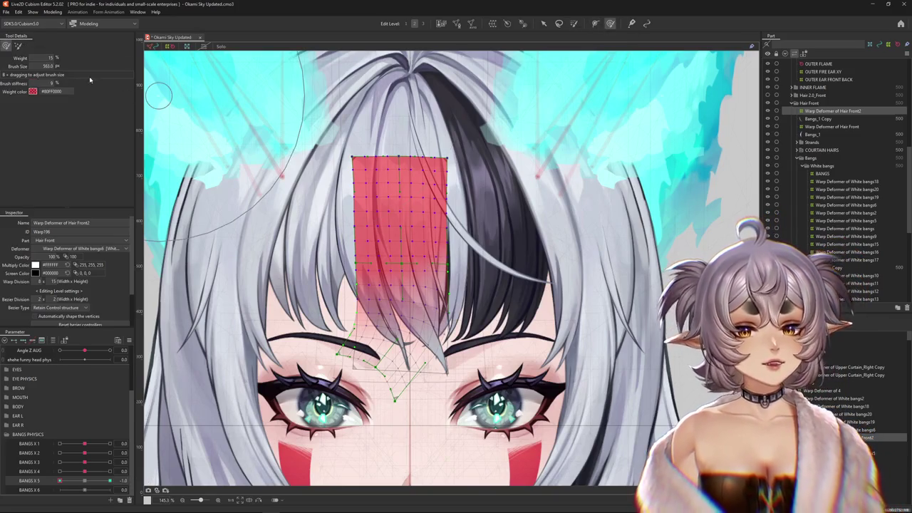
# Sculpt the Hair Front2 bang tips down and right near the left brow at BANGS X 5 -1.0
pyautogui.click(18, 46)
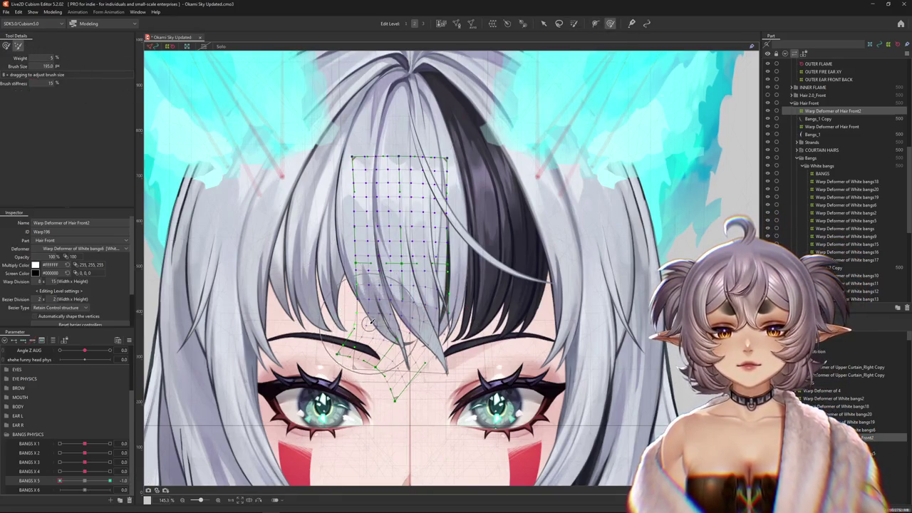
pyautogui.scroll(2, 371, 322)
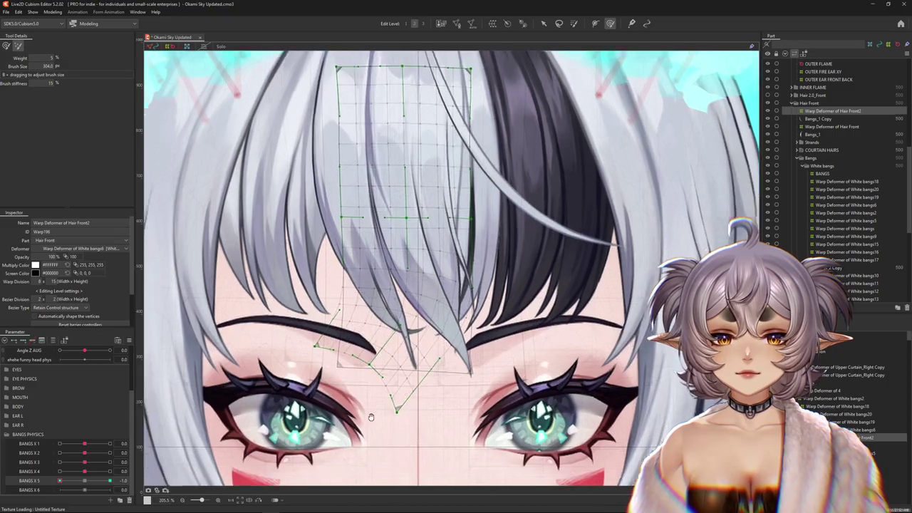
pyautogui.moveTo(334, 324); pyautogui.dragTo(332, 286)
pyautogui.click(6, 45)
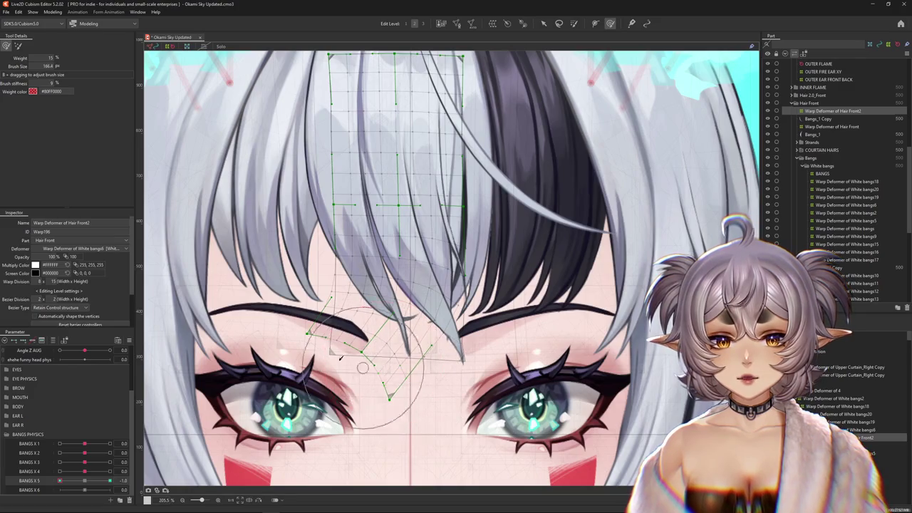
pyautogui.moveTo(411, 360)
pyautogui.mouseDown()
pyautogui.moveTo(345, 320)
pyautogui.moveTo(359, 287)
pyautogui.moveTo(439, 420)
pyautogui.mouseUp()
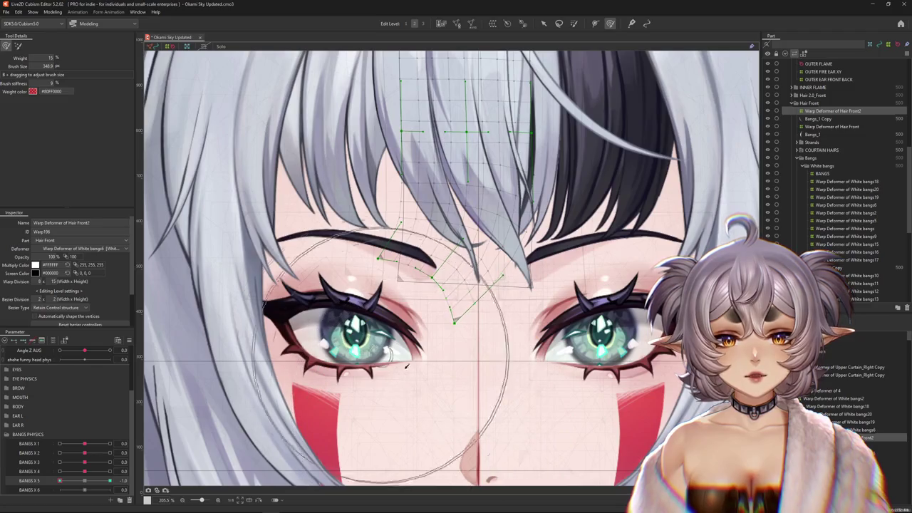
pyautogui.moveTo(440, 420)
pyautogui.mouseDown()
pyautogui.moveTo(350, 281)
pyautogui.moveTo(369, 298)
pyautogui.moveTo(428, 309)
pyautogui.mouseUp()
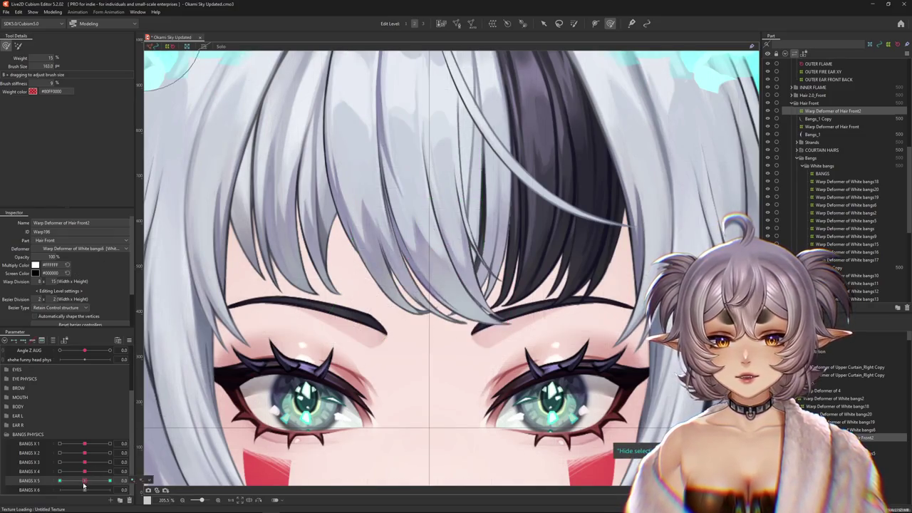
pyautogui.moveTo(59, 481); pyautogui.dragTo(60, 481)
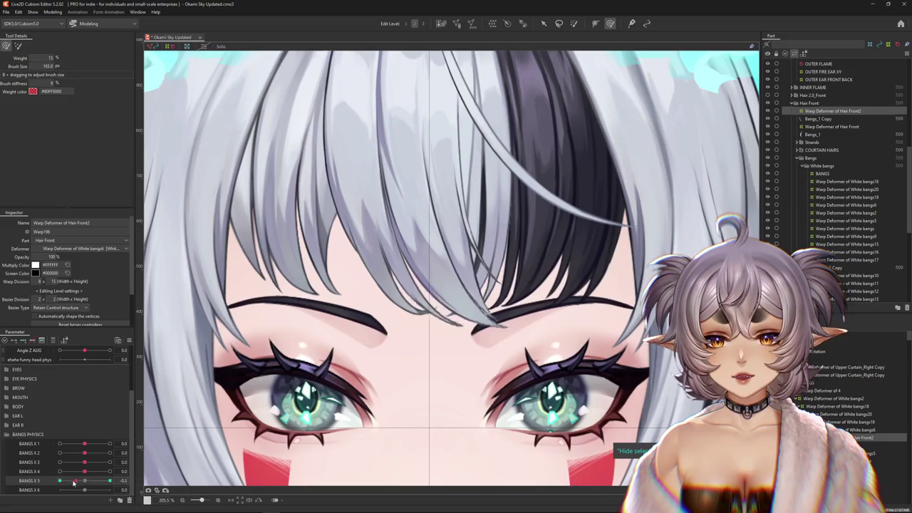
pyautogui.moveTo(485, 388); pyautogui.dragTo(472, 362)
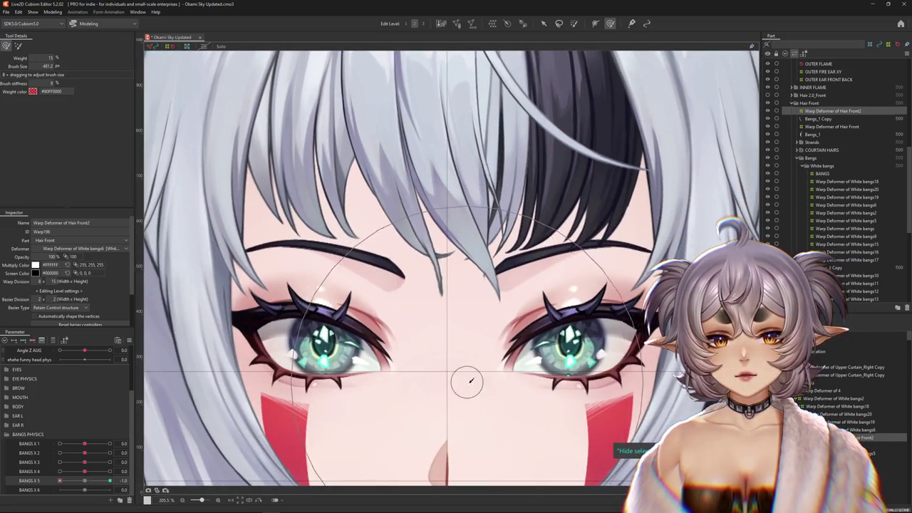
pyautogui.moveTo(462, 413)
pyautogui.mouseDown()
pyautogui.moveTo(408, 333)
pyautogui.moveTo(385, 350)
pyautogui.mouseUp()
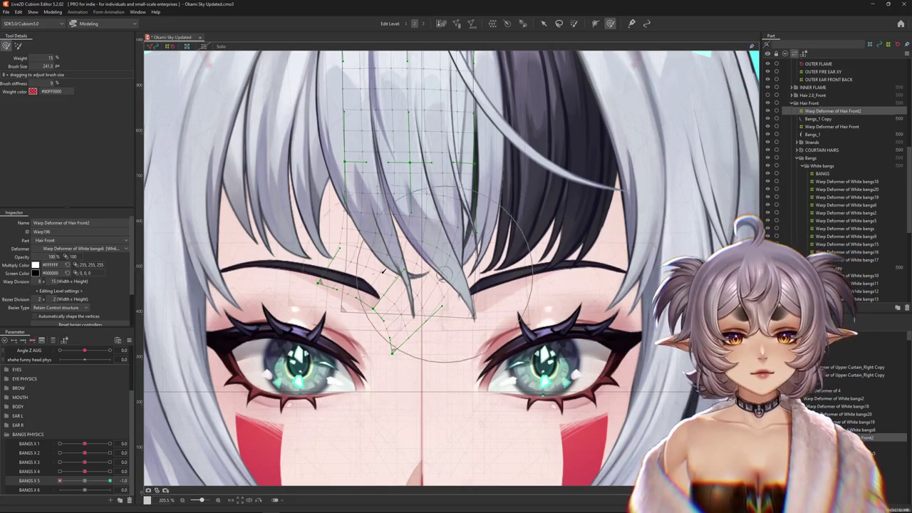
pyautogui.moveTo(457, 285); pyautogui.dragTo(387, 208)
pyautogui.moveTo(372, 246)
pyautogui.mouseDown()
pyautogui.moveTo(437, 311)
pyautogui.moveTo(509, 354)
pyautogui.moveTo(352, 376)
pyautogui.mouseUp()
# Compare BANGS X 5 at 0.0 and 1.0, then pull the bangs grid's bottom down-left
pyautogui.scroll(2, 352, 375)
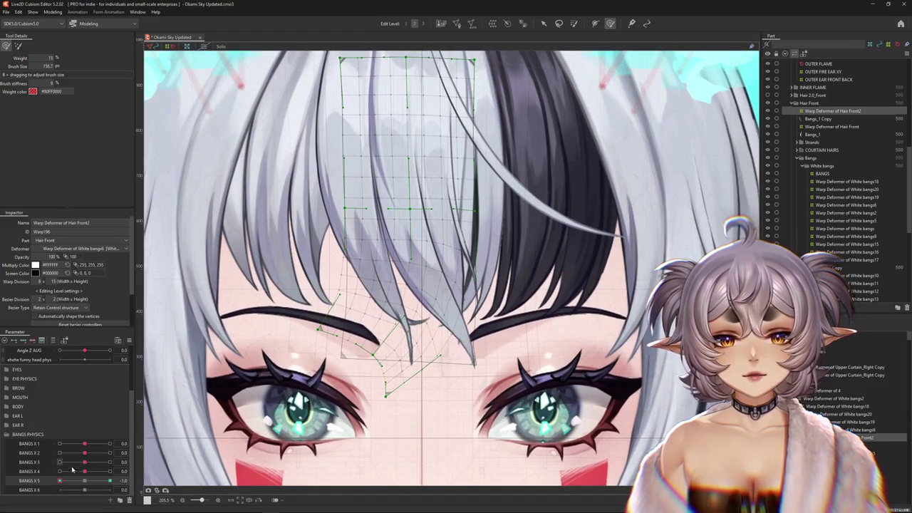
pyautogui.moveTo(60, 481); pyautogui.dragTo(84, 482)
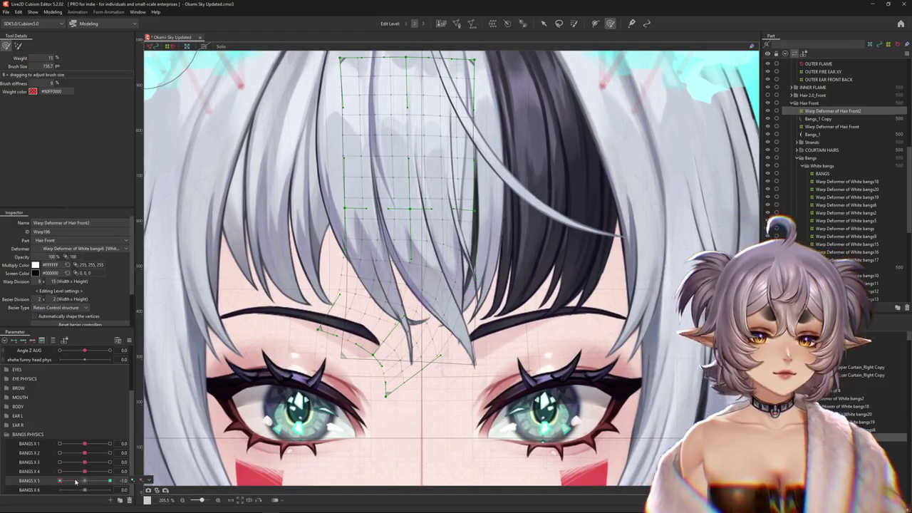
pyautogui.scroll(-3, 558, 45)
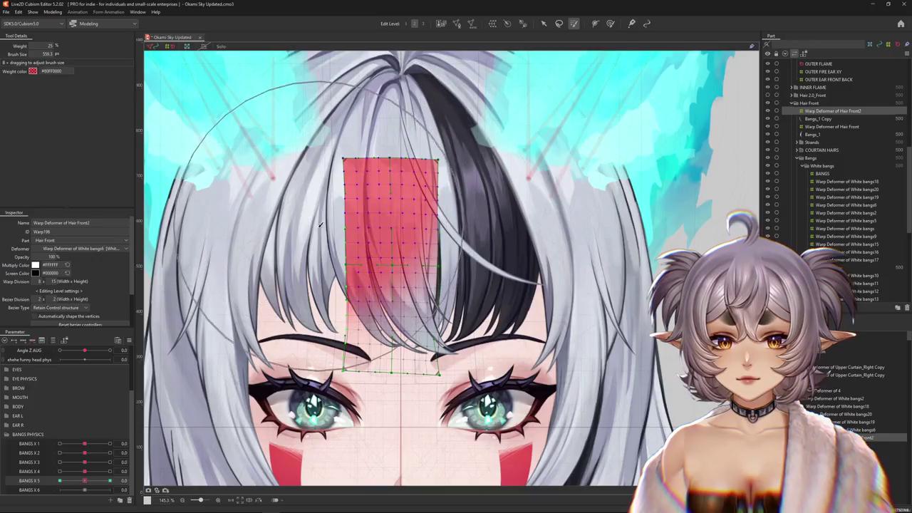
pyautogui.moveTo(85, 481); pyautogui.dragTo(110, 481)
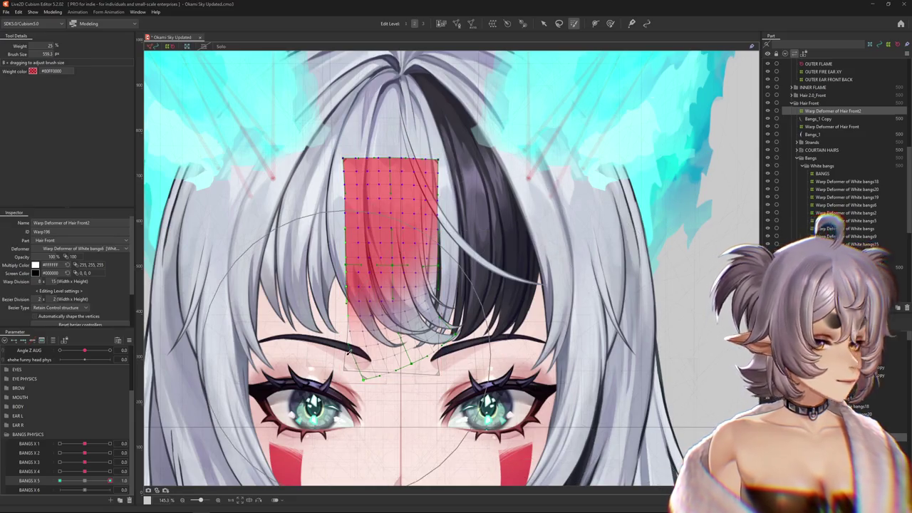
pyautogui.moveTo(109, 481); pyautogui.dragTo(85, 483)
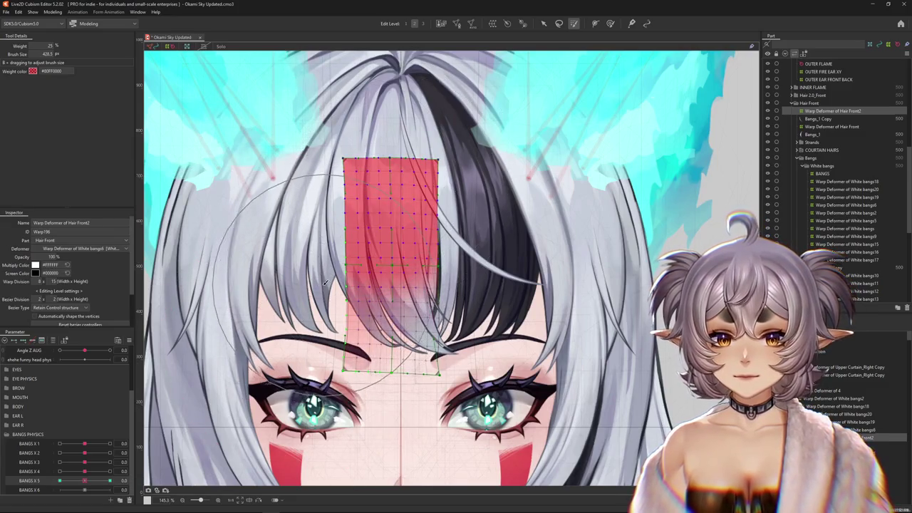
pyautogui.moveTo(410, 367); pyautogui.dragTo(367, 396)
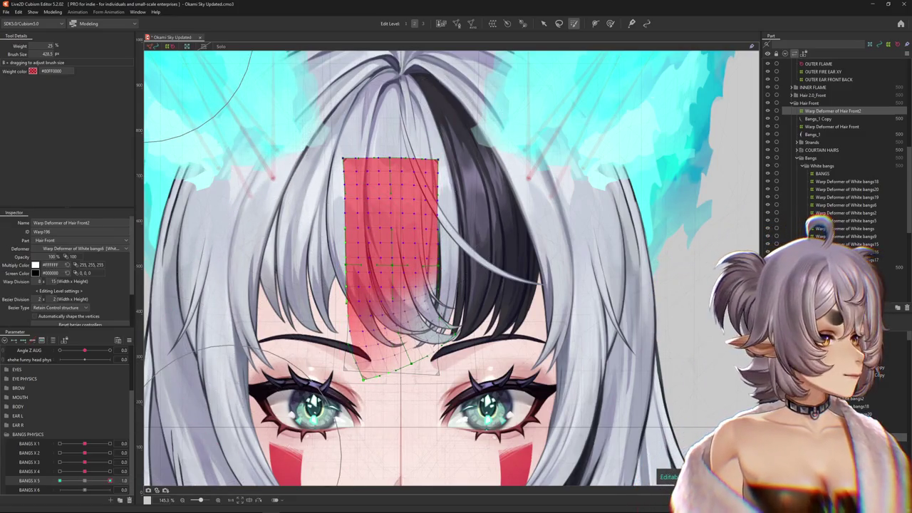
pyautogui.click(66, 481)
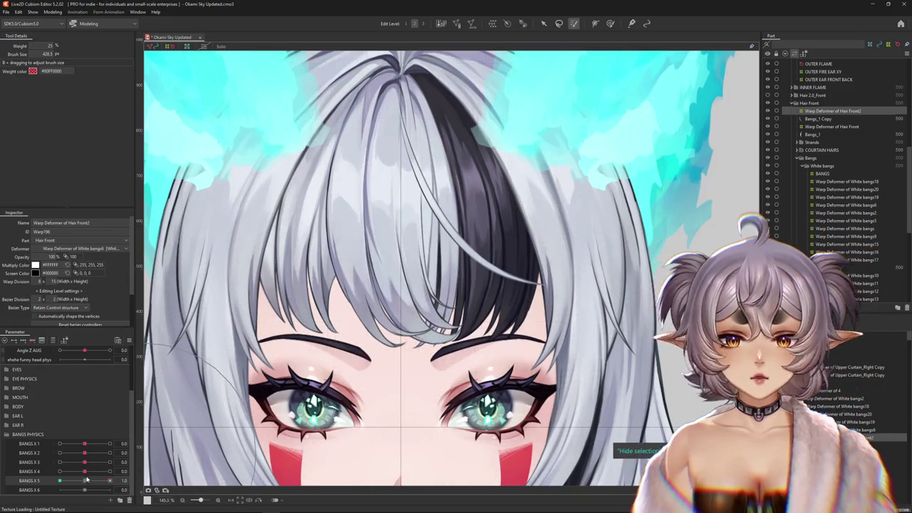
pyautogui.moveTo(67, 481); pyautogui.dragTo(60, 481)
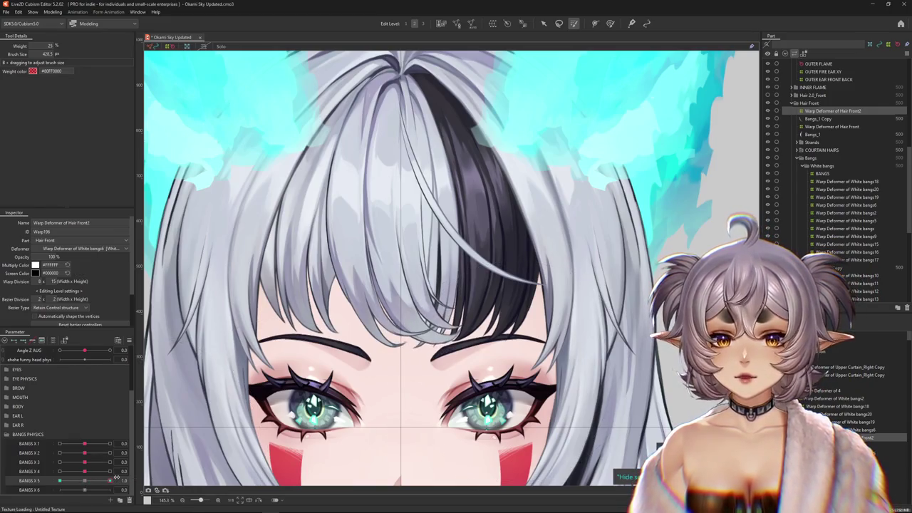
# Resize the weight brush, recheck BANGS X 5, and select the Bangs_1 Copy strand
pyautogui.click(610, 23)
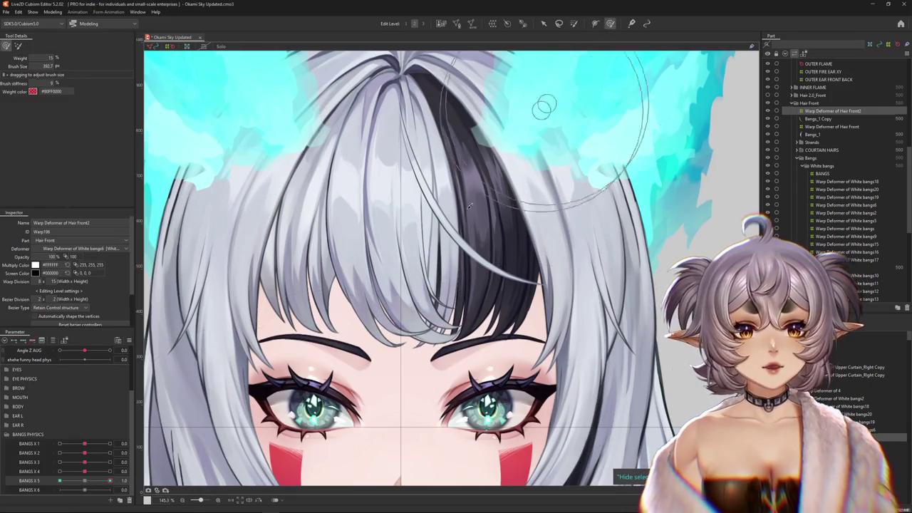
pyautogui.moveTo(483, 298)
pyautogui.mouseDown()
pyautogui.moveTo(493, 320)
pyautogui.moveTo(433, 360)
pyautogui.mouseUp()
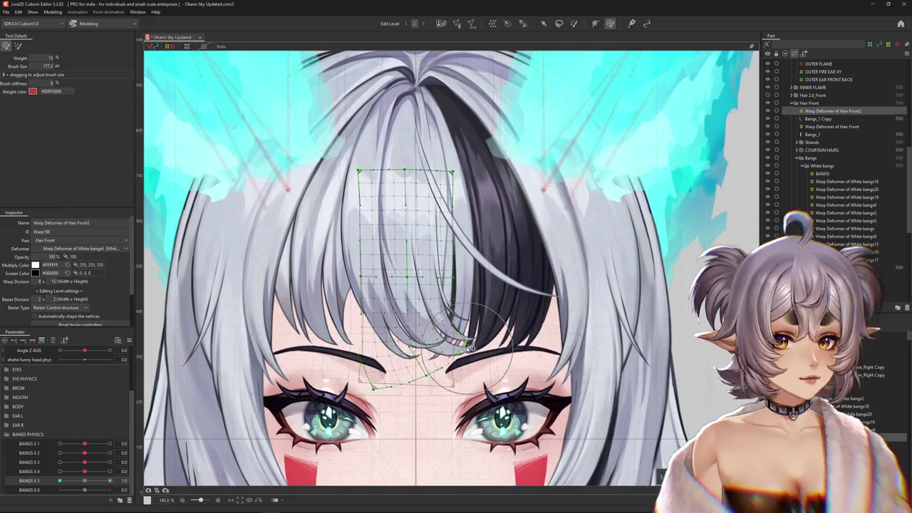
pyautogui.moveTo(425, 355); pyautogui.dragTo(2, 82)
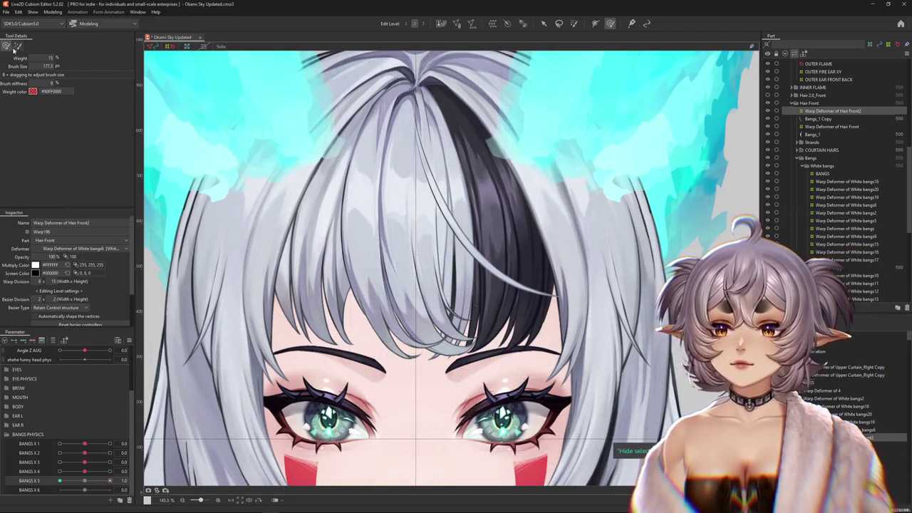
pyautogui.click(17, 47)
pyautogui.moveTo(110, 481); pyautogui.dragTo(71, 483)
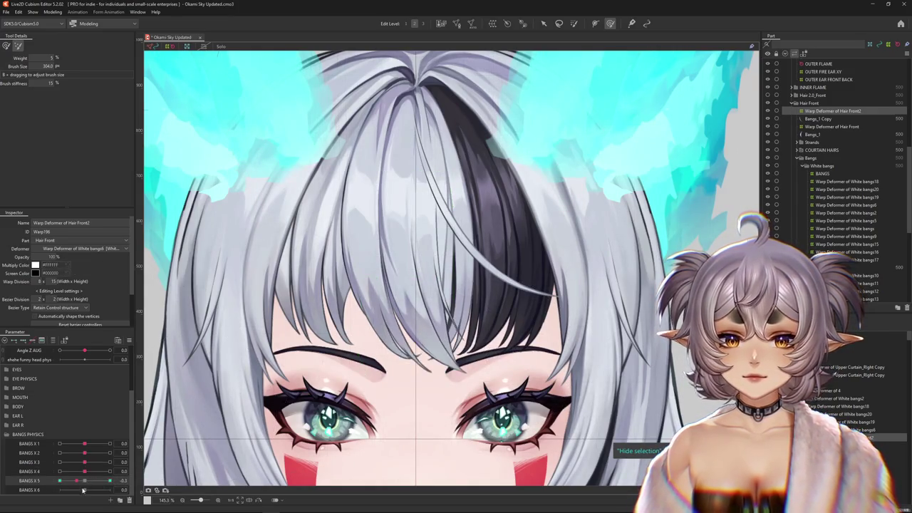
pyautogui.click(415, 426)
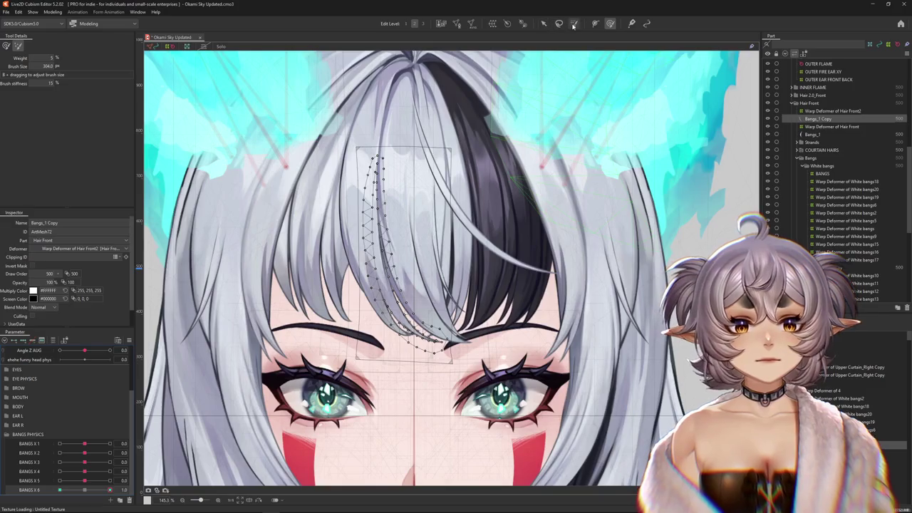
# Weight the strand's lower end and bend it right along a Temporary path at BANGS X 6 1.0
pyautogui.click(575, 25)
pyautogui.moveTo(442, 335); pyautogui.dragTo(444, 351)
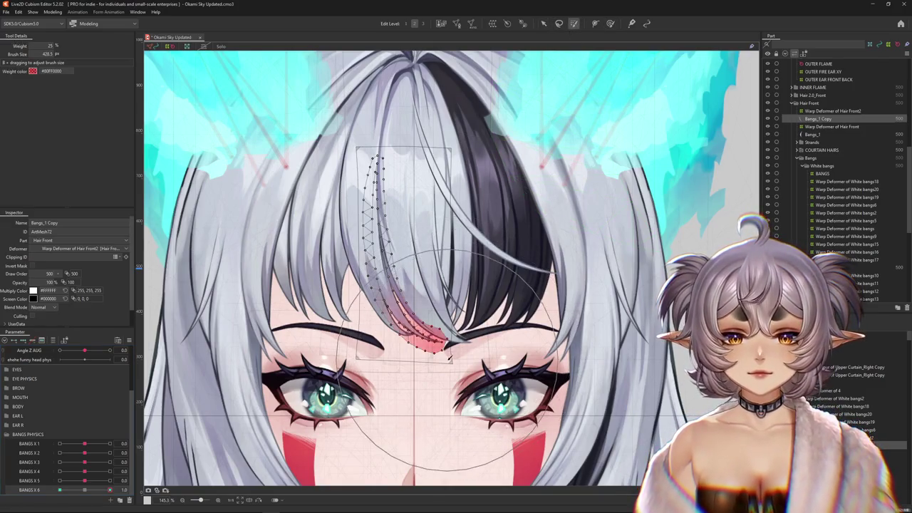
pyautogui.click(545, 26)
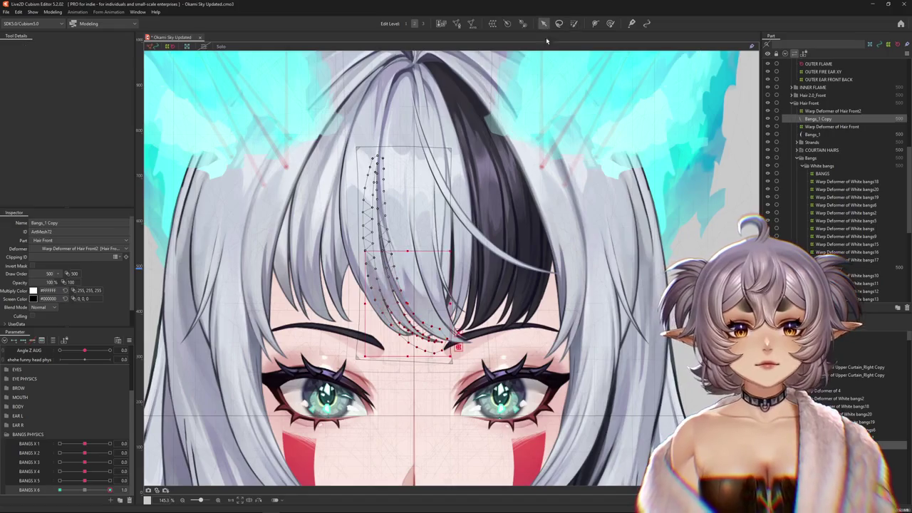
pyautogui.hotkey('ctrl', 't')
pyautogui.click(63, 46)
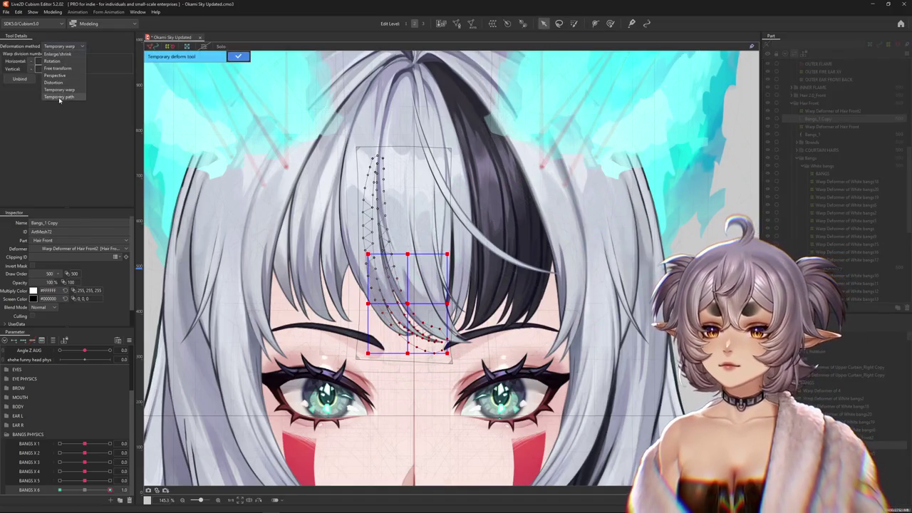
pyautogui.click(63, 94)
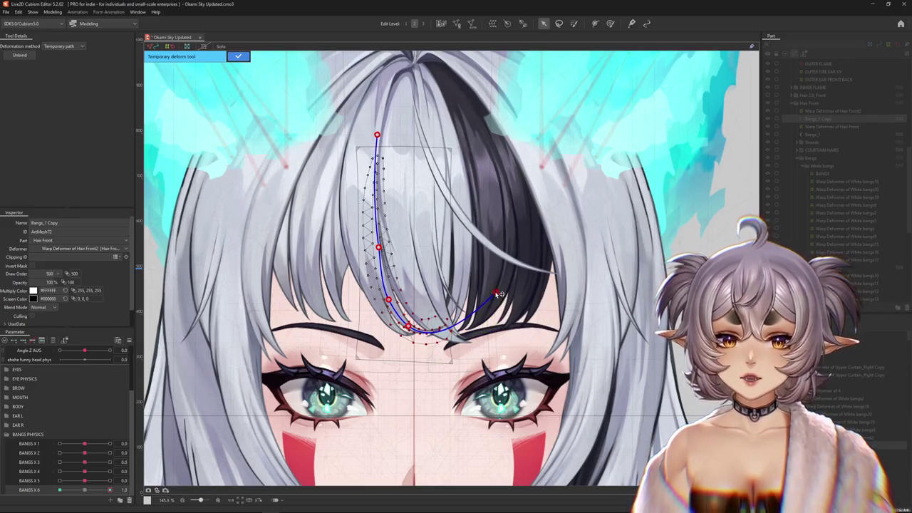
pyautogui.click(238, 56)
# At BANGS X 6 -1.0, curve the strand down between the brows along a Temporary path
pyautogui.moveTo(89, 492); pyautogui.dragTo(61, 490)
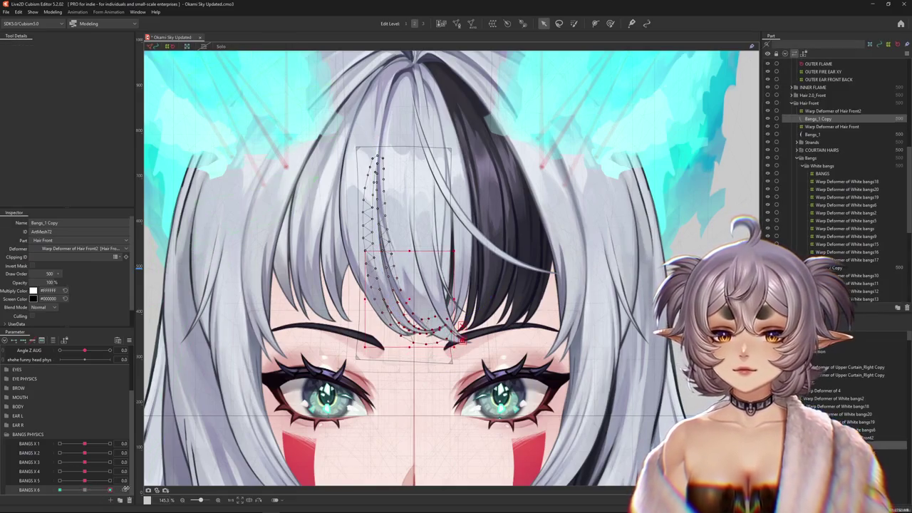
pyautogui.press('t')
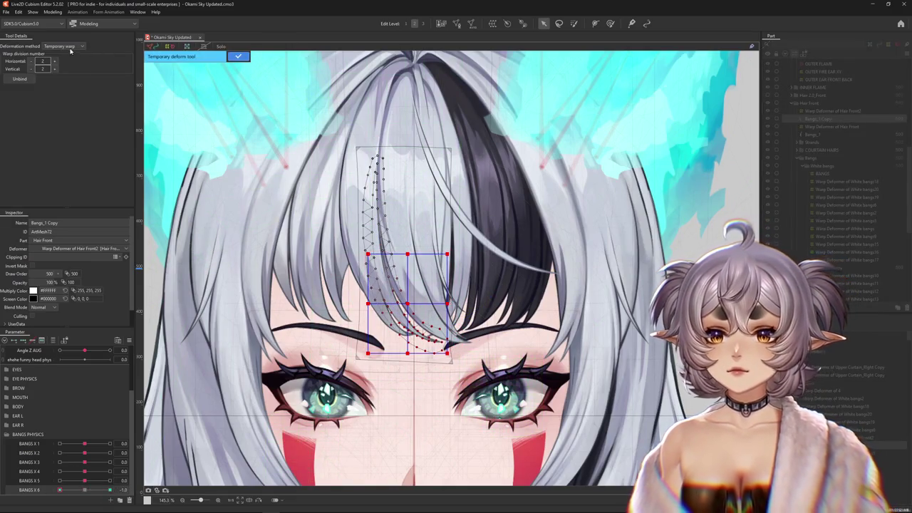
pyautogui.click(71, 46)
pyautogui.click(60, 63)
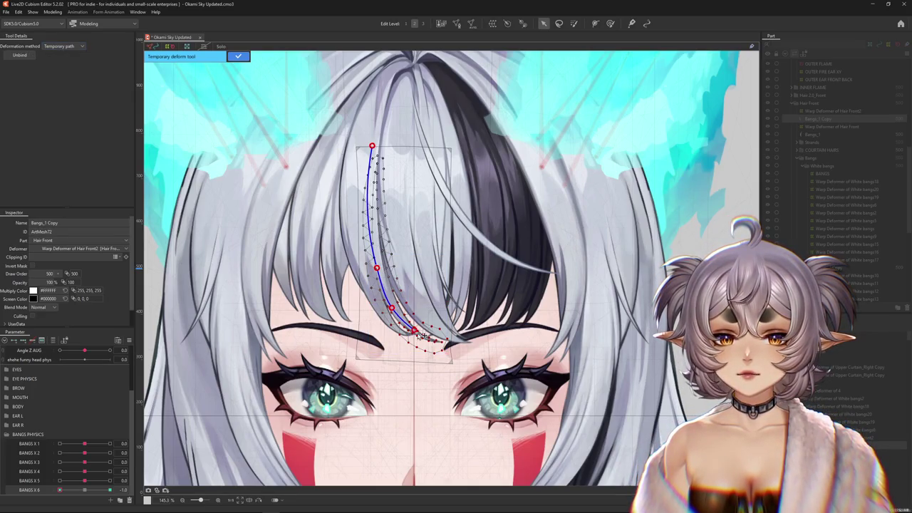
pyautogui.click(238, 56)
pyautogui.click(610, 24)
pyautogui.scroll(2, 431, 371)
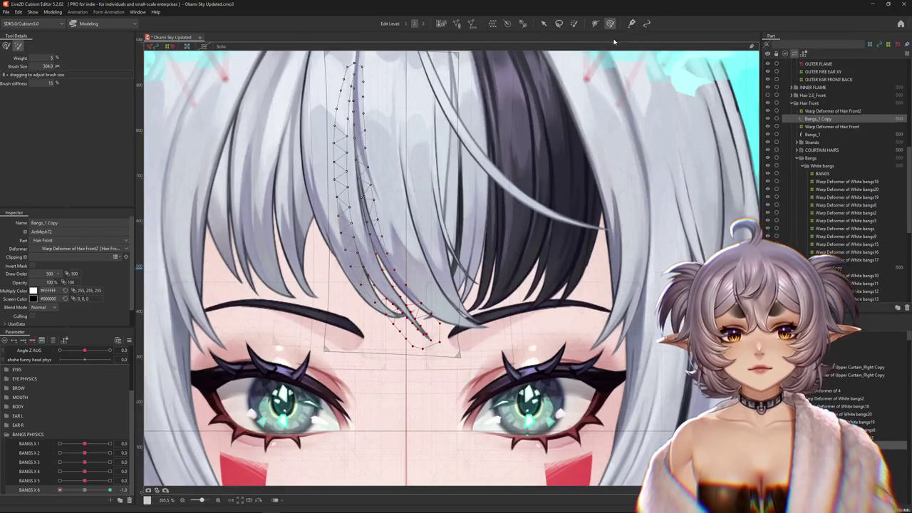
# Weight-paint along Bangs_1 Copy and reshape its BANGS X 6 -1.0 bend, toggling the mesh to check
pyautogui.moveTo(374, 238)
pyautogui.mouseDown()
pyautogui.moveTo(417, 264)
pyautogui.moveTo(417, 336)
pyautogui.moveTo(422, 325)
pyautogui.mouseUp()
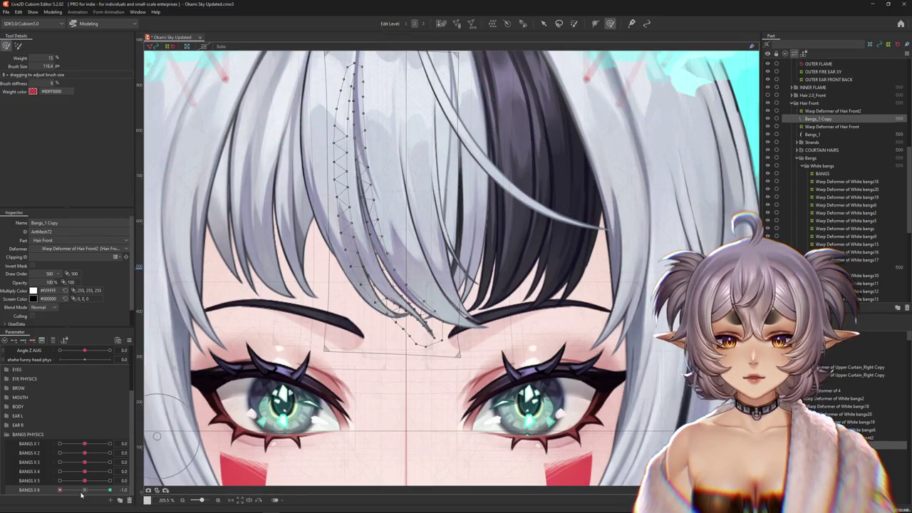
pyautogui.moveTo(83, 495); pyautogui.dragTo(89, 492)
pyautogui.moveTo(503, 312); pyautogui.dragTo(487, 253)
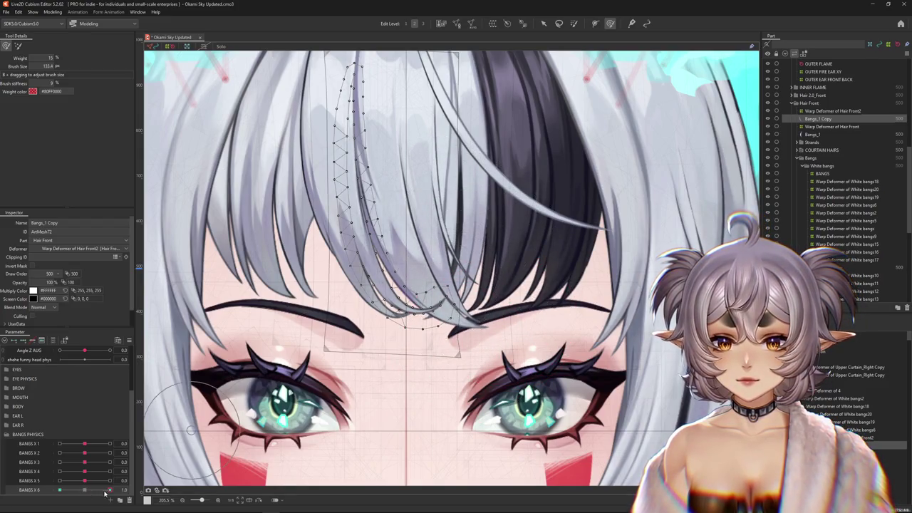
pyautogui.moveTo(106, 493); pyautogui.dragTo(60, 491)
pyautogui.moveTo(435, 400); pyautogui.dragTo(415, 456)
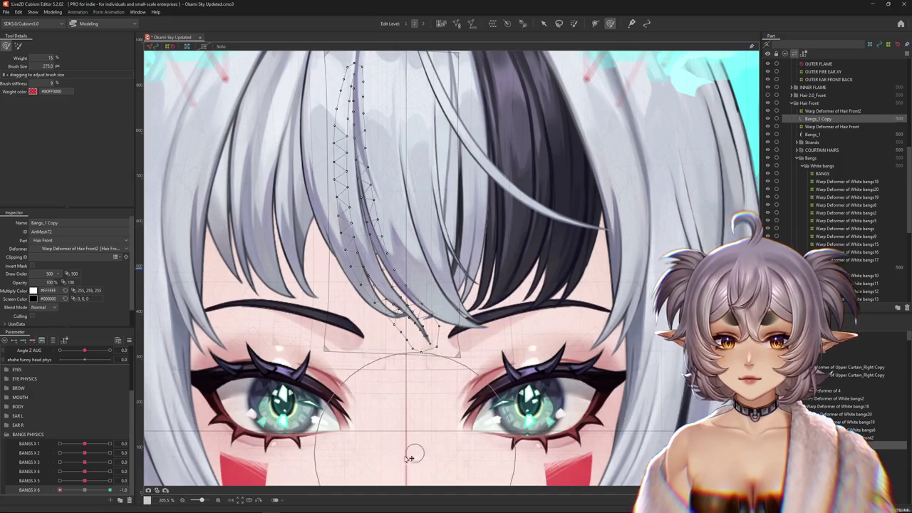
pyautogui.hotkey('ctrl', 'h')
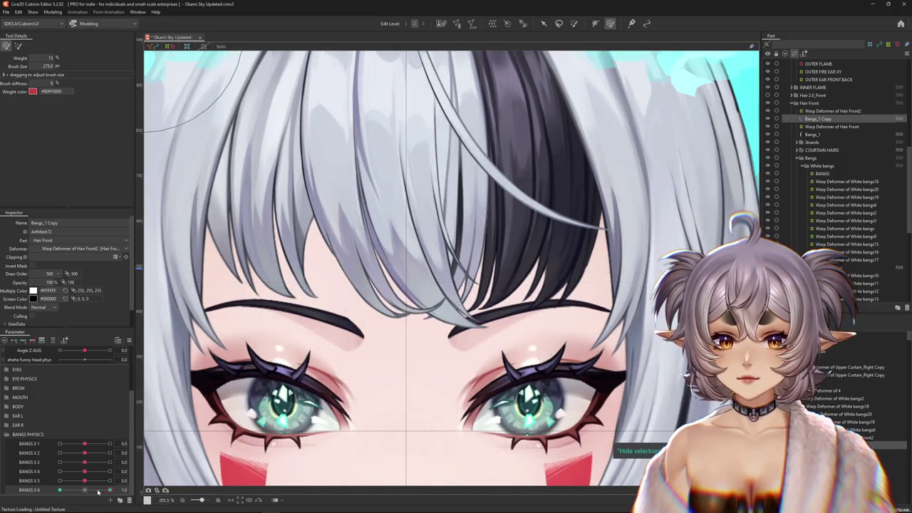
pyautogui.hotkey('ctrl', 'h')
# Add more strand weight, recheck BANGS X 6, then sway the Hair Front2 bangs on BANGS X 5
pyautogui.scroll(3, 417, 267)
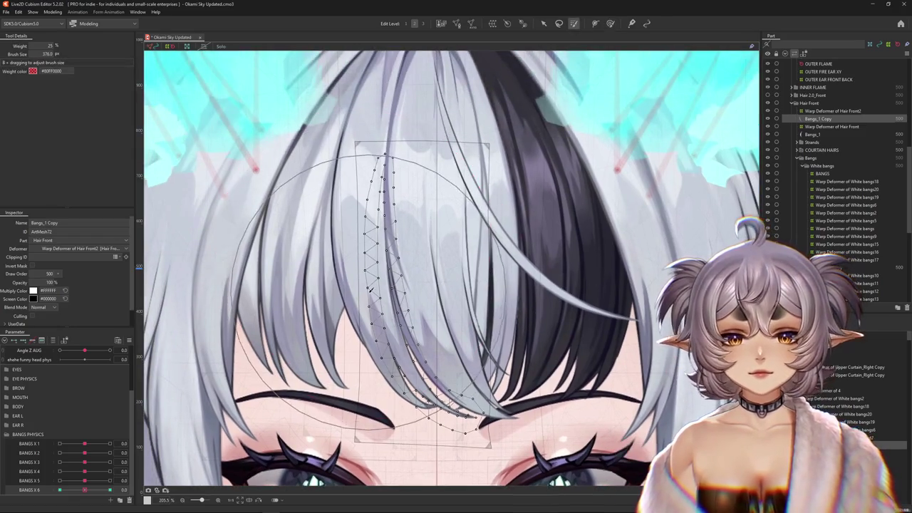
pyautogui.moveTo(428, 399); pyautogui.dragTo(358, 186)
pyautogui.moveTo(84, 490)
pyautogui.mouseDown()
pyautogui.moveTo(110, 491)
pyautogui.moveTo(60, 491)
pyautogui.mouseUp()
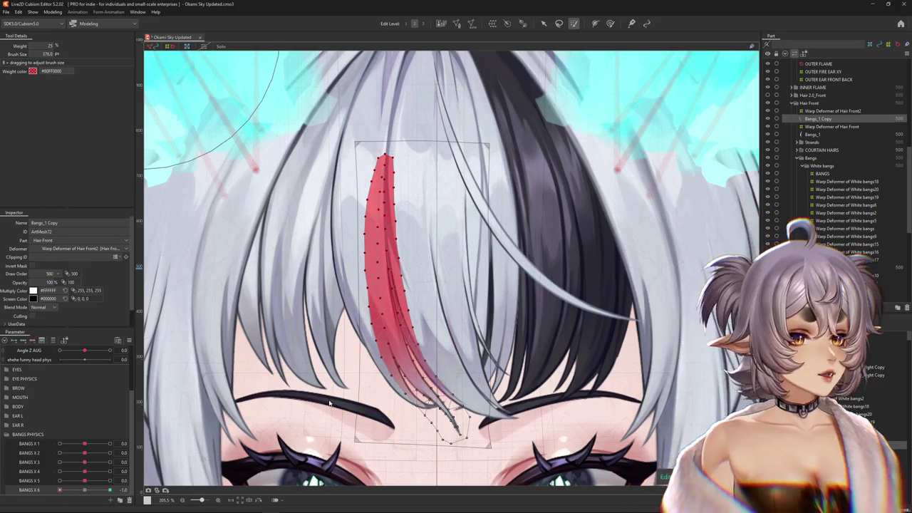
pyautogui.scroll(-2, 454, 354)
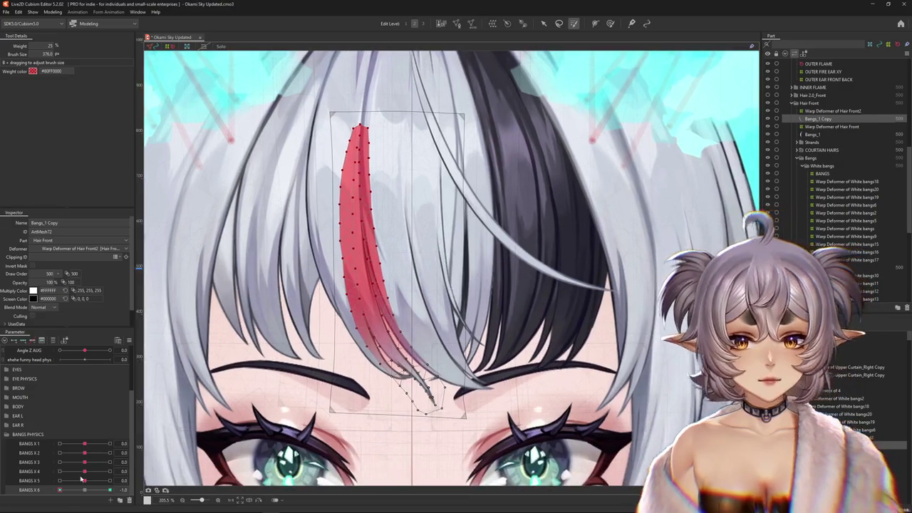
pyautogui.press('Escape')
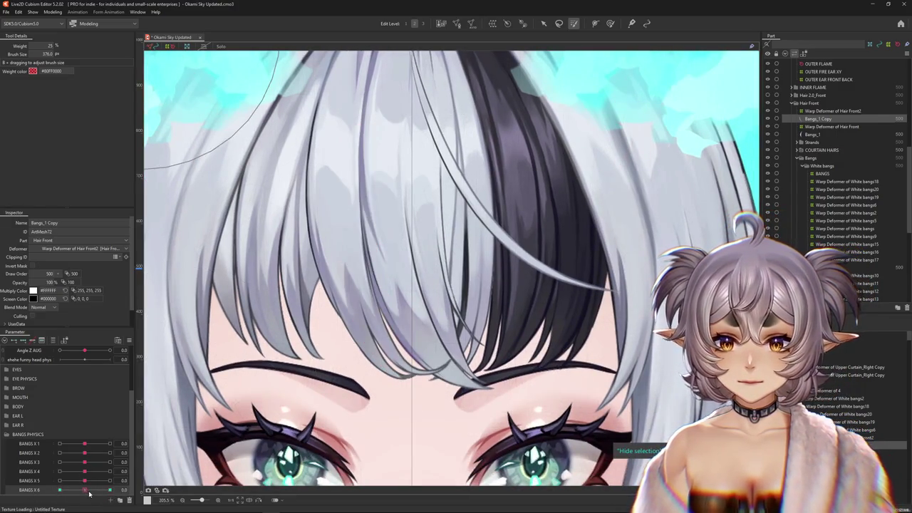
pyautogui.moveTo(85, 481)
pyautogui.mouseDown()
pyautogui.moveTo(110, 481)
pyautogui.moveTo(75, 483)
pyautogui.moveTo(87, 491)
pyautogui.moveTo(84, 481)
pyautogui.mouseUp()
pyautogui.moveTo(341, 367); pyautogui.dragTo(367, 303)
# Apply Extended Interpolation with the chosen point count to BANGS X 5
pyautogui.click(129, 340)
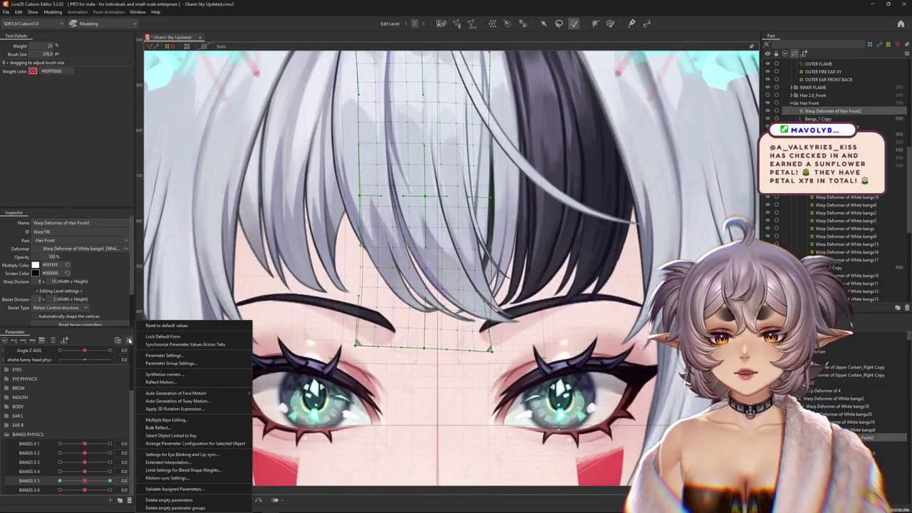
pyautogui.click(183, 464)
pyautogui.click(385, 237)
pyautogui.click(382, 246)
pyautogui.click(407, 246)
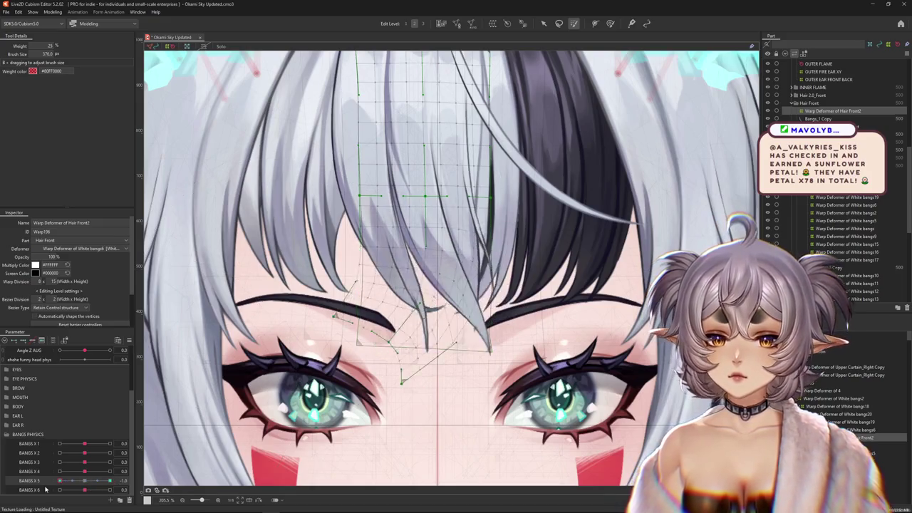
# Test the bangs on BANGS X 5, push BANGS X 4 to -1.0, and select Bangs_1
pyautogui.moveTo(93, 485); pyautogui.dragTo(88, 482)
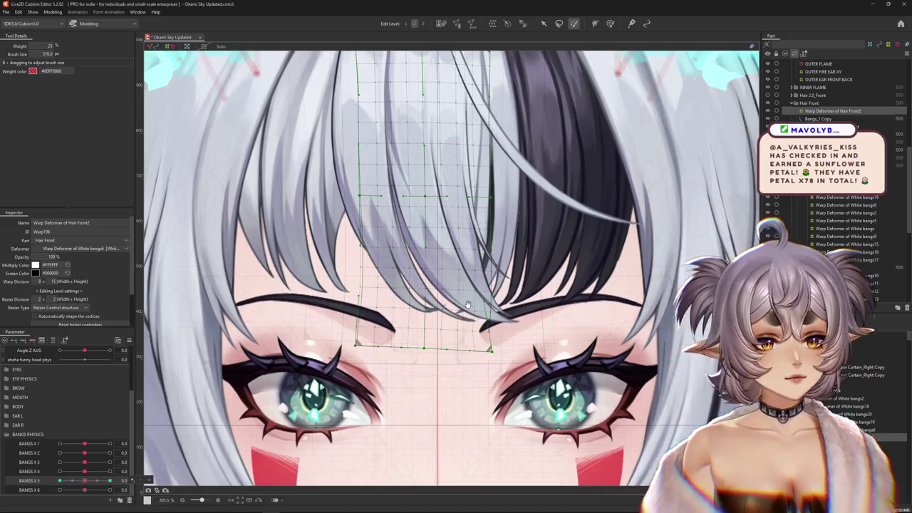
pyautogui.moveTo(466, 300); pyautogui.dragTo(483, 346)
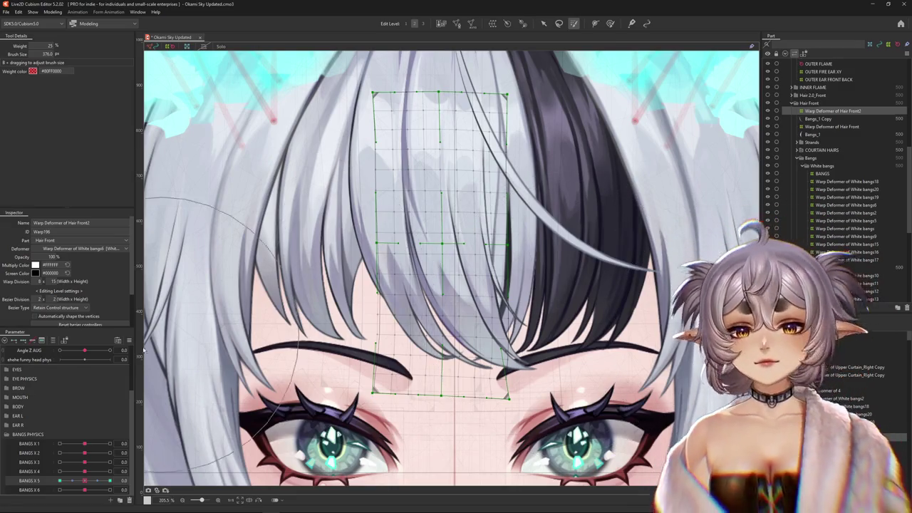
pyautogui.moveTo(85, 481)
pyautogui.mouseDown()
pyautogui.moveTo(97, 481)
pyautogui.moveTo(82, 483)
pyautogui.mouseUp()
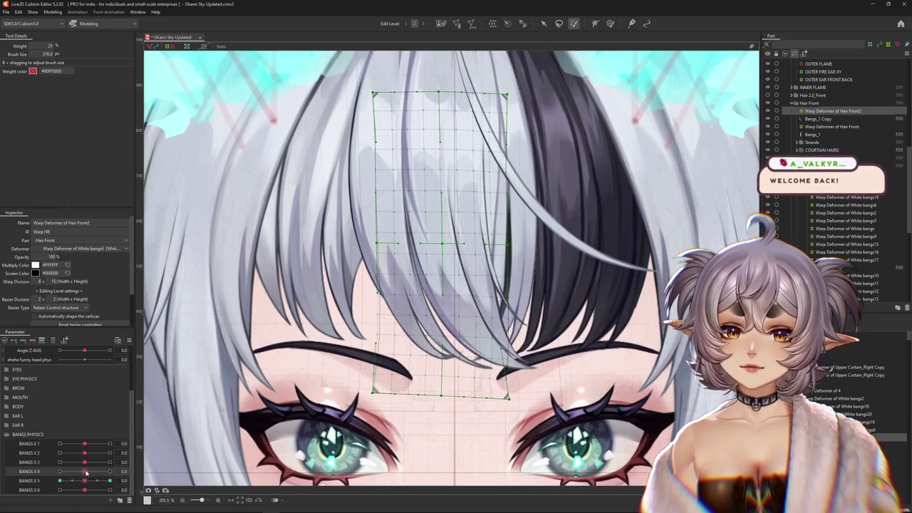
pyautogui.moveTo(85, 472)
pyautogui.mouseDown()
pyautogui.moveTo(60, 472)
pyautogui.moveTo(85, 472)
pyautogui.mouseUp()
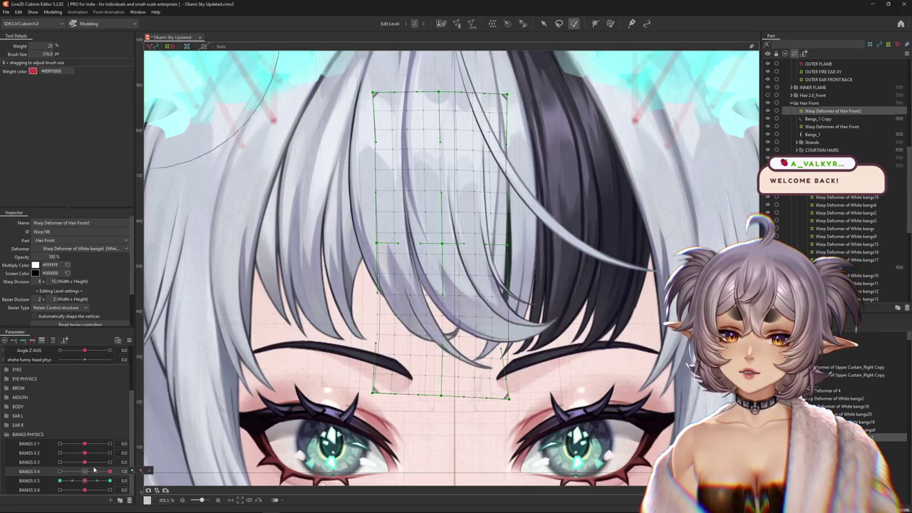
pyautogui.rightClick(148, 474)
pyautogui.click(161, 472)
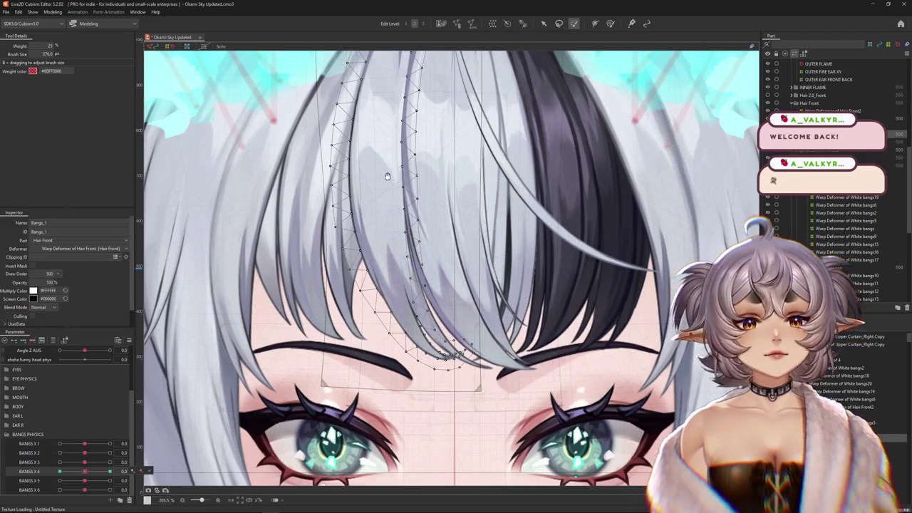
# Frame the Bangs_1 strand and preview it at BANGS X 4 maximum, then neutral
pyautogui.moveTo(390, 174); pyautogui.dragTo(438, 197)
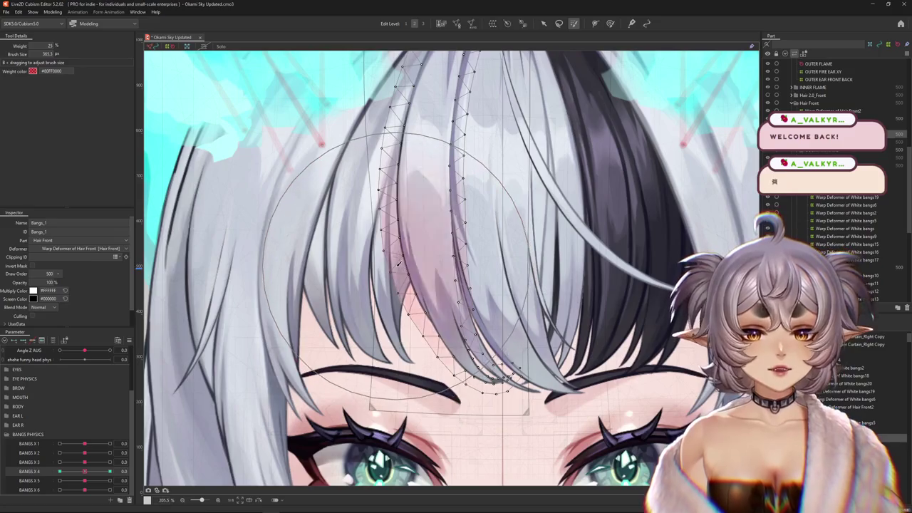
pyautogui.moveTo(399, 265); pyautogui.dragTo(419, 249)
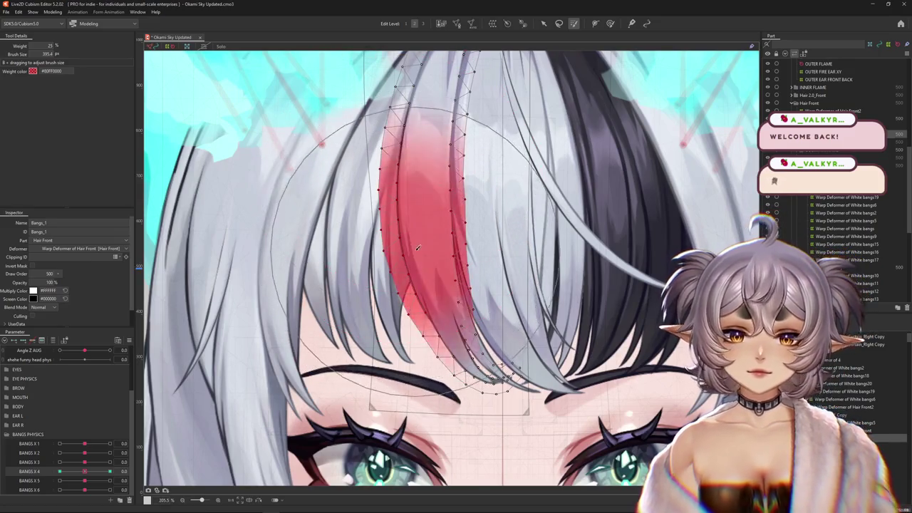
pyautogui.scroll(-2, 418, 248)
pyautogui.scroll(-2, 427, 143)
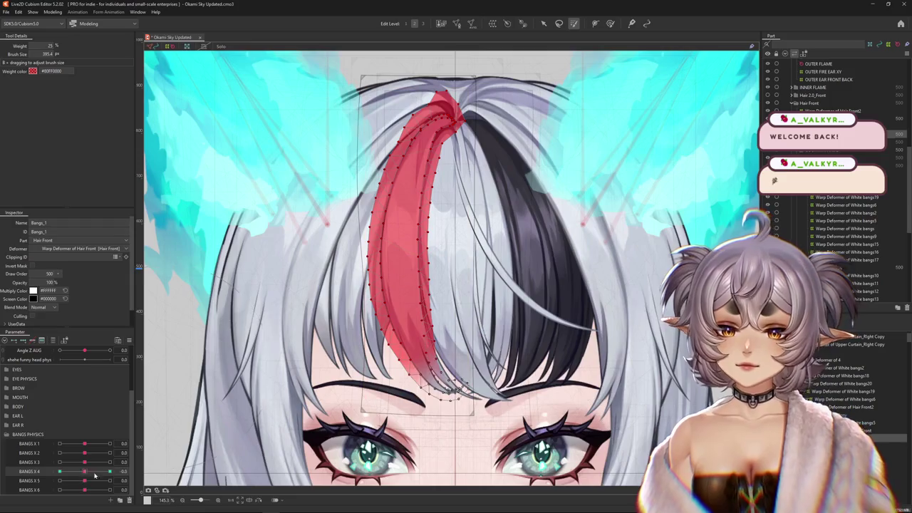
pyautogui.moveTo(89, 476); pyautogui.dragTo(113, 472)
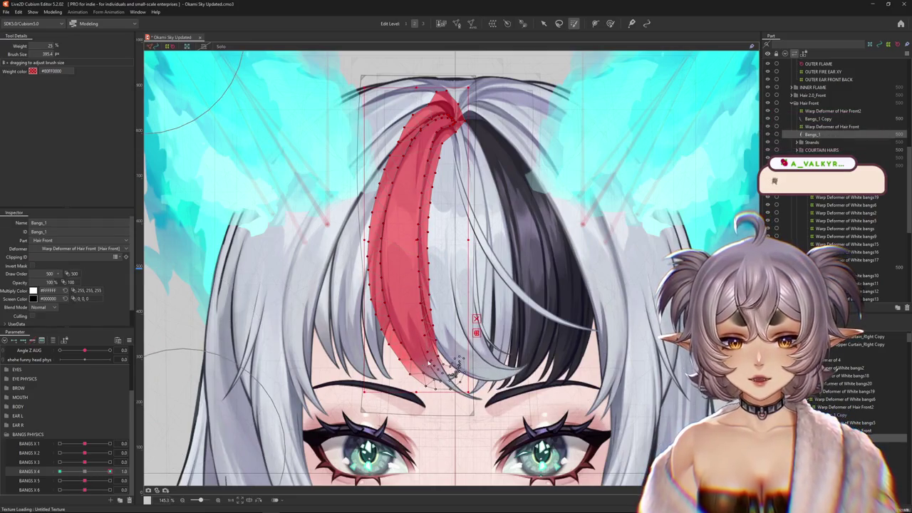
pyautogui.scroll(2, 429, 361)
pyautogui.moveTo(109, 472)
pyautogui.mouseDown()
pyautogui.moveTo(35, 481)
pyautogui.moveTo(85, 472)
pyautogui.mouseUp()
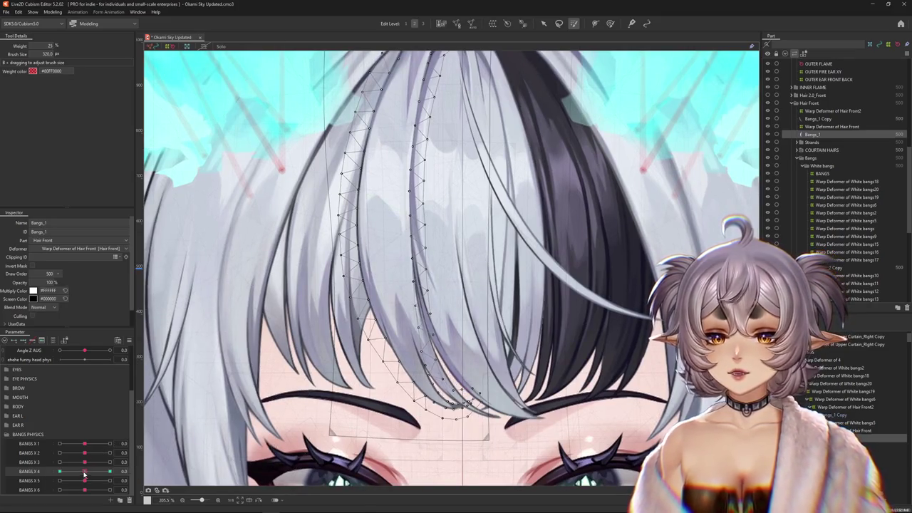
# Widen the weight brush over Bangs_1 and set BANGS X 4 to -1.0 for deforming
pyautogui.moveTo(383, 244); pyautogui.dragTo(354, 201)
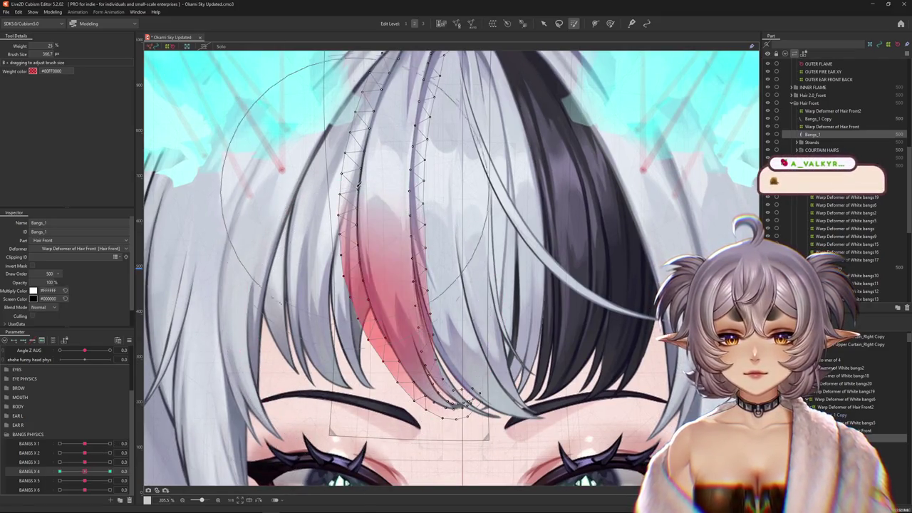
pyautogui.click(60, 471)
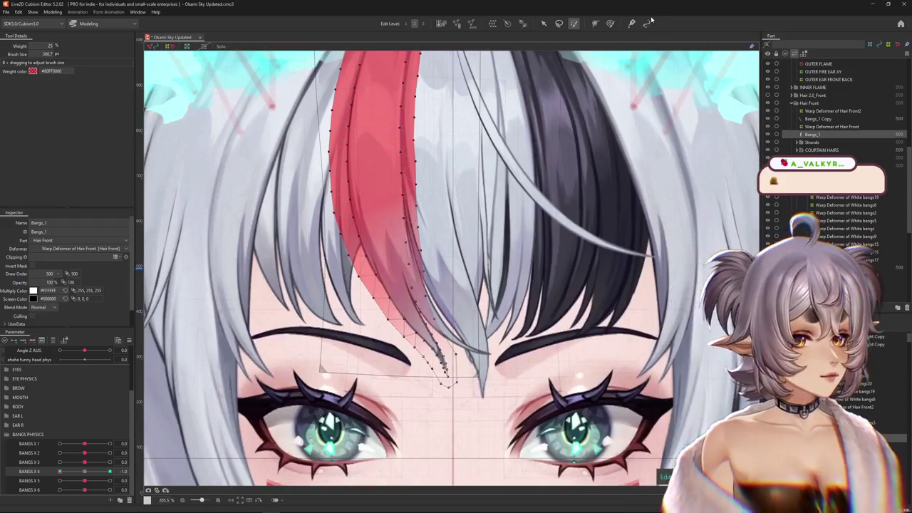
pyautogui.click(610, 24)
pyautogui.scroll(4, 410, 314)
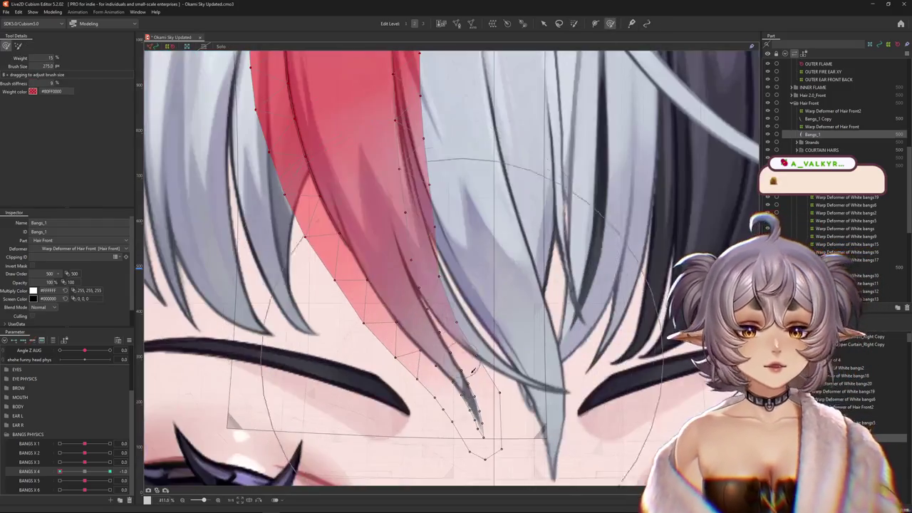
pyautogui.scroll(-4, 474, 348)
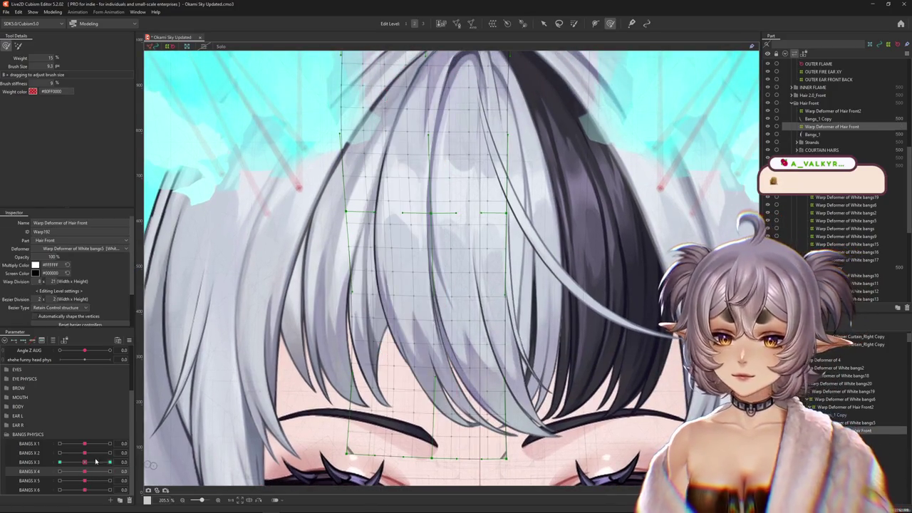
# Set BANGS X 3 to -1.0 and paint deformation weight over the top of the Hair Front mesh
pyautogui.click(60, 462)
pyautogui.scroll(-2, 313, 383)
pyautogui.scroll(-2, 314, 383)
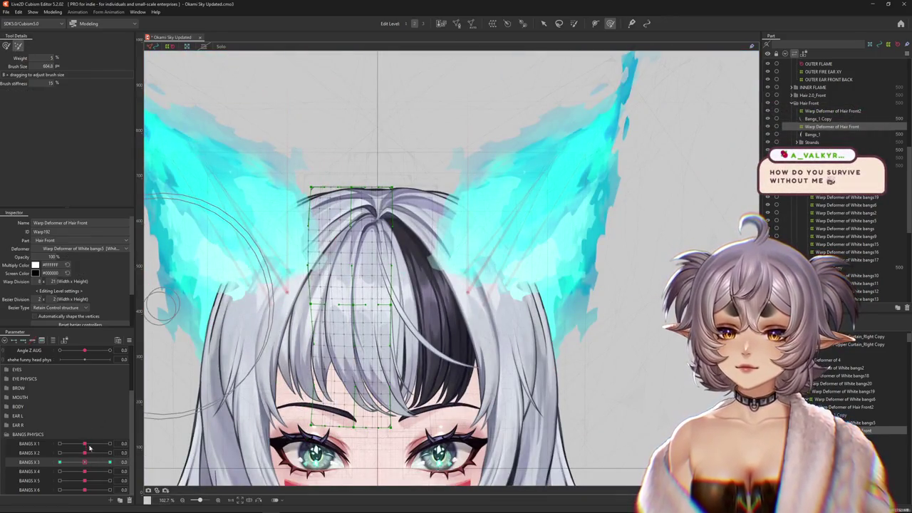
pyautogui.moveTo(456, 64); pyautogui.dragTo(560, 4)
pyautogui.click(575, 23)
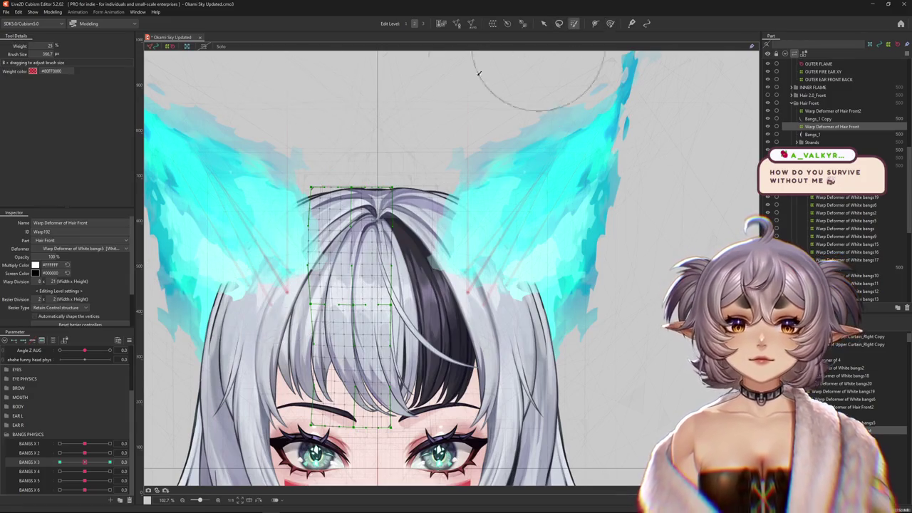
pyautogui.moveTo(286, 238); pyautogui.dragTo(230, 311)
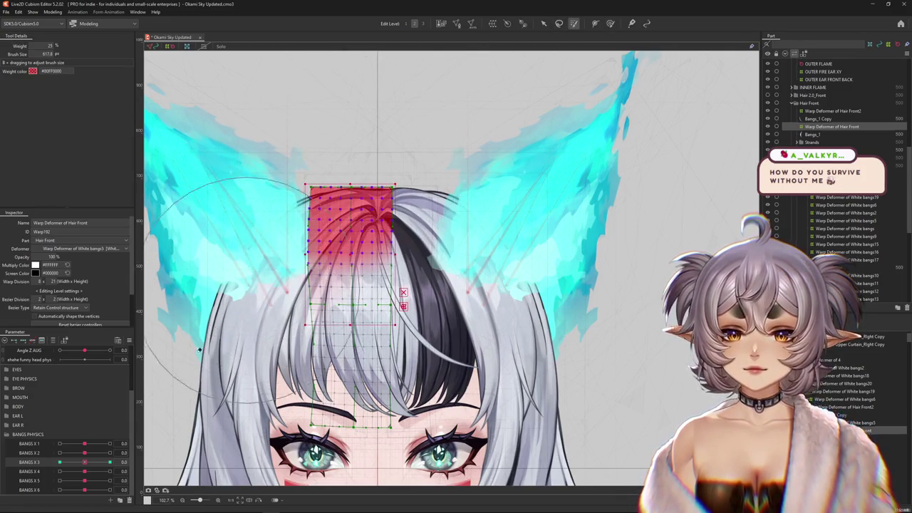
pyautogui.moveTo(232, 258)
pyautogui.mouseDown()
pyautogui.moveTo(261, 246)
pyautogui.moveTo(265, 271)
pyautogui.mouseUp()
pyautogui.moveTo(84, 462); pyautogui.dragTo(12, 465)
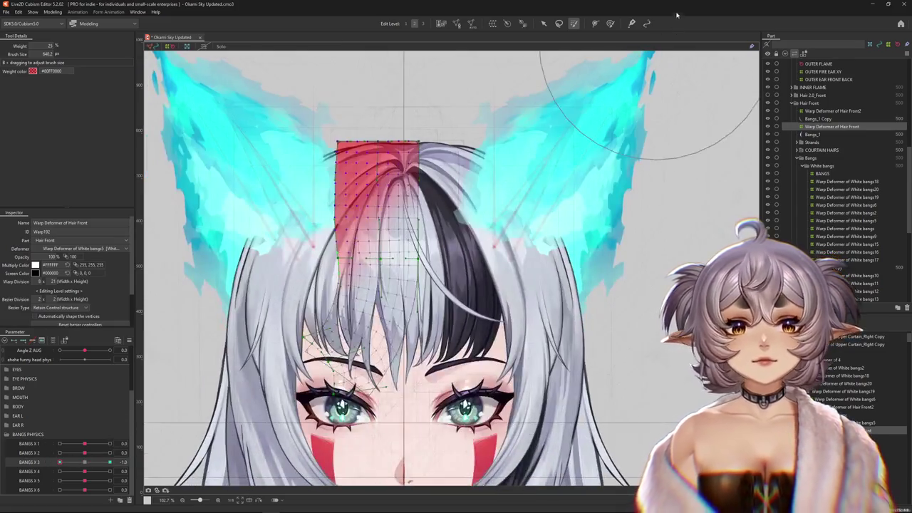
# Push the bangs up and to the left with the deform brush, then preview an intermediate BANGS X 3 value
pyautogui.click(610, 23)
pyautogui.scroll(3, 307, 271)
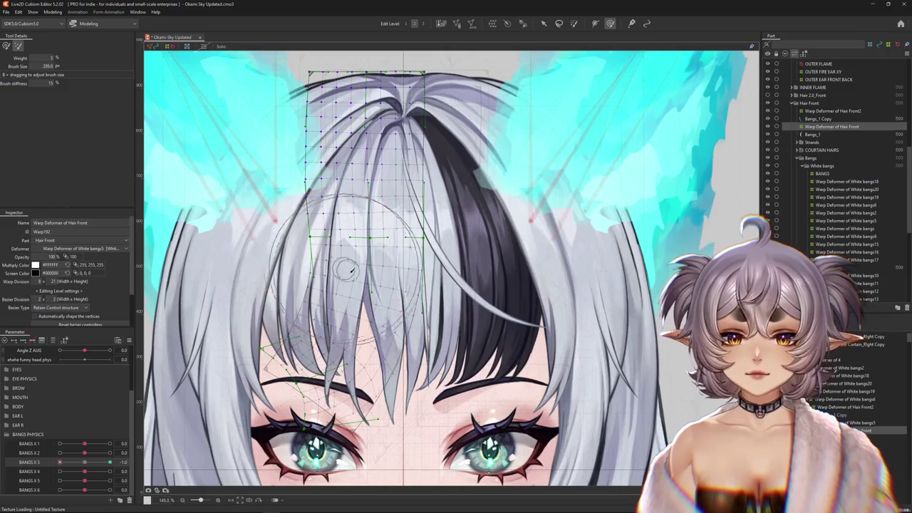
pyautogui.click(7, 46)
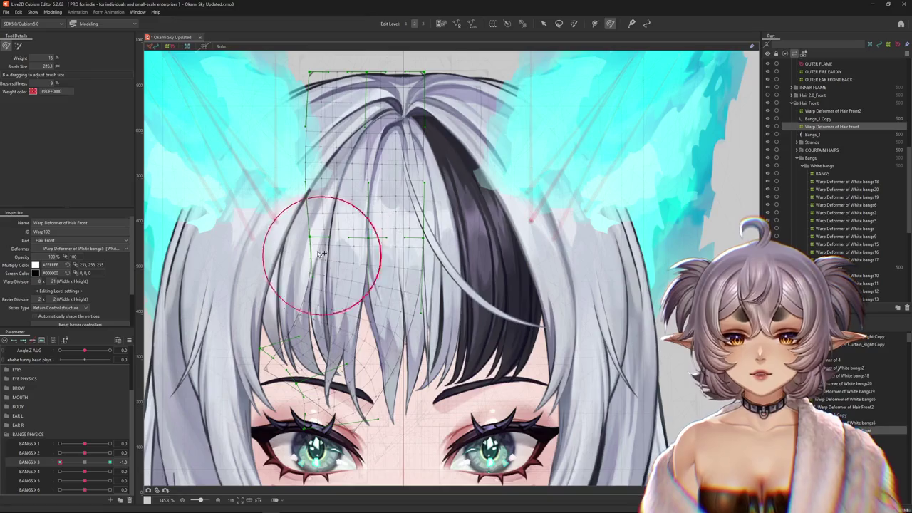
pyautogui.moveTo(355, 241); pyautogui.dragTo(385, 270)
pyautogui.moveTo(364, 269); pyautogui.dragTo(352, 245)
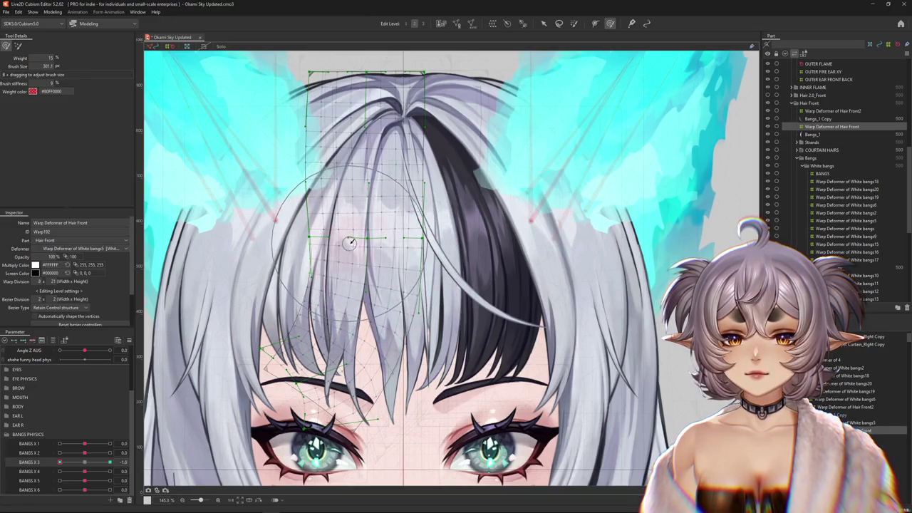
pyautogui.moveTo(274, 226); pyautogui.dragTo(290, 268)
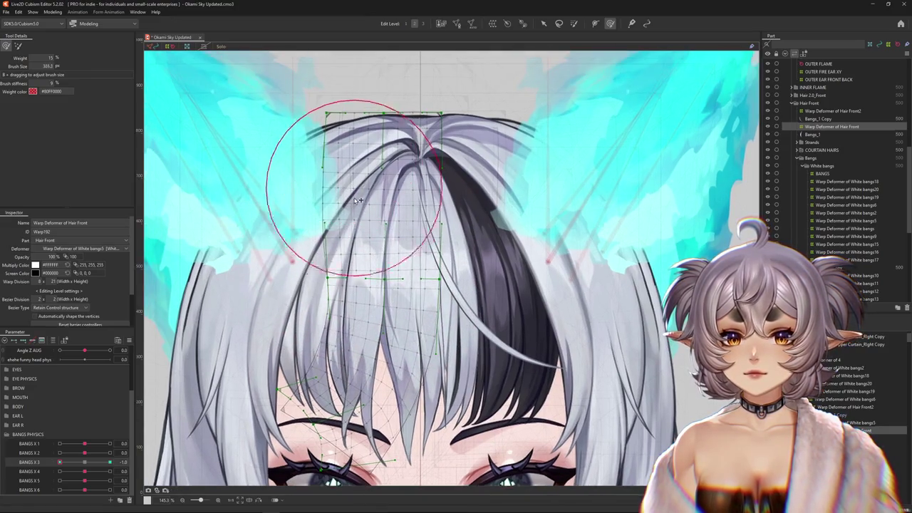
pyautogui.click(598, 16)
pyautogui.click(610, 23)
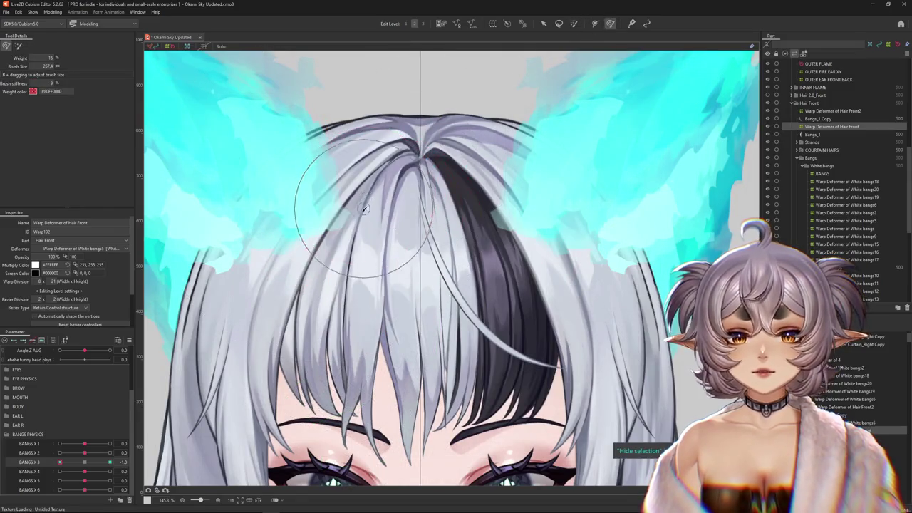
pyautogui.moveTo(93, 465); pyautogui.dragTo(37, 471)
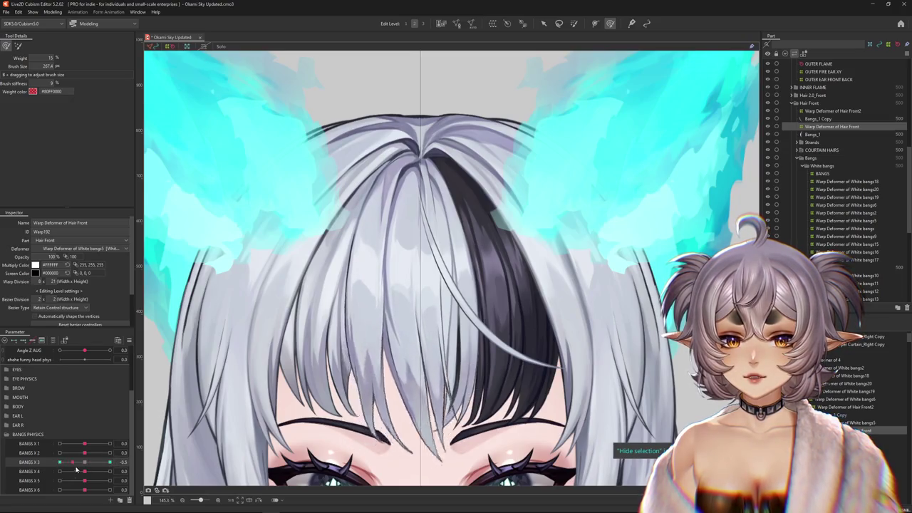
# Hide the warp mesh and paint more weight over the bangs' top and hair roots
pyautogui.click(18, 47)
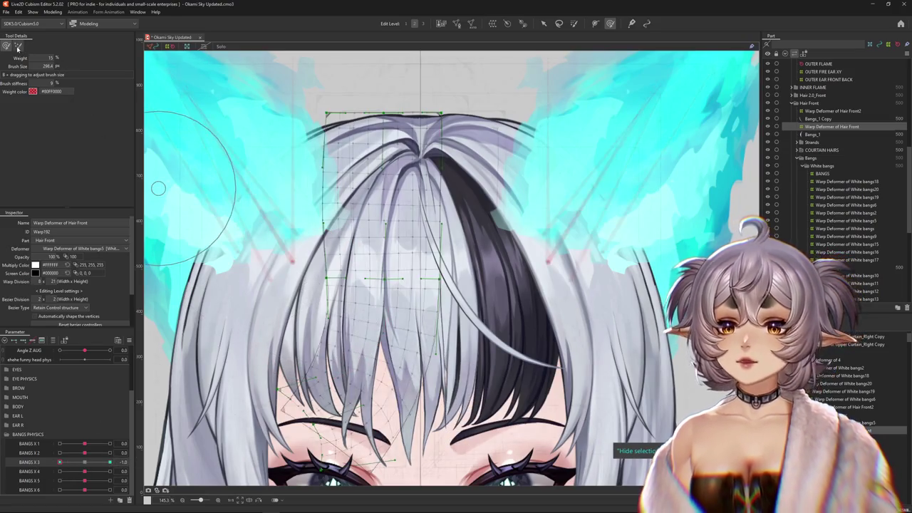
pyautogui.scroll(-2, 307, 214)
pyautogui.moveTo(397, 255); pyautogui.dragTo(349, 441)
pyautogui.hotkey('ctrl', 'h')
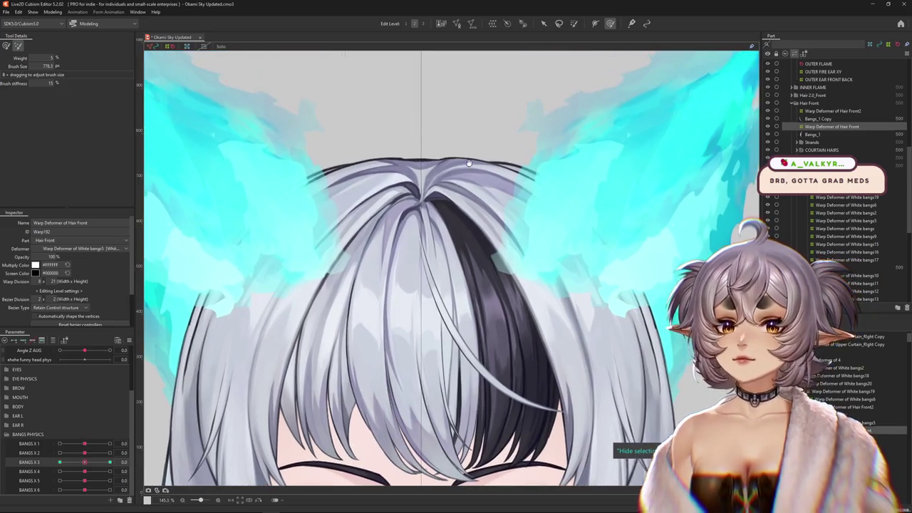
pyautogui.click(575, 23)
pyautogui.moveTo(410, 131); pyautogui.dragTo(448, 92)
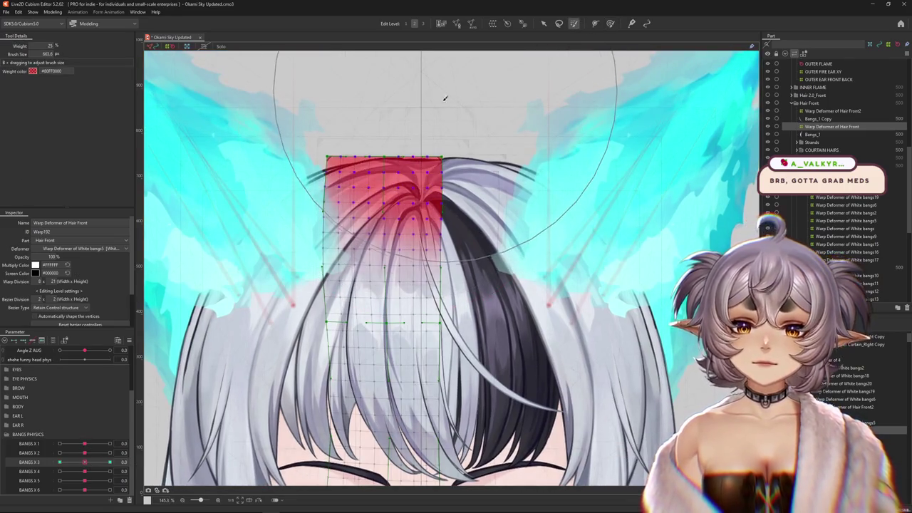
pyautogui.moveTo(84, 462); pyautogui.dragTo(2, 466)
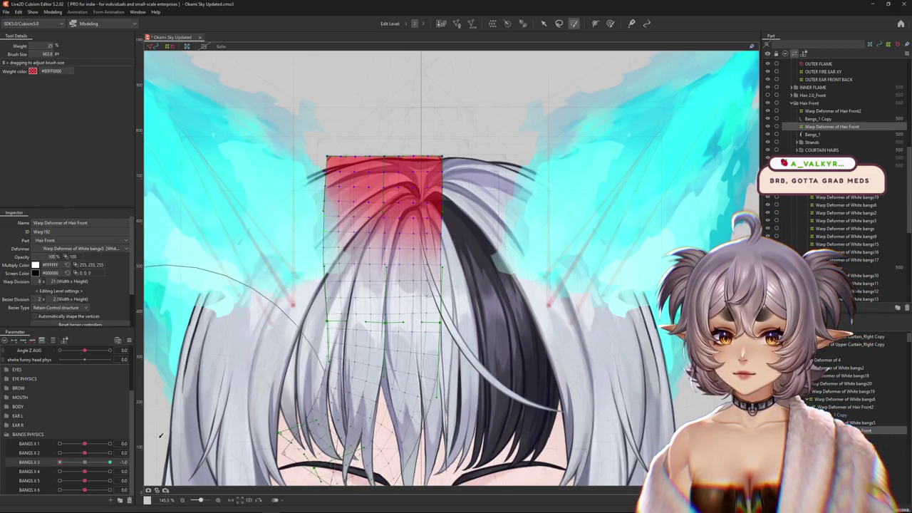
# Compare BANGS X 3 at -1.0 and 0.0, softening the bangs weight, and select the Bangs_1 strand
pyautogui.click(85, 462)
pyautogui.moveTo(84, 462); pyautogui.dragTo(60, 462)
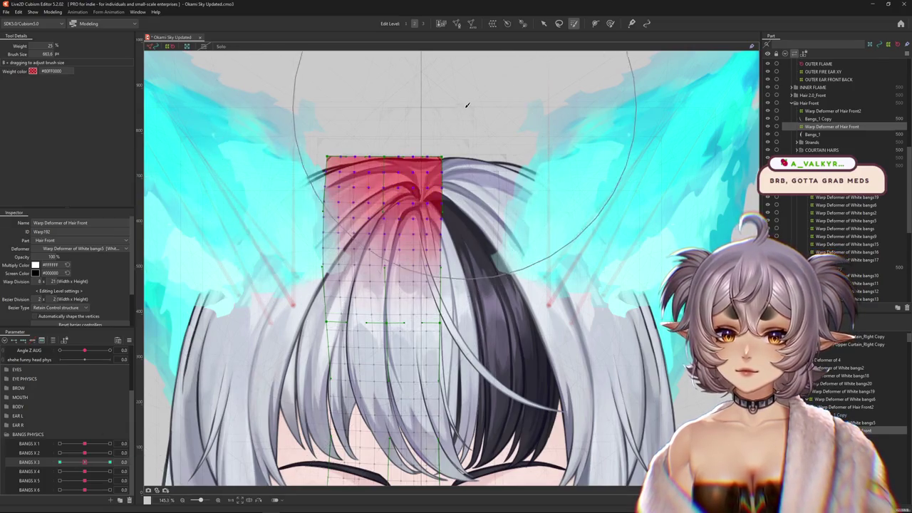
pyautogui.click(89, 462)
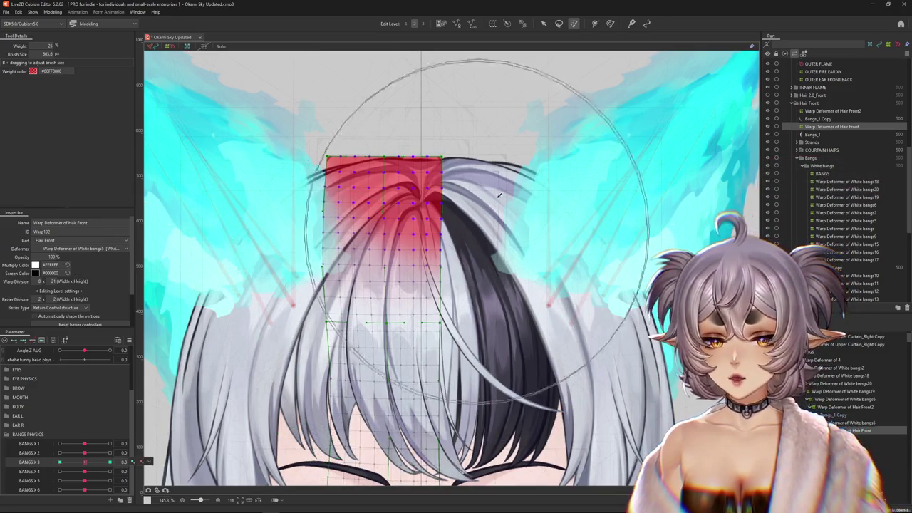
pyautogui.moveTo(417, 190); pyautogui.dragTo(411, 124)
pyautogui.scroll(1, 411, 124)
pyautogui.moveTo(421, 138)
pyautogui.mouseDown()
pyautogui.moveTo(426, 146)
pyautogui.moveTo(480, 114)
pyautogui.mouseUp()
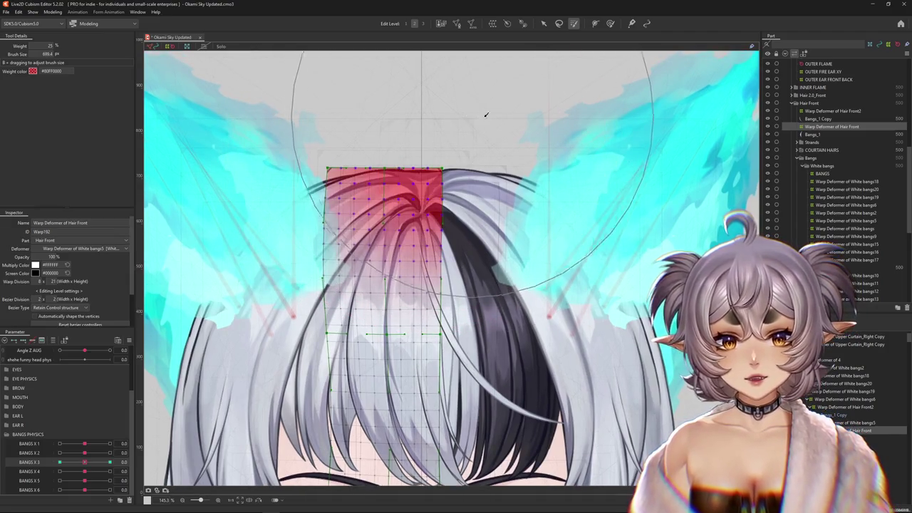
pyautogui.moveTo(553, 188); pyautogui.dragTo(554, 197)
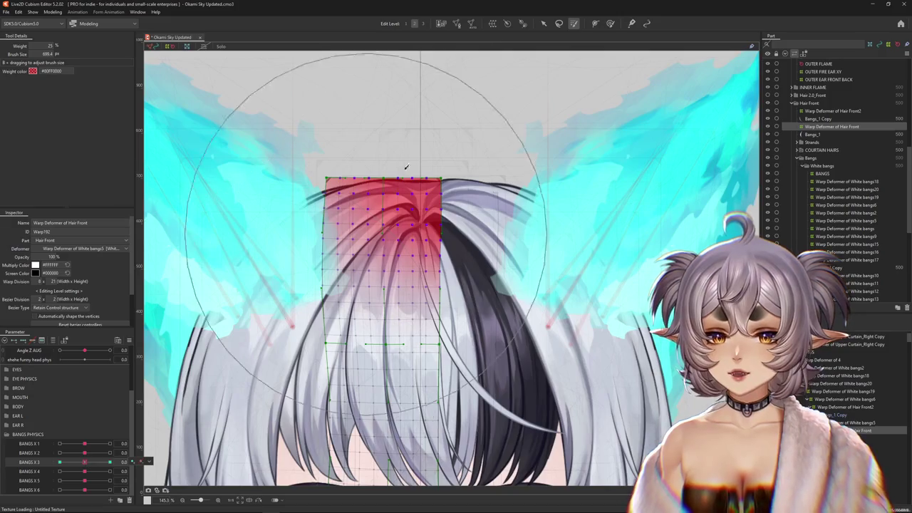
pyautogui.click(60, 462)
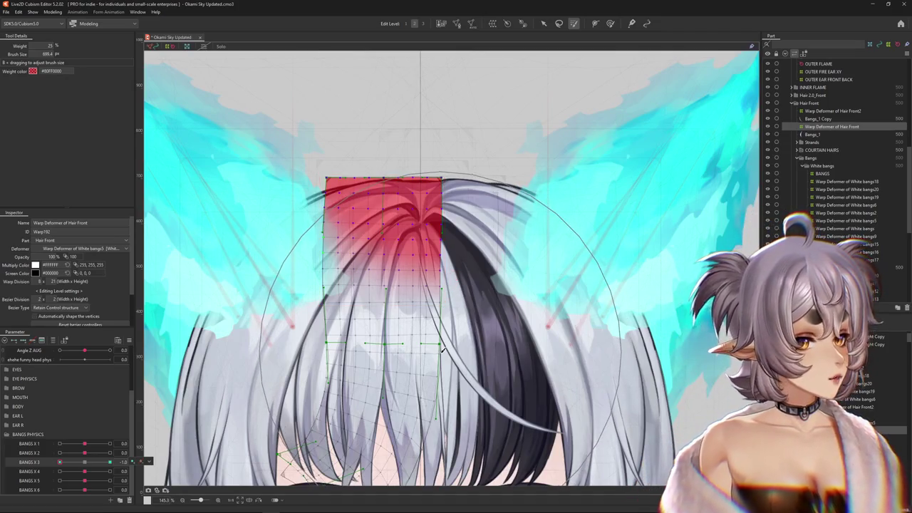
pyautogui.moveTo(53, 463); pyautogui.dragTo(81, 463)
pyautogui.click(812, 134)
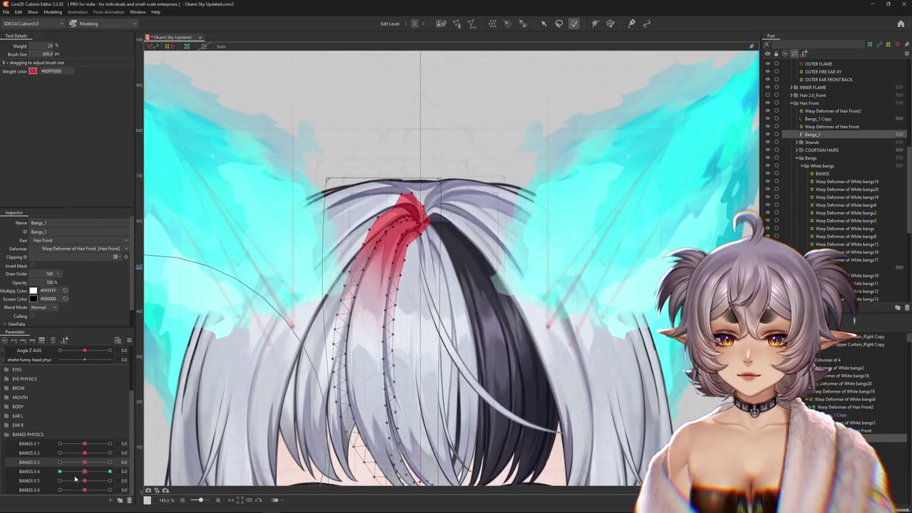
# Preview BANGS X 4 across its range, then touch up Hair Front weights and test BANGS X 3 at -1.0
pyautogui.click(60, 471)
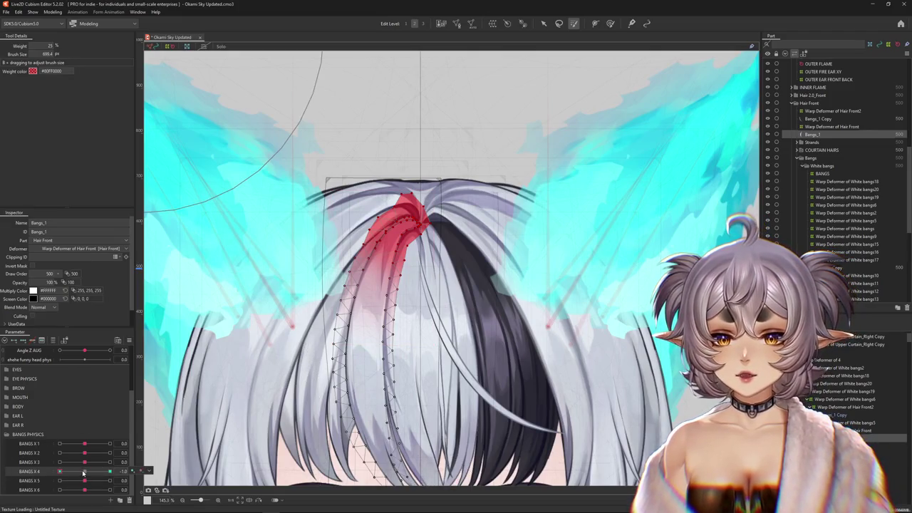
pyautogui.moveTo(86, 473); pyautogui.dragTo(109, 471)
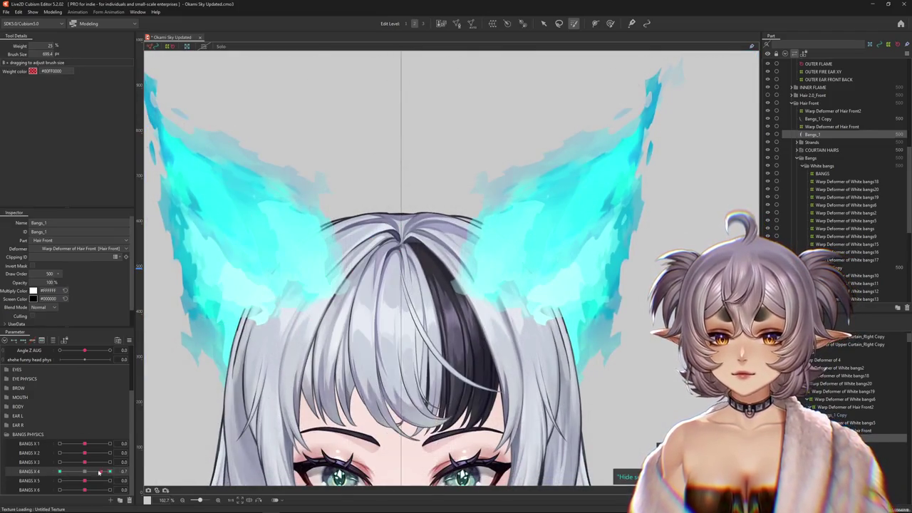
pyautogui.click(122, 461)
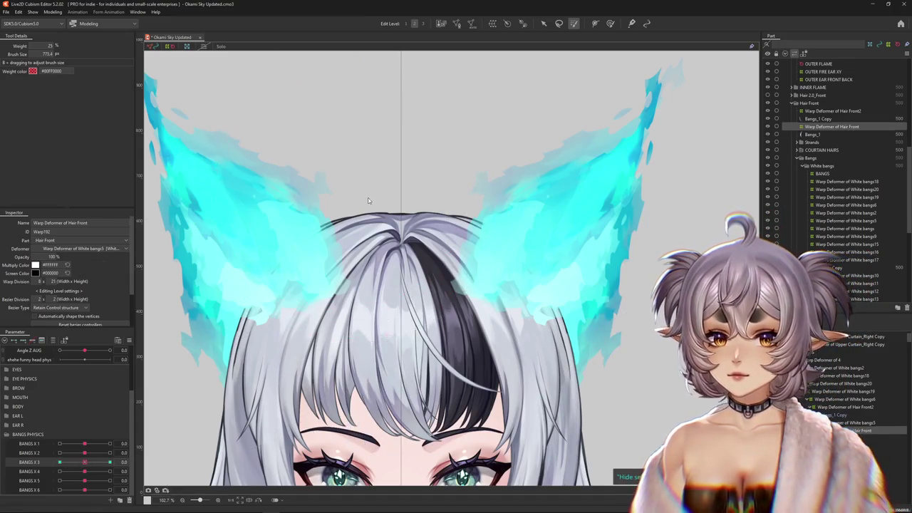
pyautogui.moveTo(314, 200); pyautogui.dragTo(361, 208)
pyautogui.moveTo(88, 464); pyautogui.dragTo(11, 465)
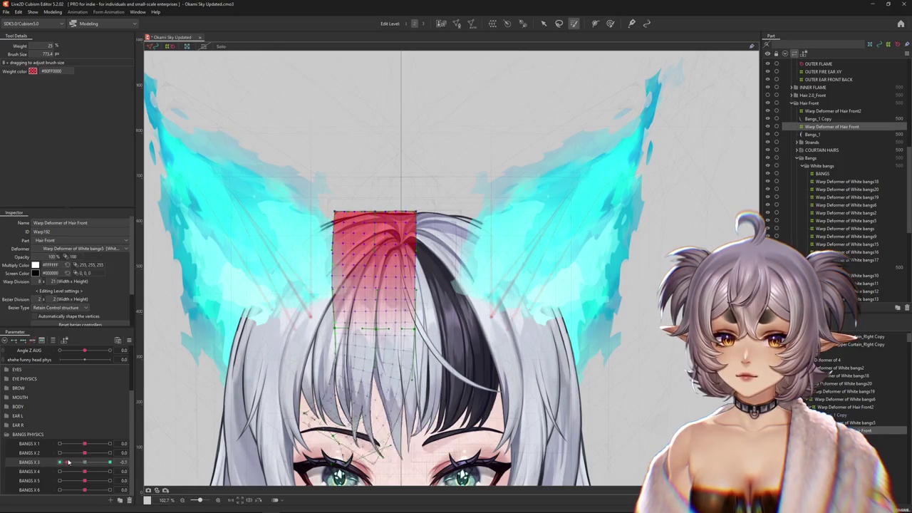
# Return BANGS X 3 to 0.0 and select the Hair Front2 and White bangs20 warp deformers
pyautogui.moveTo(66, 462); pyautogui.dragTo(79, 462)
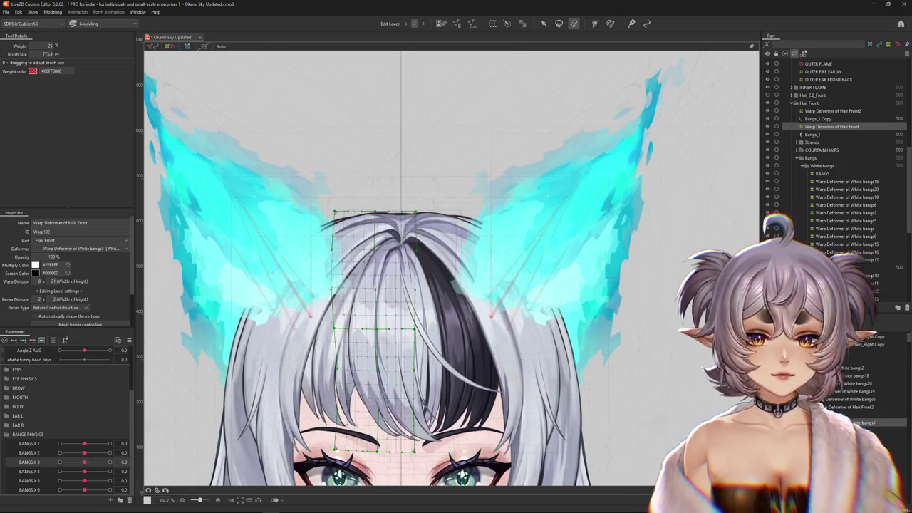
pyautogui.click(848, 407)
pyautogui.click(822, 384)
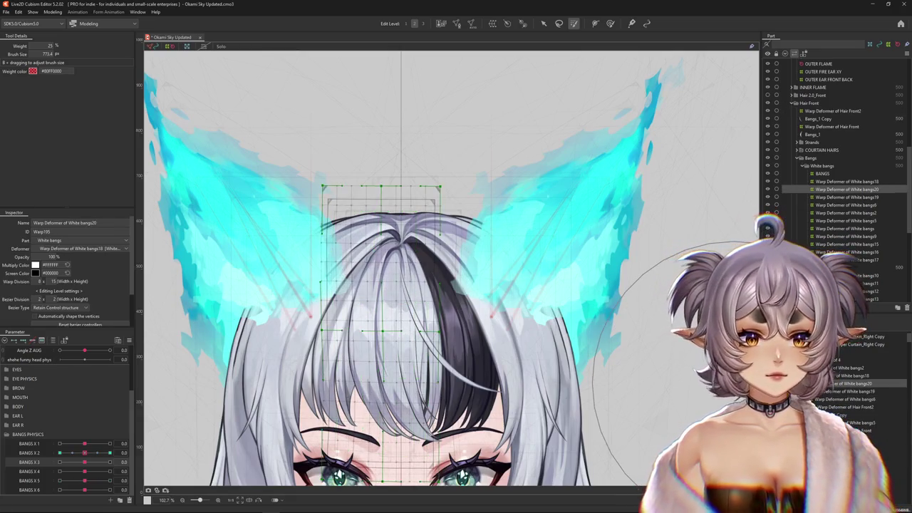
# Select the Hair Front warp deformer and sweep BANGS X 3 to preview the bangs bend
pyautogui.click(855, 423)
pyautogui.click(862, 431)
pyautogui.moveTo(84, 462)
pyautogui.mouseDown()
pyautogui.moveTo(67, 463)
pyautogui.moveTo(85, 463)
pyautogui.mouseUp()
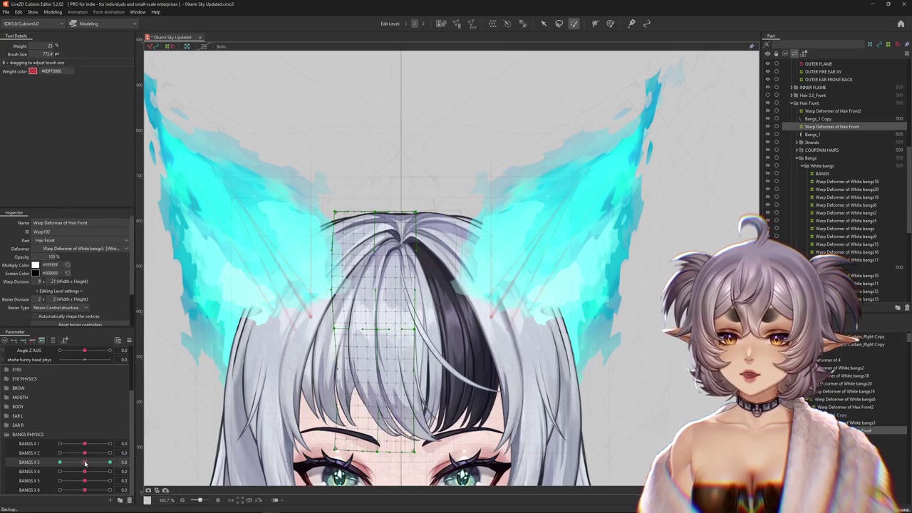
pyautogui.click(385, 306)
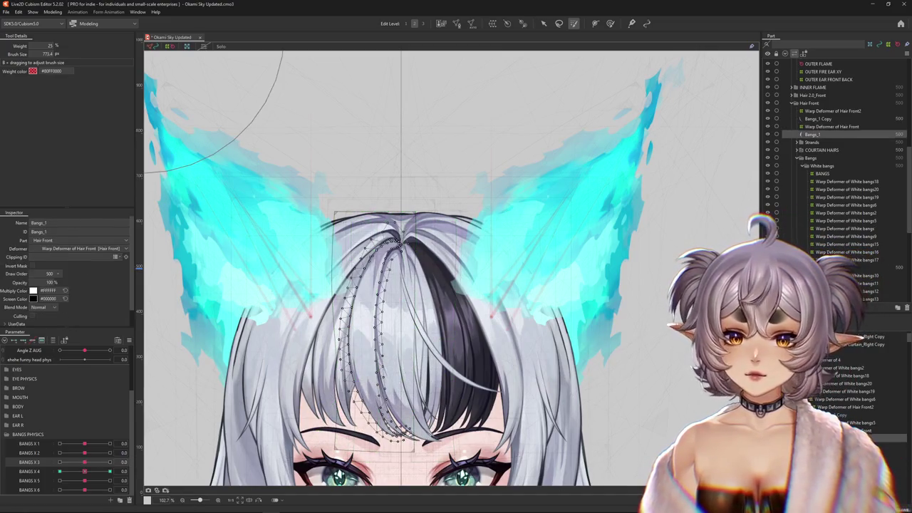
pyautogui.click(385, 307)
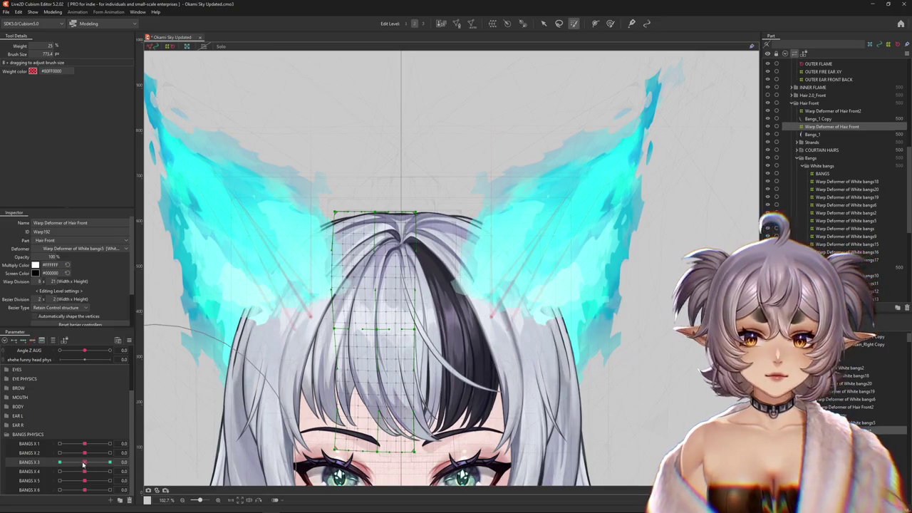
pyautogui.moveTo(103, 463); pyautogui.dragTo(87, 462)
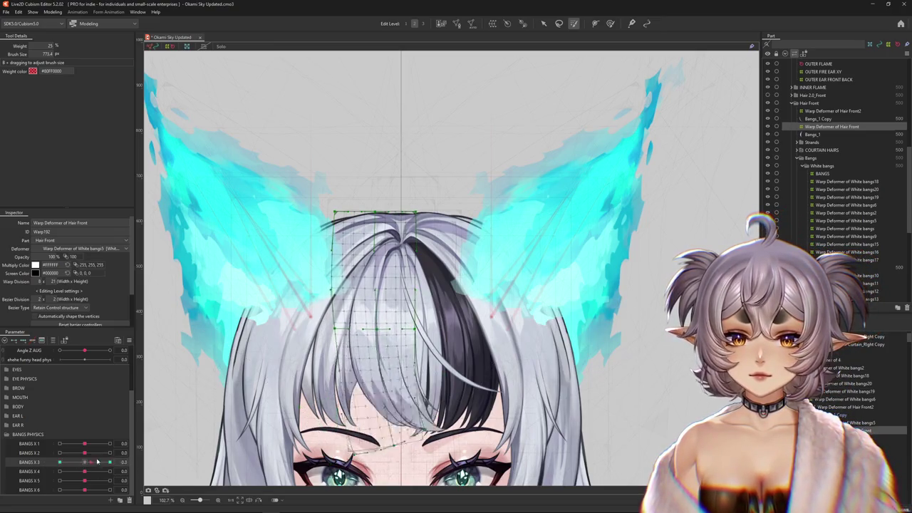
pyautogui.moveTo(87, 462); pyautogui.dragTo(84, 462)
# Test BANGS X 3 at 1.0, 0 and -1.0 on the White bangs5 and White bangs19 deformers
pyautogui.rightClick(141, 461)
pyautogui.click(161, 462)
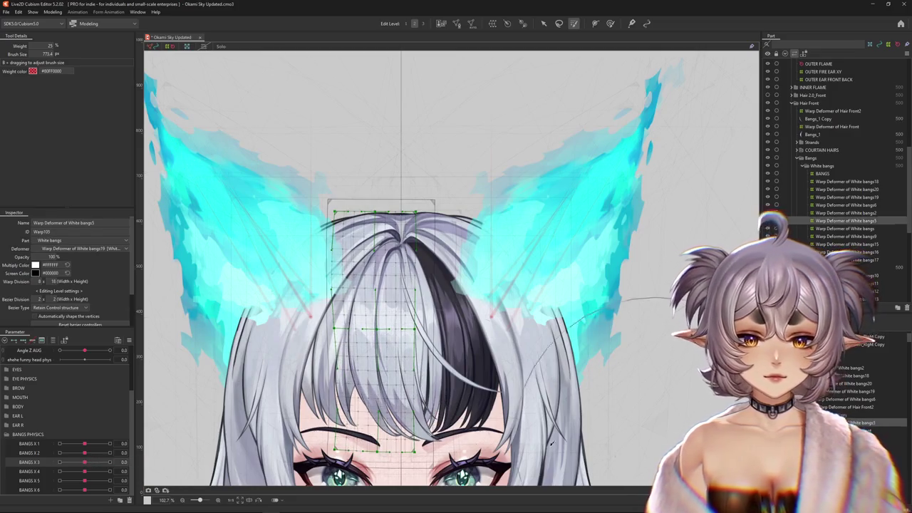
pyautogui.moveTo(103, 464); pyautogui.dragTo(84, 463)
pyautogui.click(392, 476)
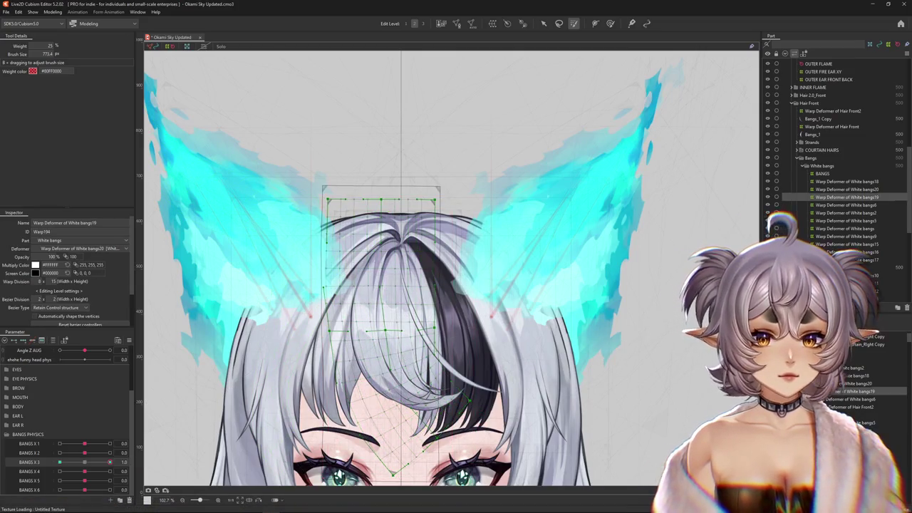
pyautogui.moveTo(389, 182); pyautogui.dragTo(401, 169)
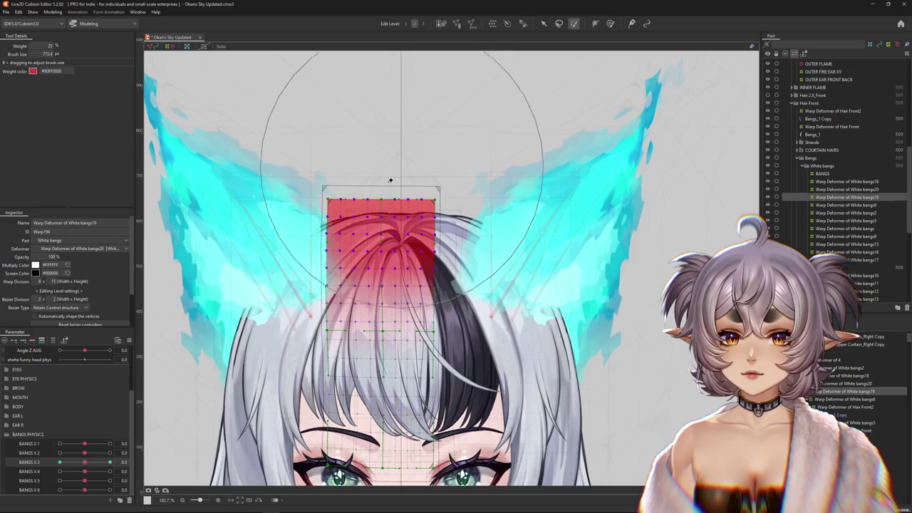
pyautogui.moveTo(85, 462); pyautogui.dragTo(178, 454)
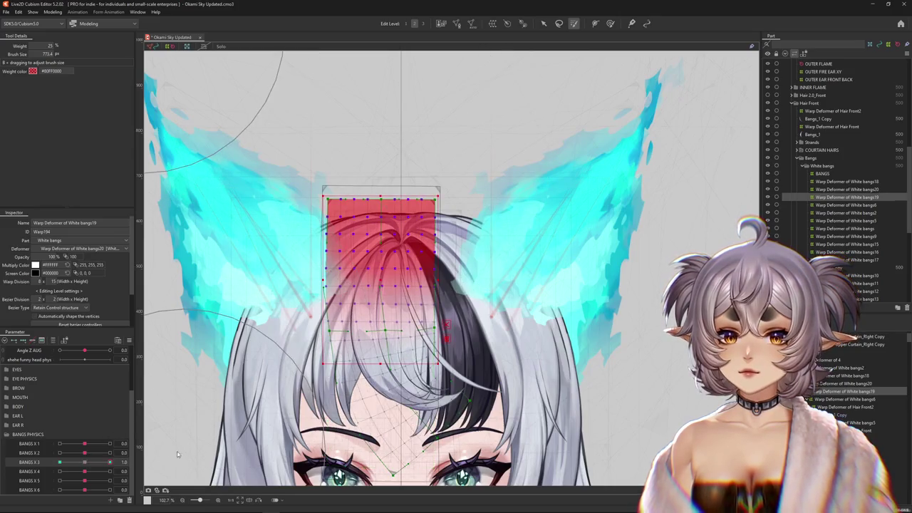
pyautogui.click(88, 463)
pyautogui.moveTo(86, 464)
pyautogui.mouseDown()
pyautogui.moveTo(57, 464)
pyautogui.moveTo(111, 462)
pyautogui.mouseUp()
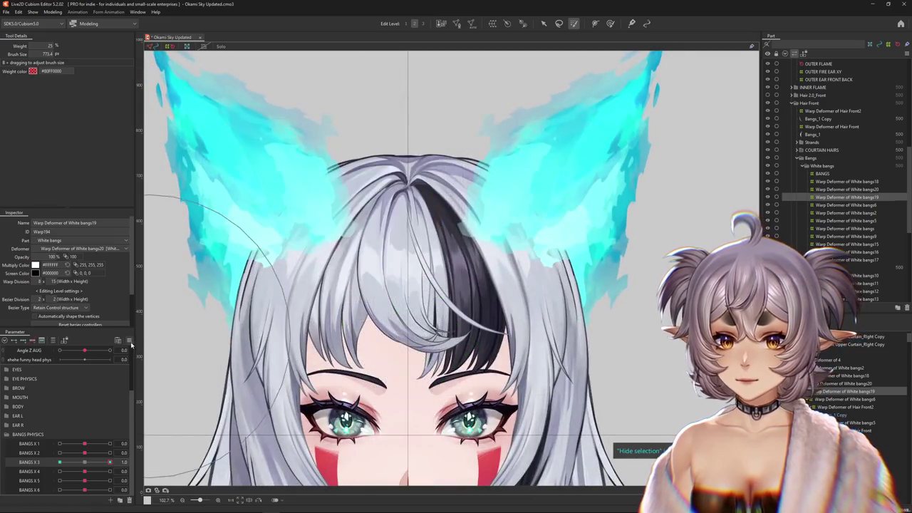
# Set BANGS X 3's extended interpolation to Linear Interpolation and sweep it from 1.0 to -1.0
pyautogui.click(130, 341)
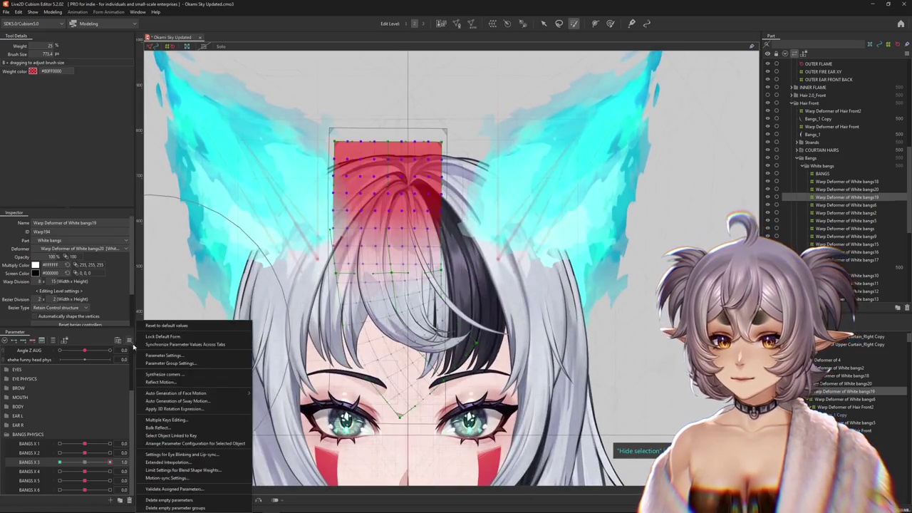
pyautogui.click(168, 461)
pyautogui.click(378, 228)
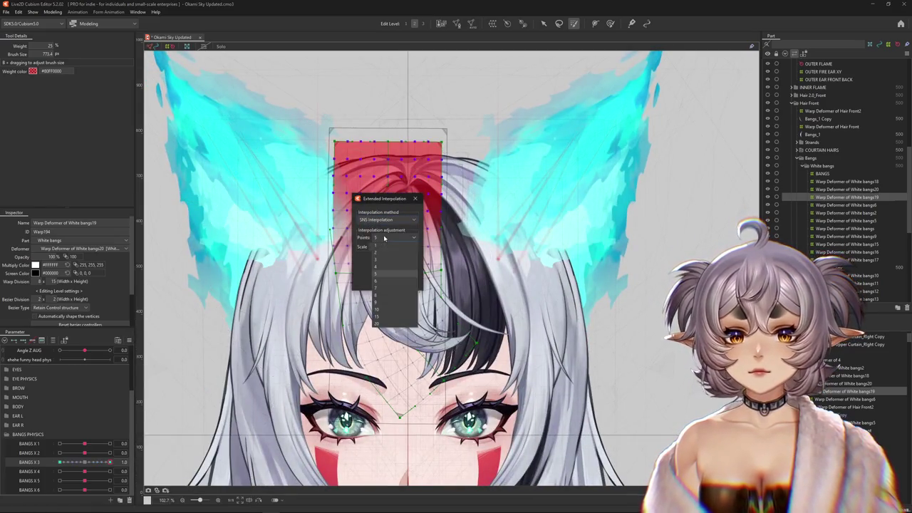
pyautogui.click(415, 198)
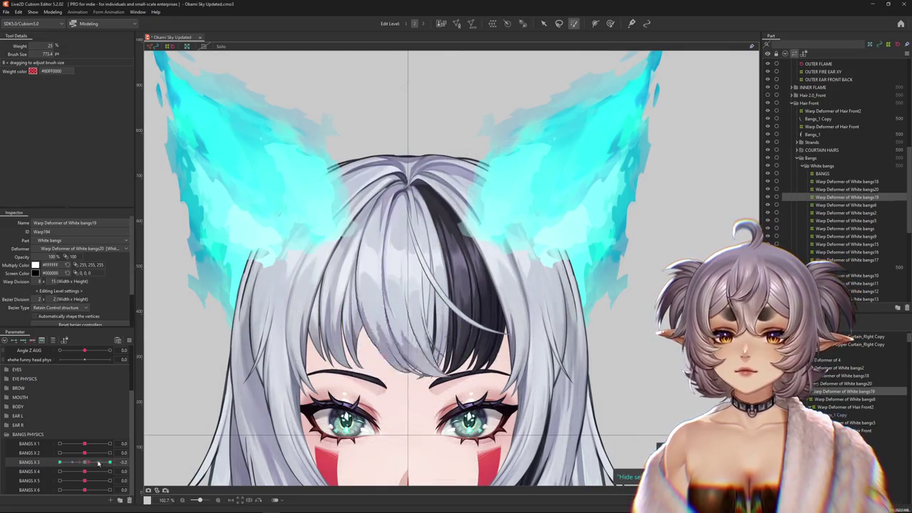
pyautogui.moveTo(103, 465); pyautogui.dragTo(42, 465)
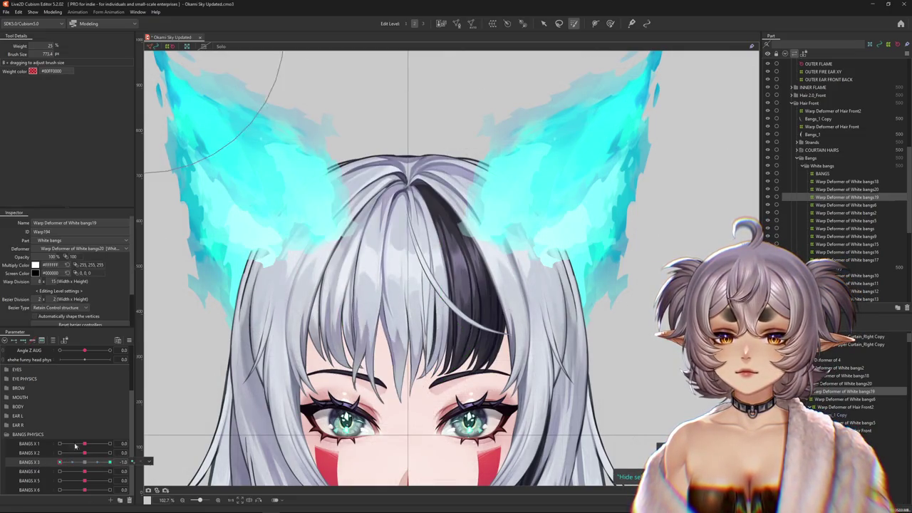
# Pick the Bangs_1 Copy mesh and White bangs6 and bangs19 deformers, with BANGS X 3 at 0
pyautogui.scroll(3, 385, 343)
pyautogui.rightClick(360, 376)
pyautogui.click(396, 389)
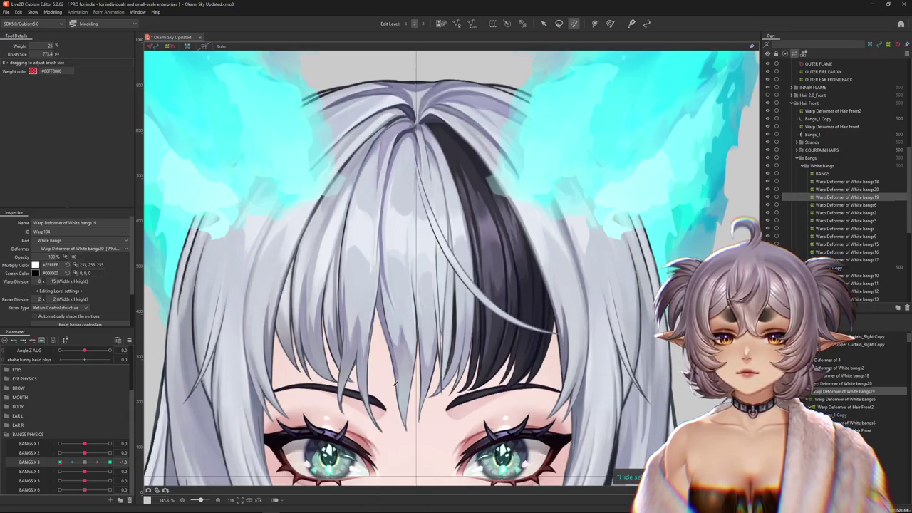
pyautogui.click(847, 205)
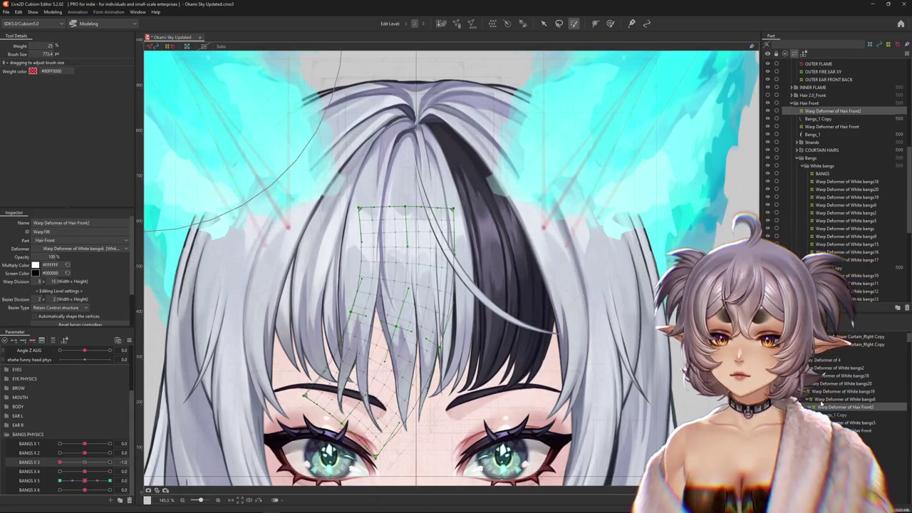
pyautogui.press('Up')
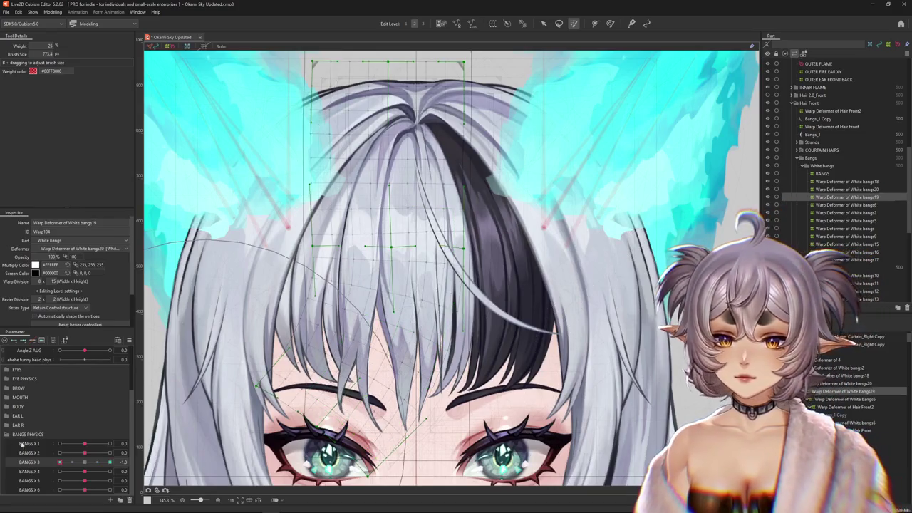
pyautogui.moveTo(72, 461); pyautogui.dragTo(85, 461)
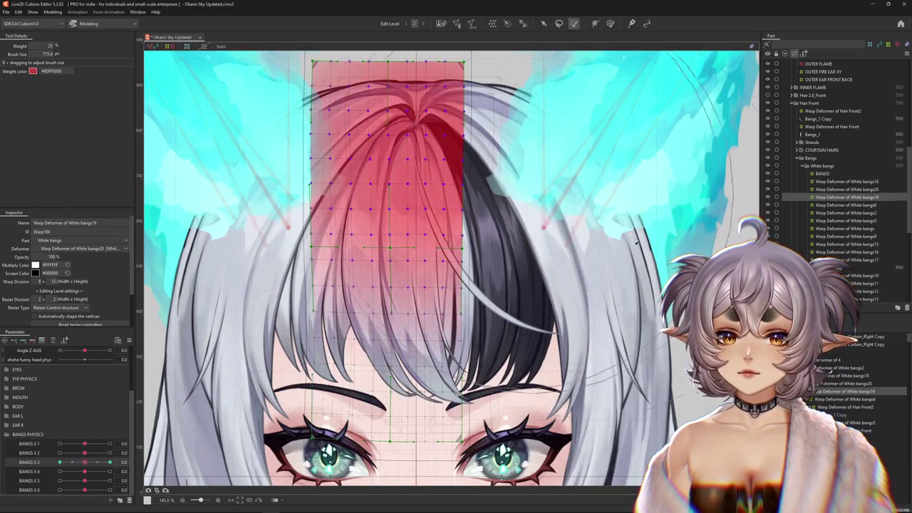
pyautogui.click(396, 252)
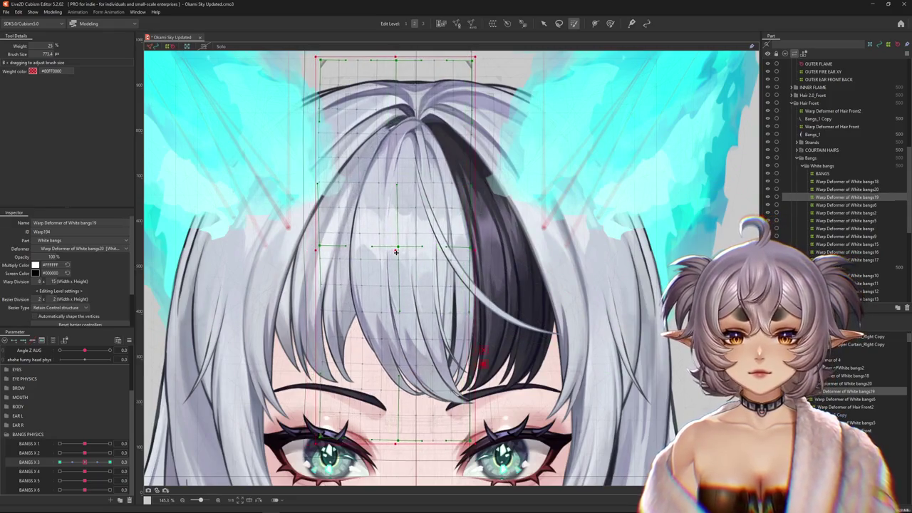
# Set BANGS X 3 to -1.0 on Bangs_1 Copy, then bend Hair Front2 with BANGS X 5
pyautogui.click(840, 414)
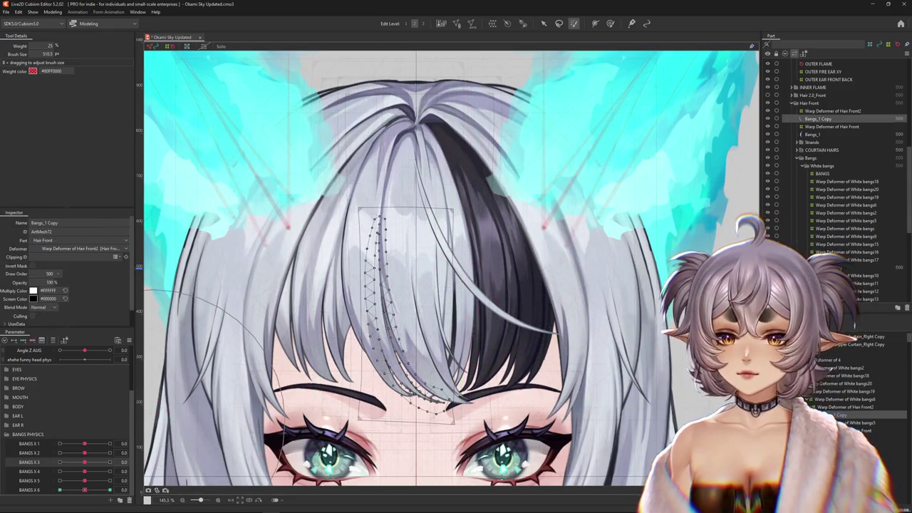
pyautogui.moveTo(84, 462)
pyautogui.mouseDown()
pyautogui.moveTo(50, 464)
pyautogui.moveTo(84, 462)
pyautogui.mouseUp()
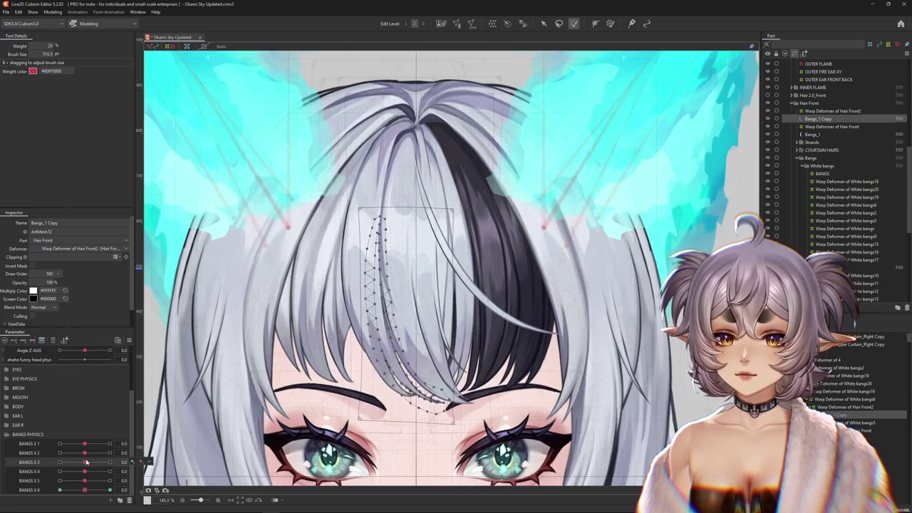
pyautogui.click(828, 400)
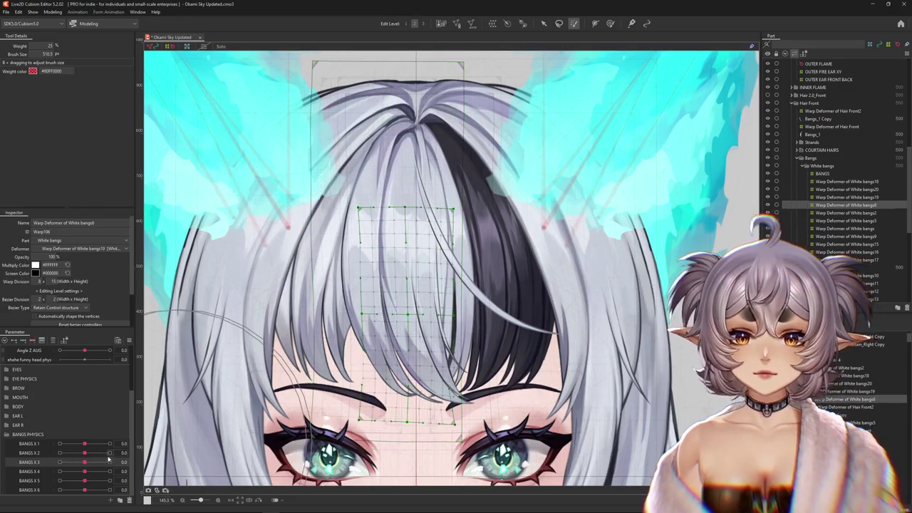
pyautogui.click(54, 342)
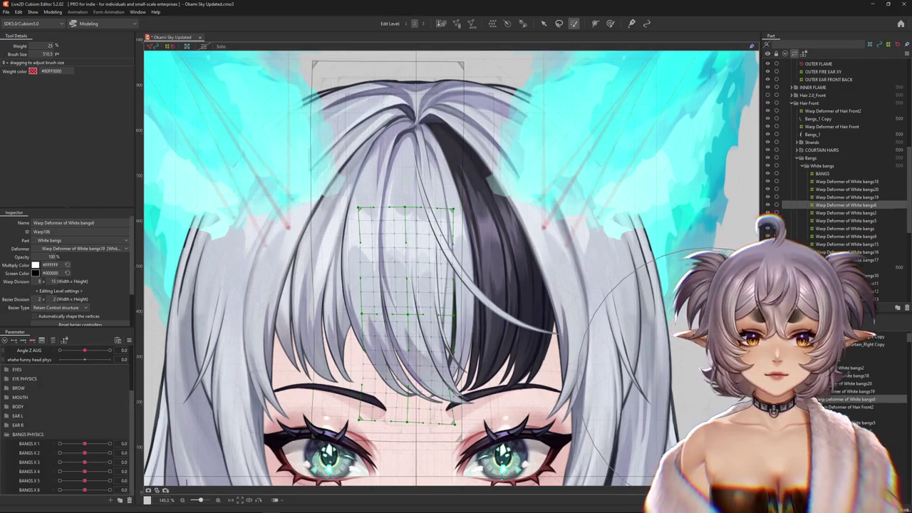
pyautogui.click(844, 407)
pyautogui.moveTo(86, 481)
pyautogui.mouseDown()
pyautogui.moveTo(58, 481)
pyautogui.moveTo(89, 481)
pyautogui.moveTo(68, 461)
pyautogui.moveTo(84, 462)
pyautogui.moveTo(60, 461)
pyautogui.mouseUp()
# Switch to the deform brush and inspect the White bangs6, Hair Front2 and White bangs19 deformers
pyautogui.click(610, 24)
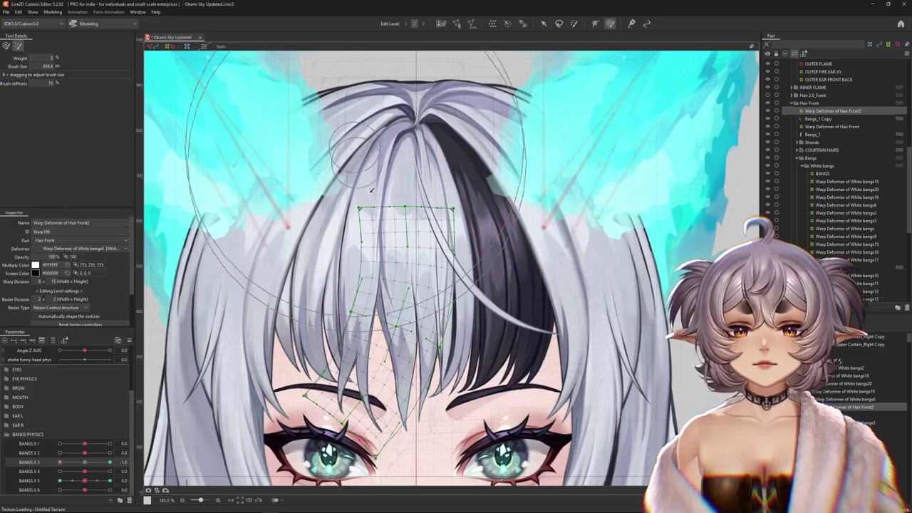
pyautogui.click(846, 204)
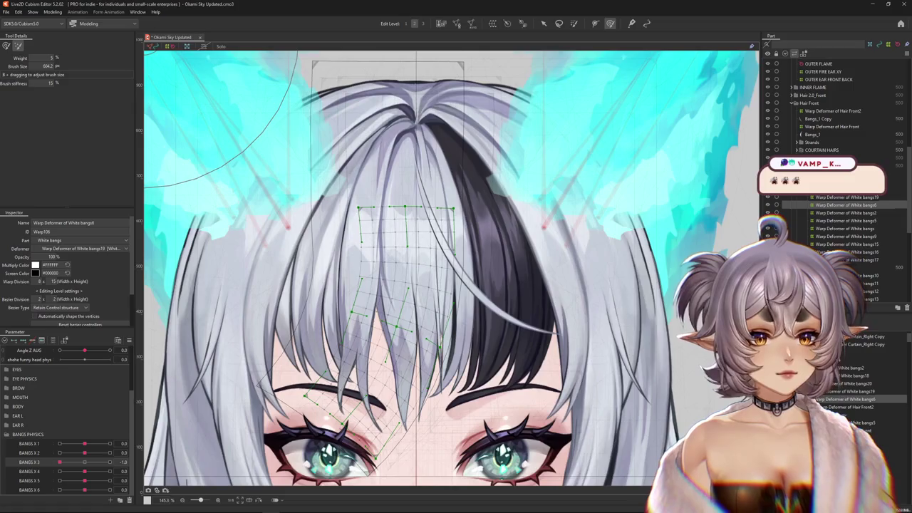
pyautogui.click(833, 111)
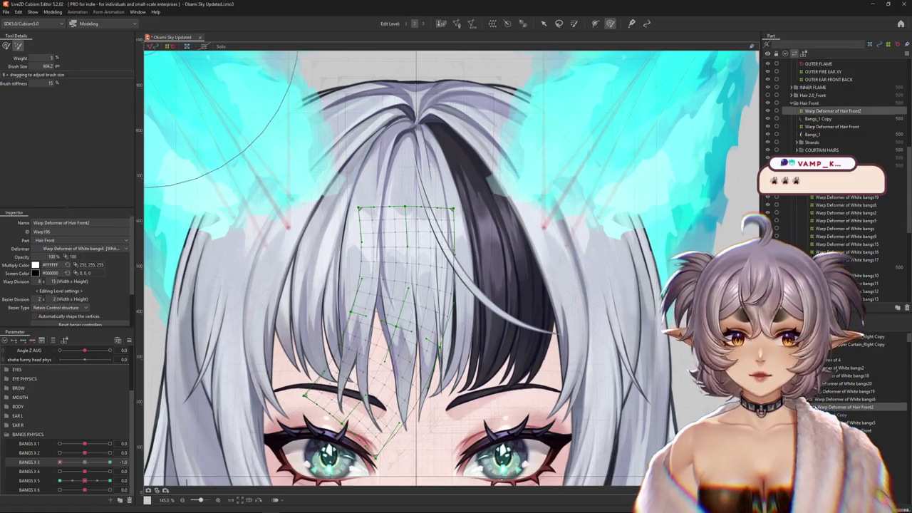
pyautogui.scroll(2, 50, 387)
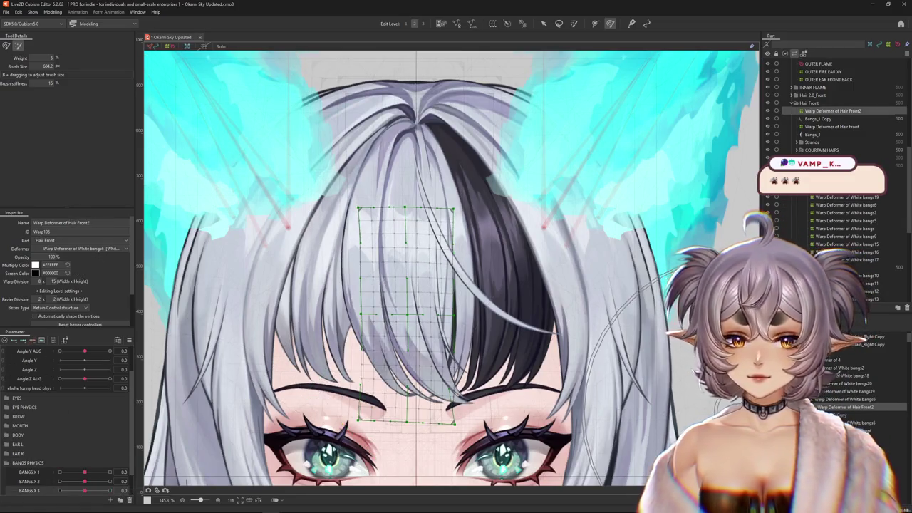
pyautogui.click(479, 321)
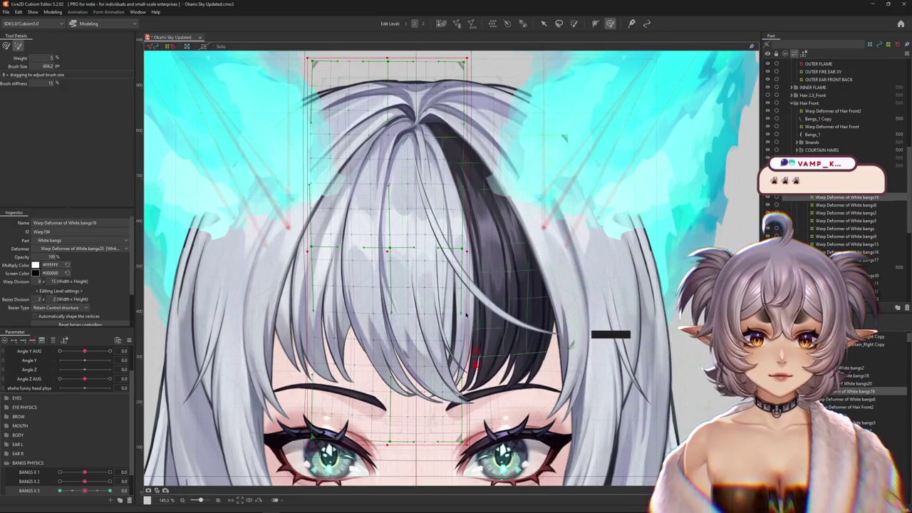
pyautogui.click(386, 249)
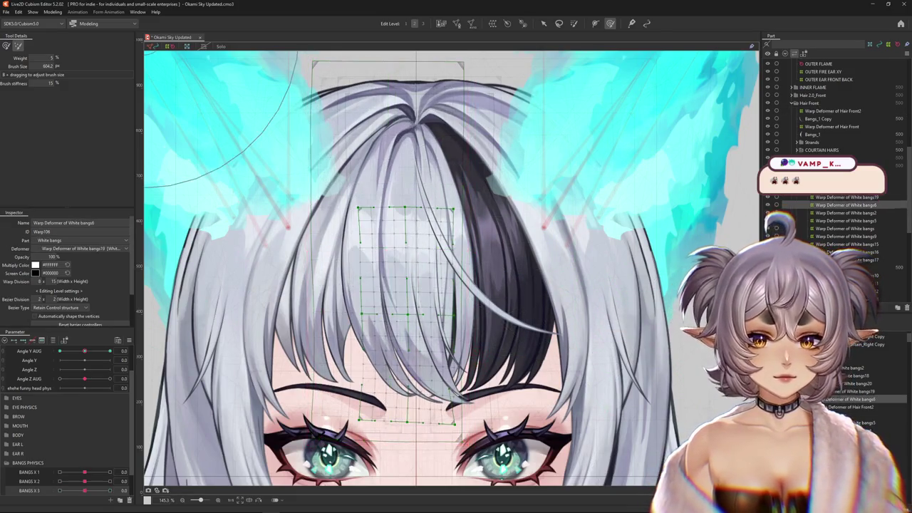
# Preview BANGS X 2 and BANGS X 3 at -1.0, then pose Hair Front at BANGS X 3 -1.0
pyautogui.click(59, 482)
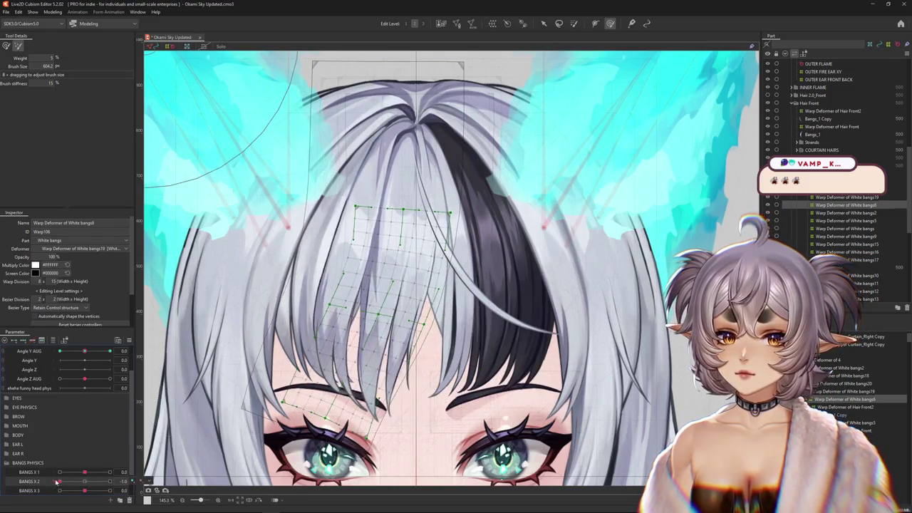
pyautogui.click(60, 491)
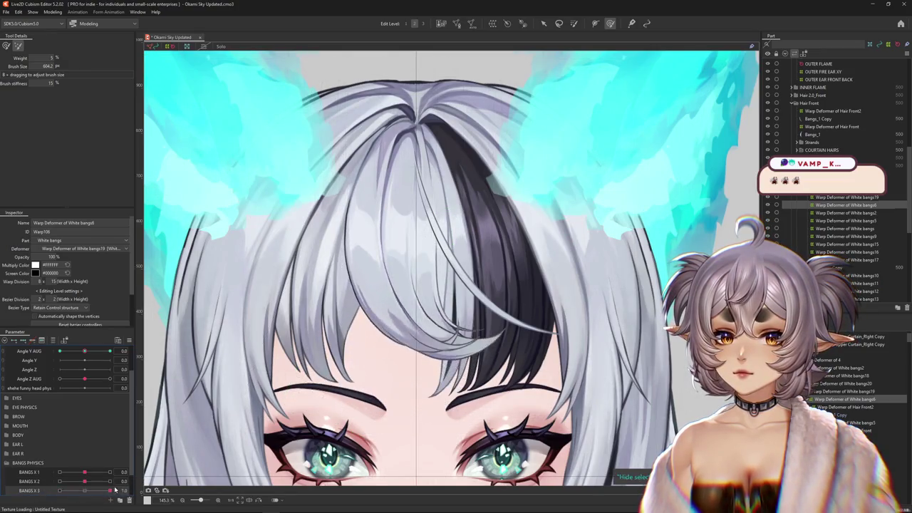
pyautogui.click(85, 491)
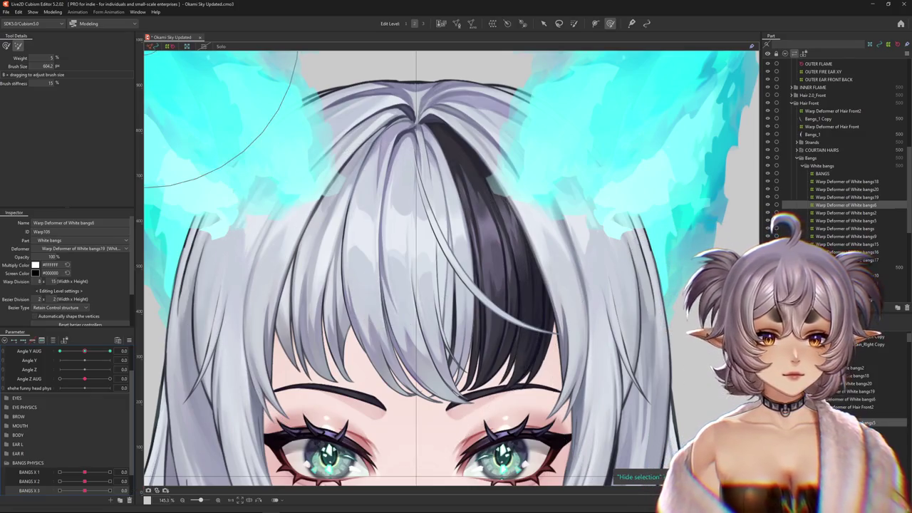
pyautogui.click(214, 399)
pyautogui.scroll(-2, 45, 458)
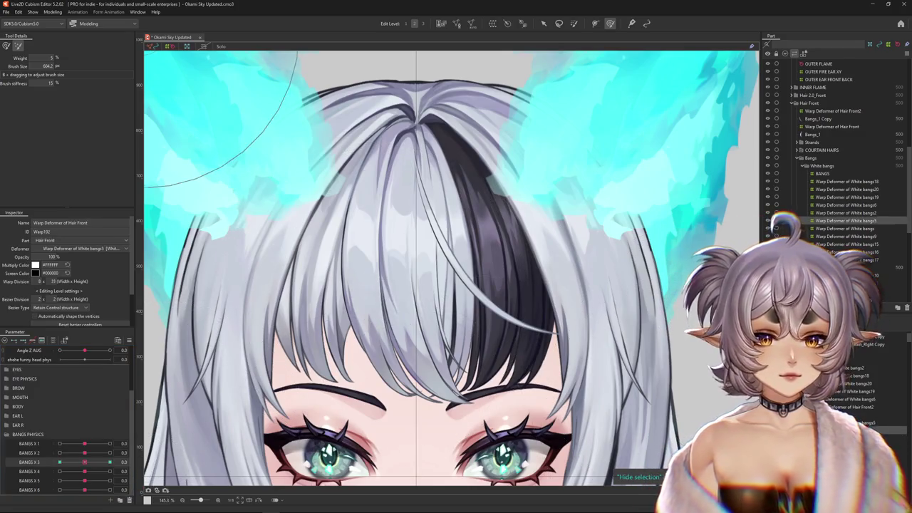
pyautogui.click(17, 464)
pyautogui.moveTo(85, 463); pyautogui.dragTo(60, 463)
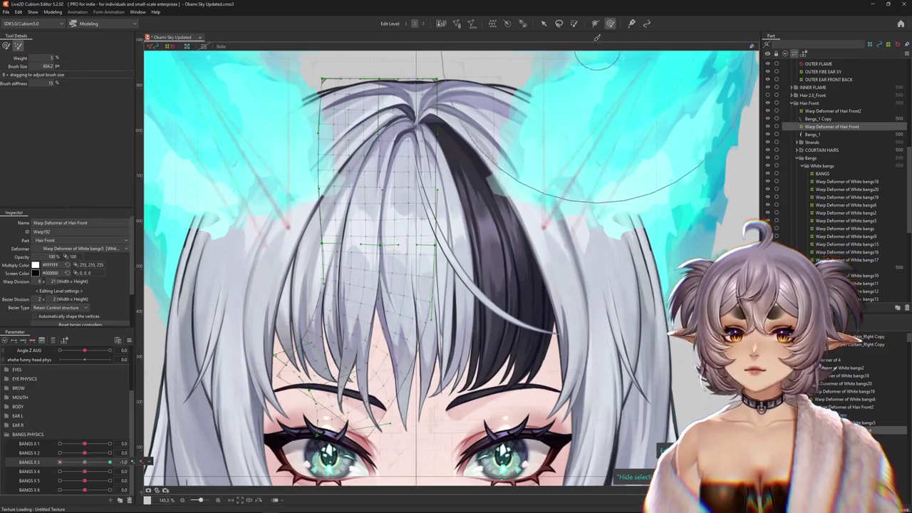
# Paint weight across the top of the front hair and re-pose it at BANGS X 3 -1.0
pyautogui.press('b')
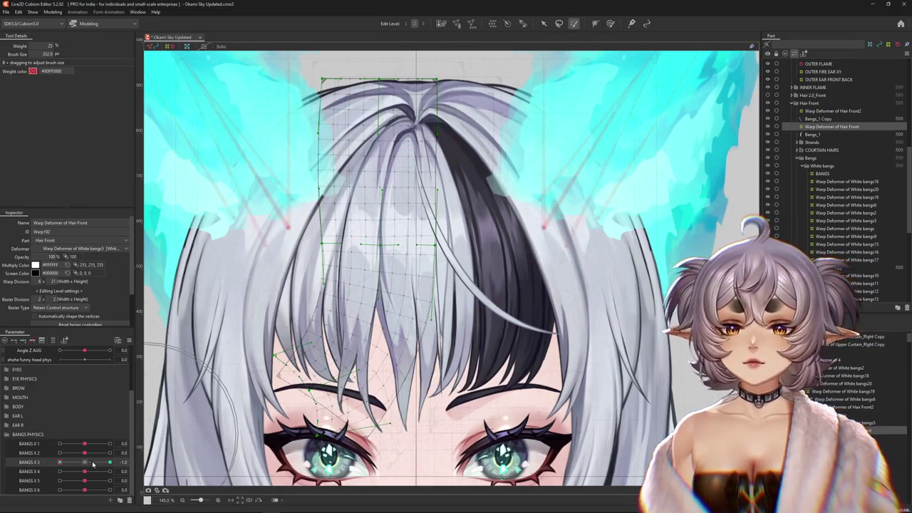
pyautogui.click(84, 464)
pyautogui.moveTo(373, 167); pyautogui.dragTo(377, 235)
pyautogui.moveTo(81, 463); pyautogui.dragTo(60, 463)
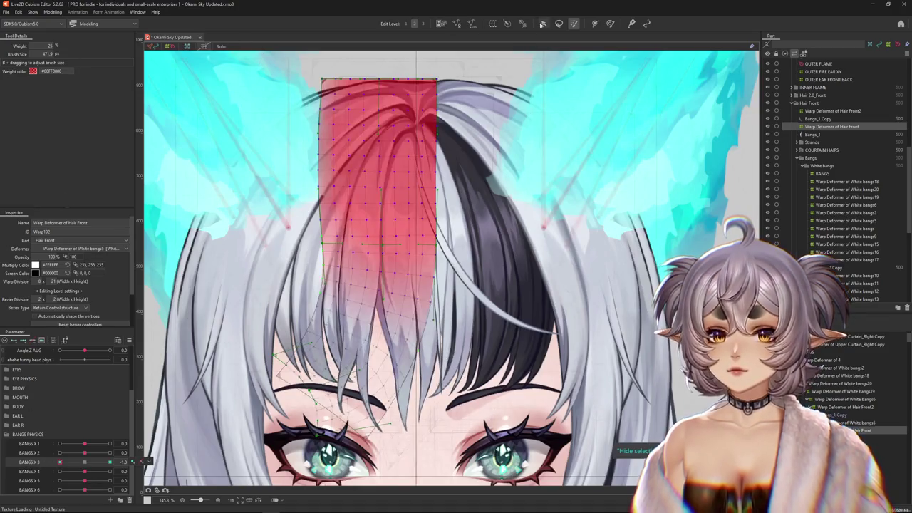
# Hide the mesh, scrub BANGS X 3 with a smaller deform brush, and bring up Extended Interpolation
pyautogui.click(610, 24)
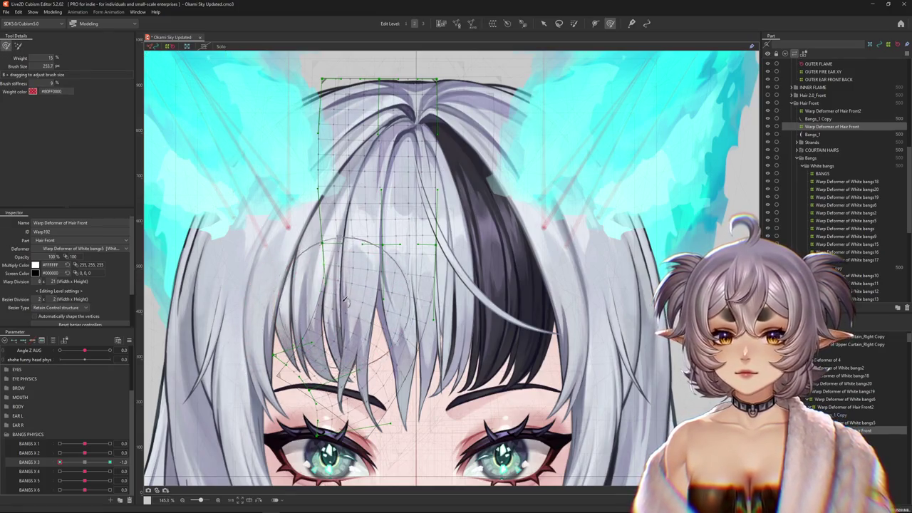
pyautogui.press('h')
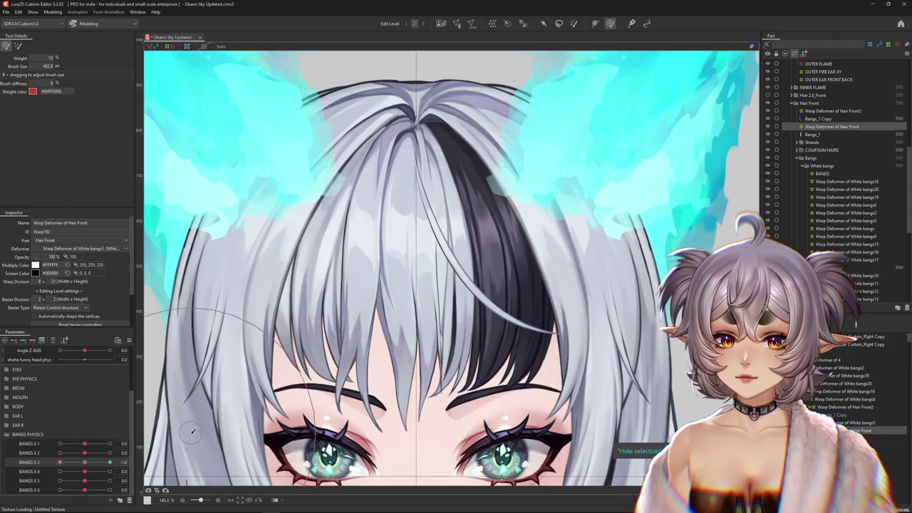
pyautogui.moveTo(68, 466); pyautogui.dragTo(50, 463)
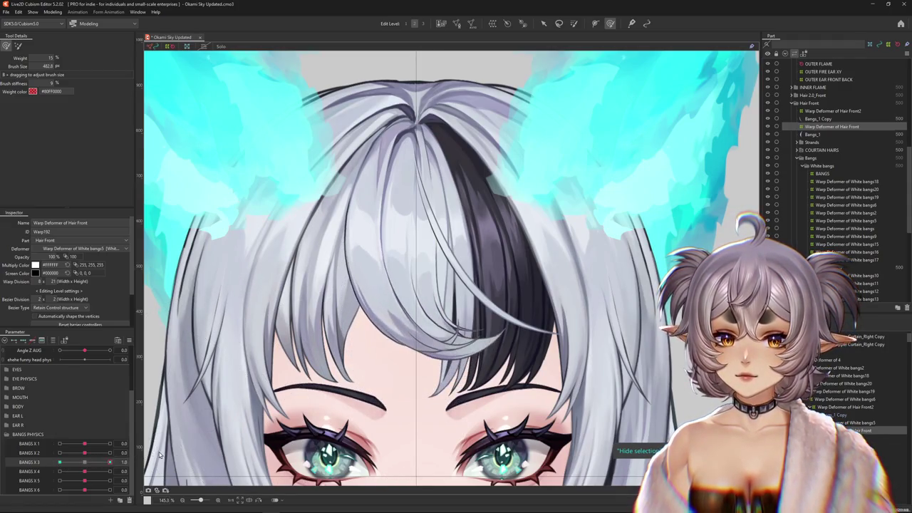
pyautogui.moveTo(333, 289); pyautogui.dragTo(366, 275)
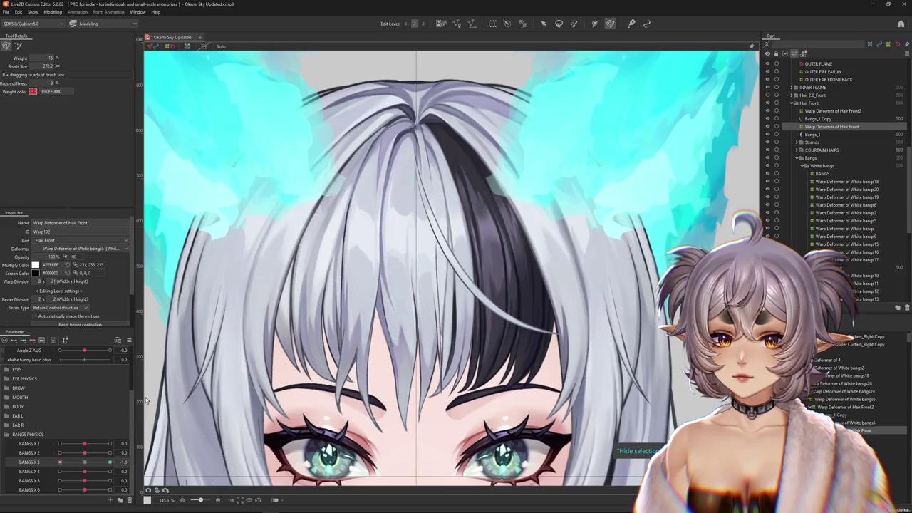
pyautogui.click(129, 341)
pyautogui.click(169, 462)
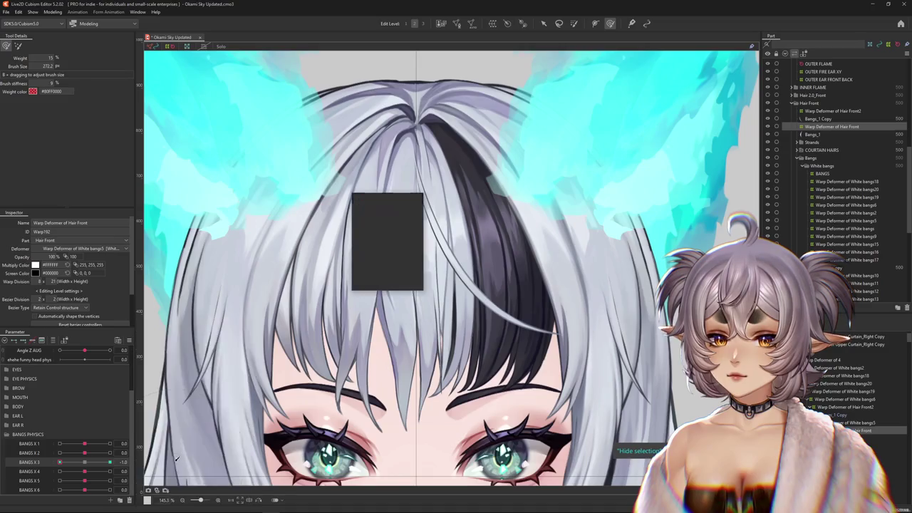
# Apply SNS Interpolation to BANGS X 3 and scrub the slider to test it
pyautogui.click(376, 243)
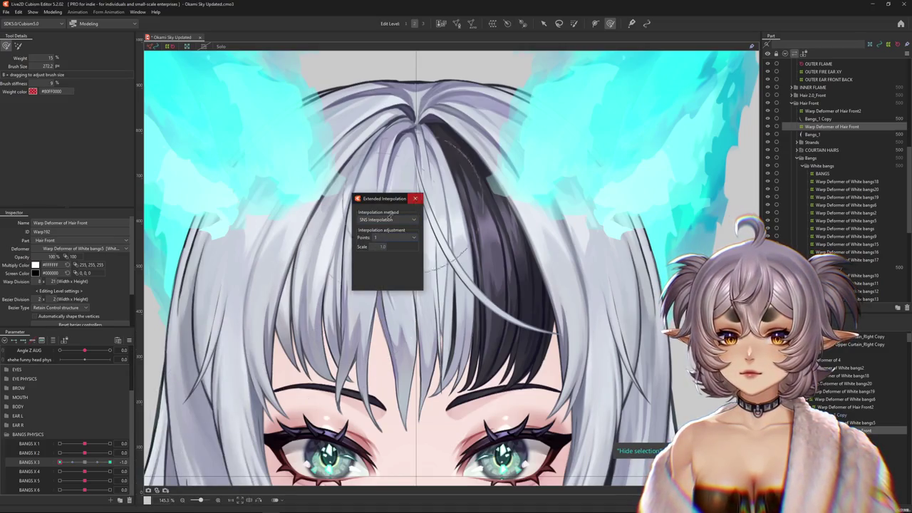
pyautogui.click(414, 198)
pyautogui.moveTo(69, 463); pyautogui.dragTo(18, 471)
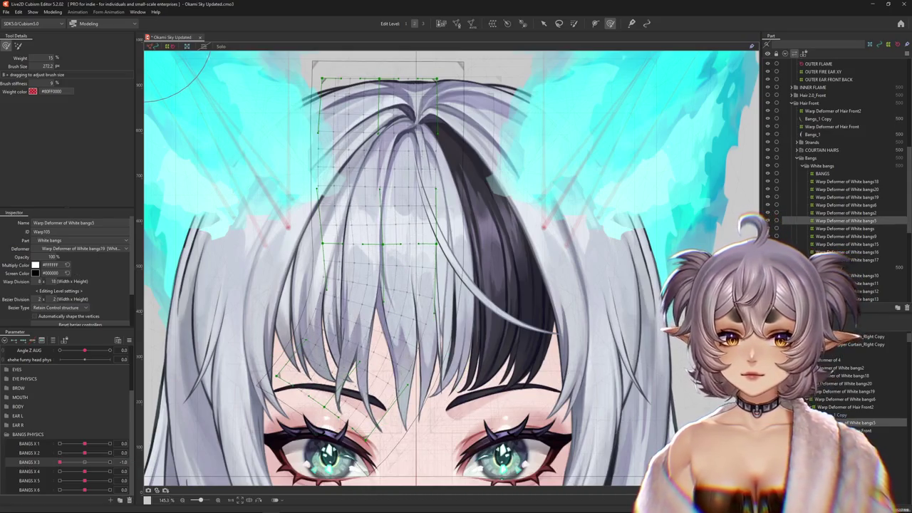
# Scrub BANGS X 3 to 1.0 on the White bangs20, bangs2 and bangs19 deformers
pyautogui.click(846, 189)
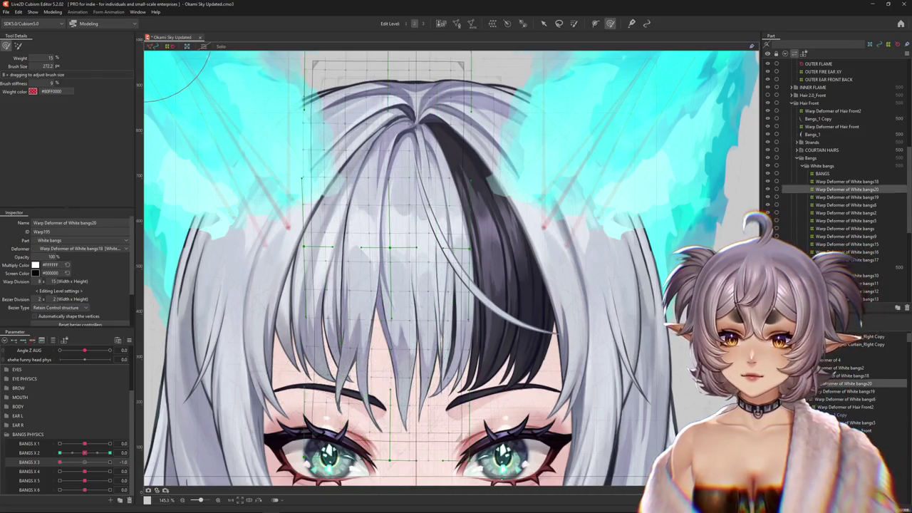
pyautogui.click(847, 213)
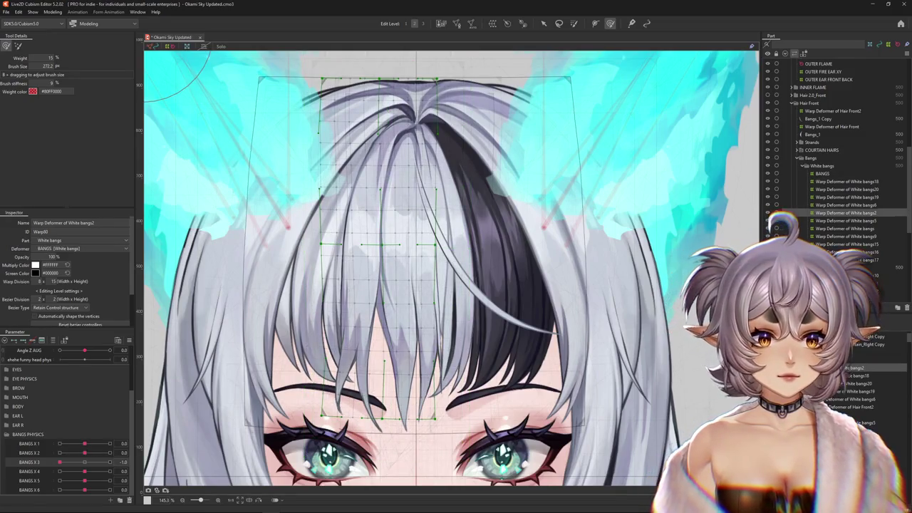
pyautogui.press('Down')
pyautogui.press('Down')
pyautogui.press('Down')
pyautogui.moveTo(92, 465); pyautogui.dragTo(60, 466)
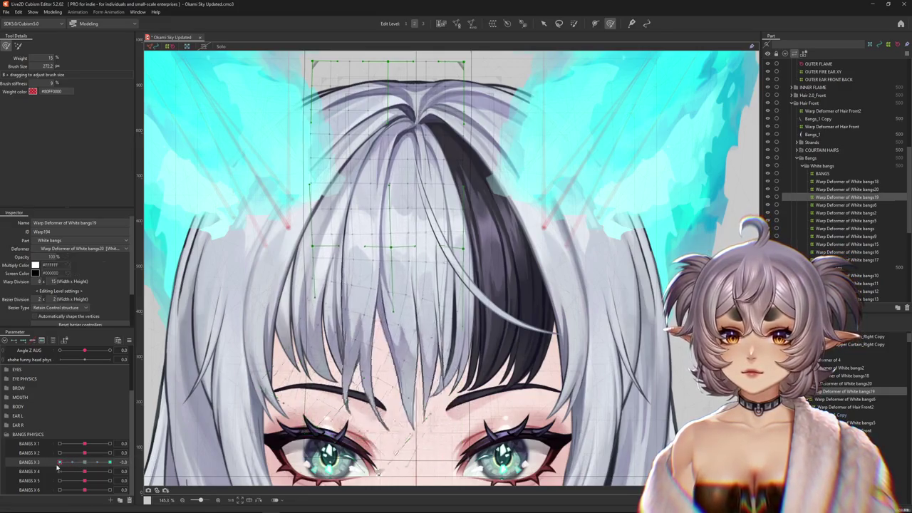
pyautogui.moveTo(611, 285); pyautogui.dragTo(399, 178)
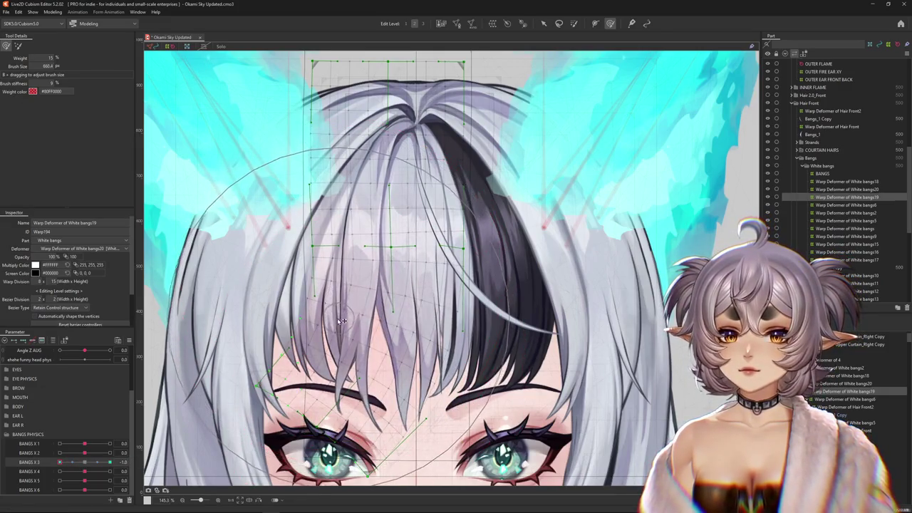
pyautogui.moveTo(59, 461); pyautogui.dragTo(110, 462)
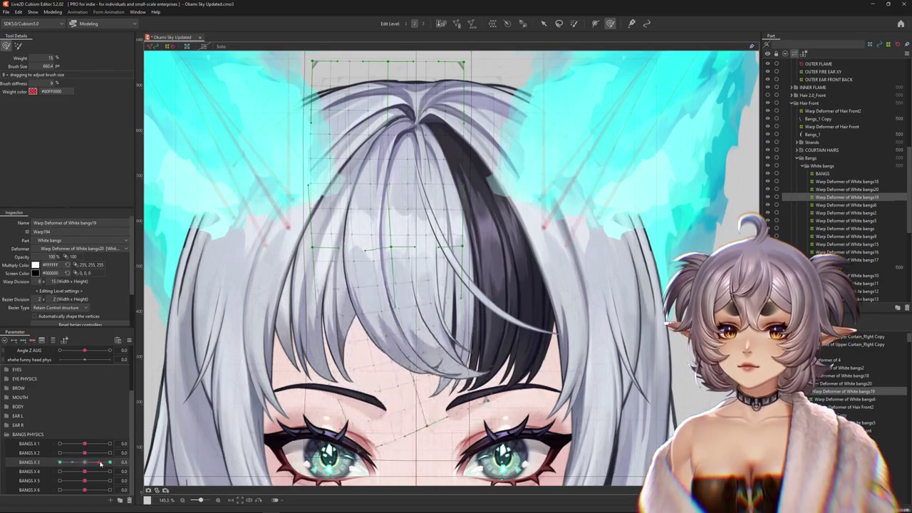
# Open the Physics Settings from the Modeling menu
pyautogui.scroll(-3, 155, 458)
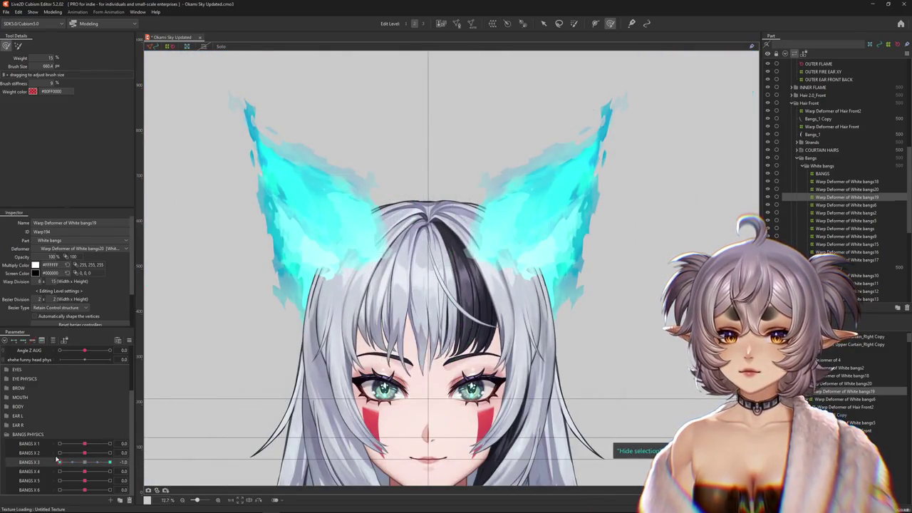
pyautogui.click(53, 12)
pyautogui.click(75, 165)
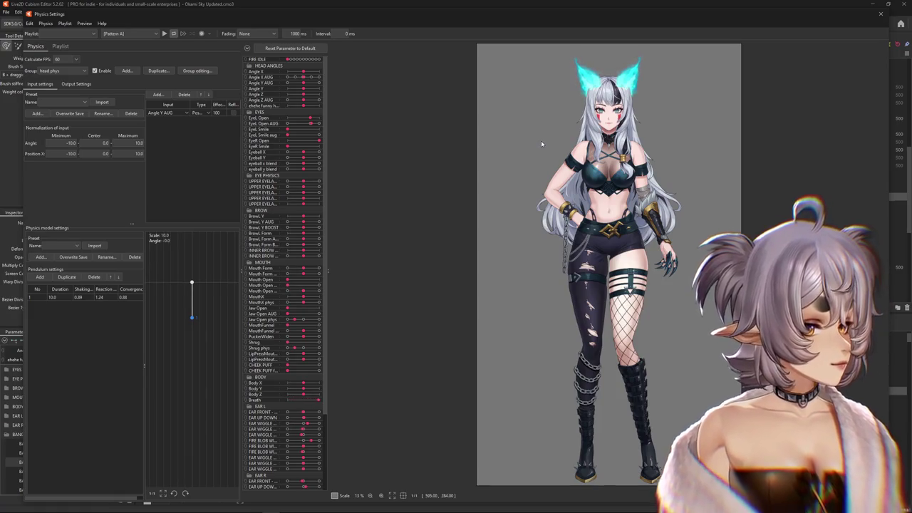
# Zoom in and turn the model's head to preview the current physics
pyautogui.scroll(3, 637, 61)
pyautogui.scroll(1, 507, 43)
pyautogui.scroll(1, 507, 43)
pyautogui.scroll(1, 508, 43)
pyautogui.scroll(1, 508, 43)
pyautogui.moveTo(507, 43)
pyautogui.mouseDown()
pyautogui.moveTo(463, 246)
pyautogui.moveTo(633, 232)
pyautogui.moveTo(605, 266)
pyautogui.mouseUp()
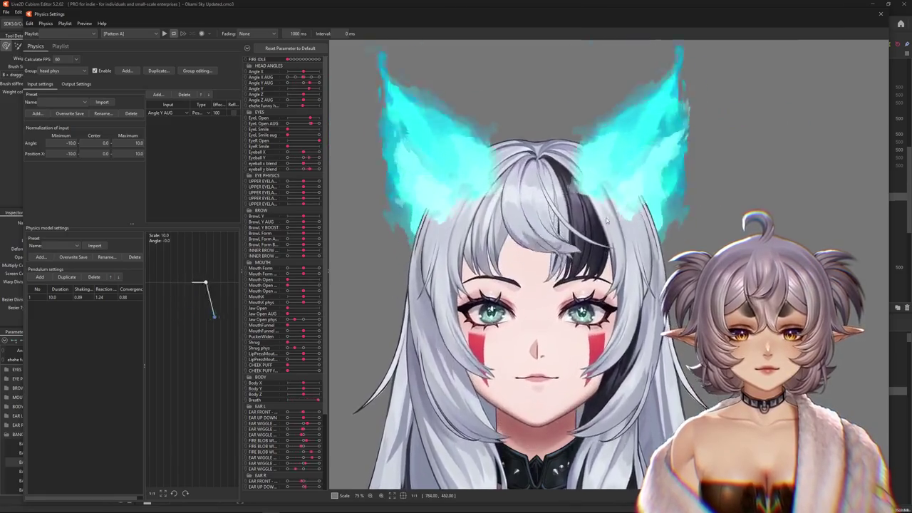
# Delete the head phys group in the physics group editor
pyautogui.click(72, 70)
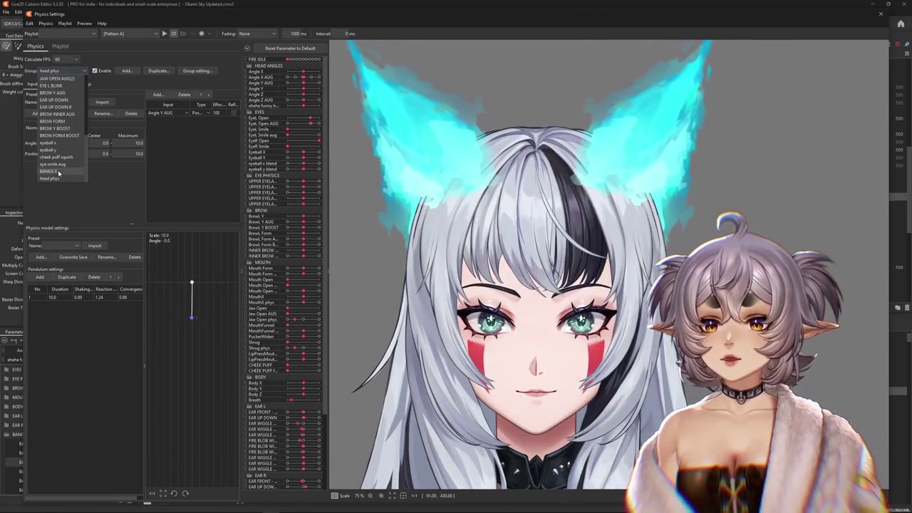
pyautogui.click(52, 178)
pyautogui.click(197, 71)
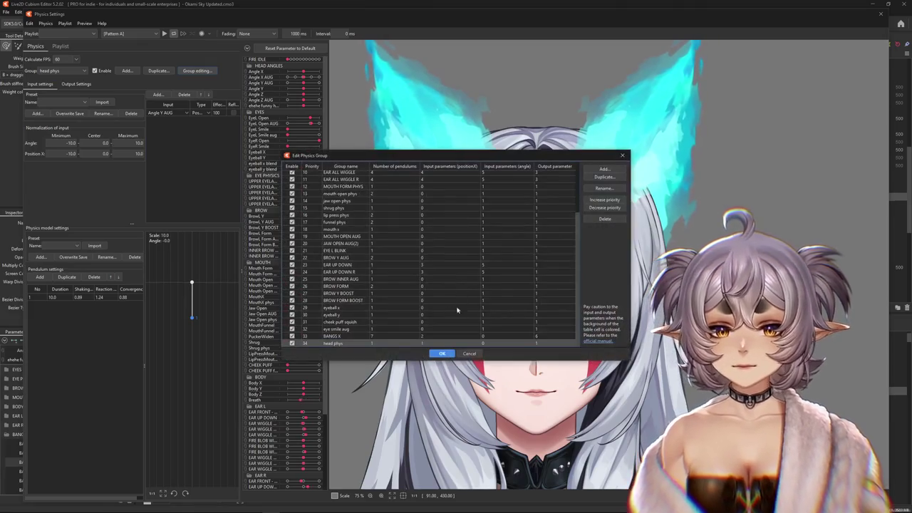
pyautogui.click(605, 219)
pyautogui.click(456, 266)
pyautogui.click(441, 353)
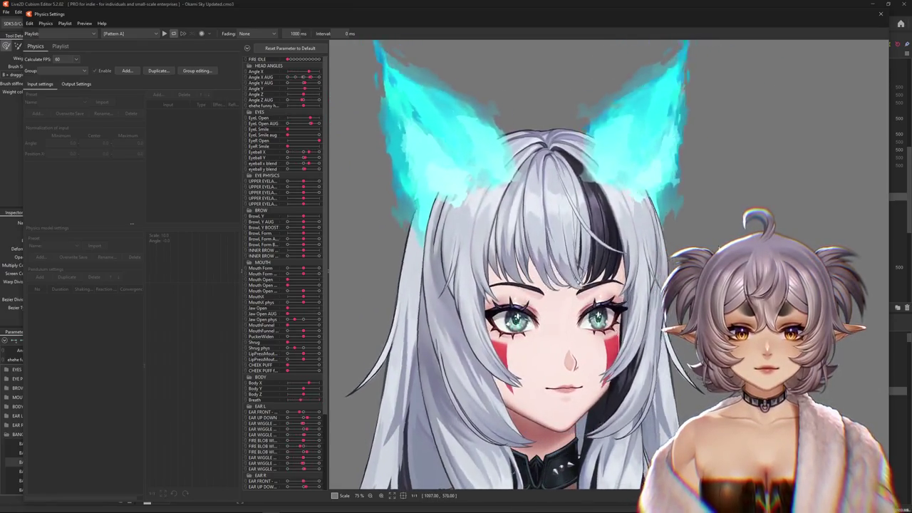
# Switch the physics window to the BANGS X group
pyautogui.click(65, 71)
pyautogui.scroll(-5, 62, 176)
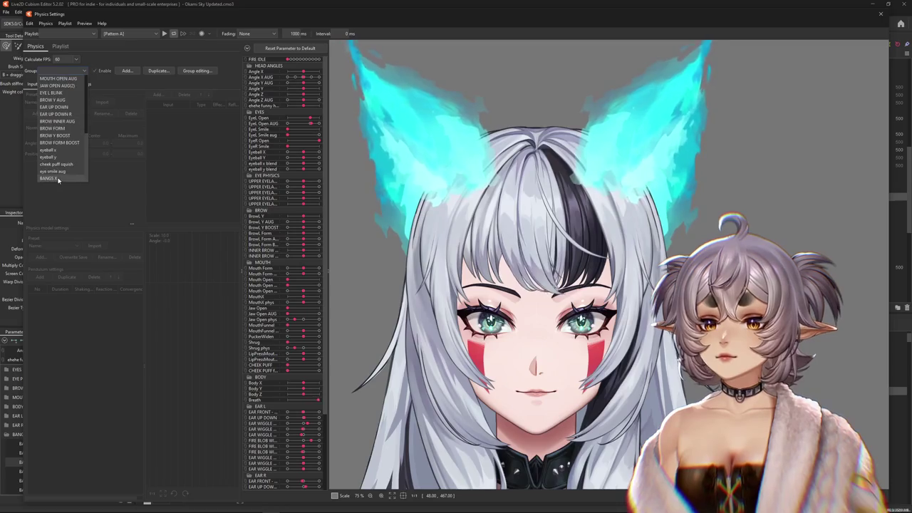
pyautogui.click(59, 179)
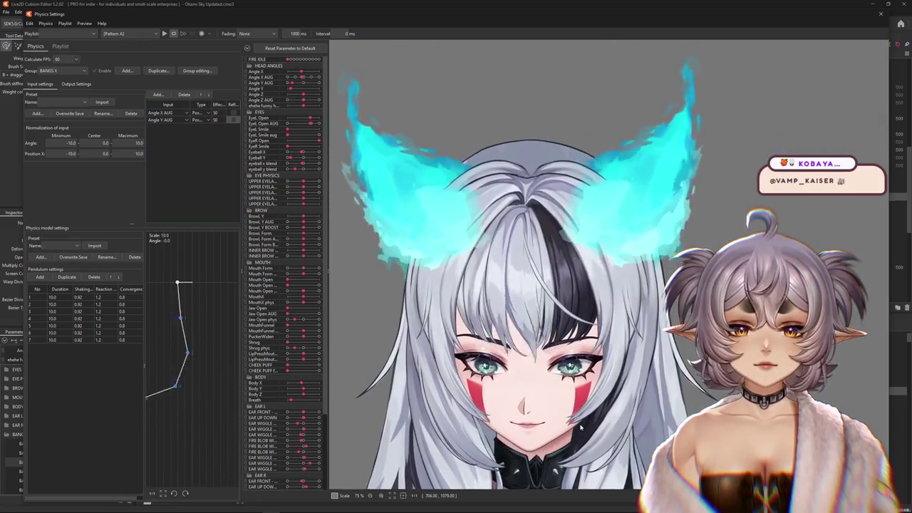
# Toggle Reflect on the Angle Y AUG input and swing the head up and down to test
pyautogui.moveTo(581, 427); pyautogui.dragTo(581, 6)
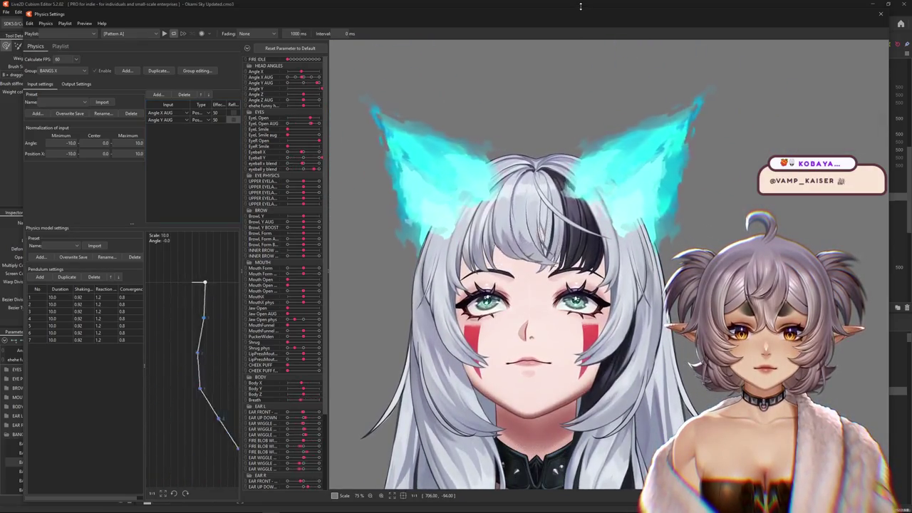
pyautogui.moveTo(581, 41); pyautogui.dragTo(427, 442)
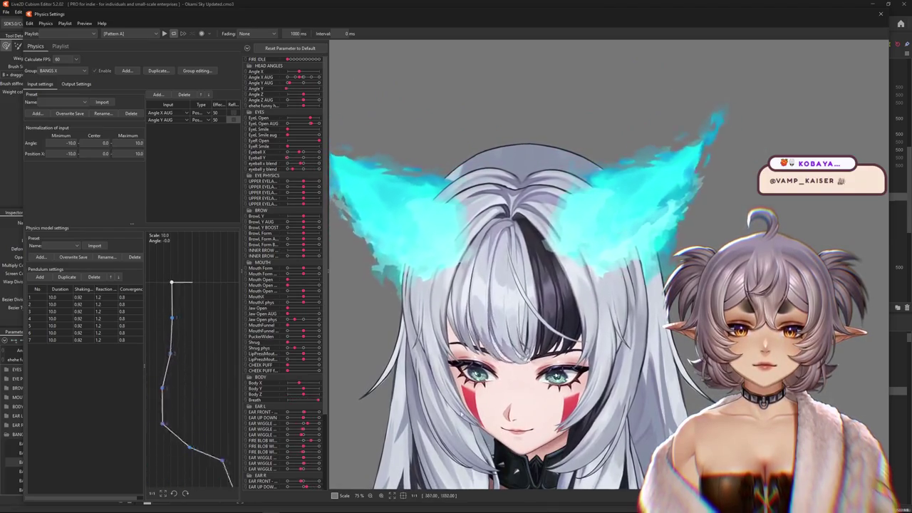
pyautogui.click(233, 119)
pyautogui.moveTo(499, 285); pyautogui.dragTo(581, 4)
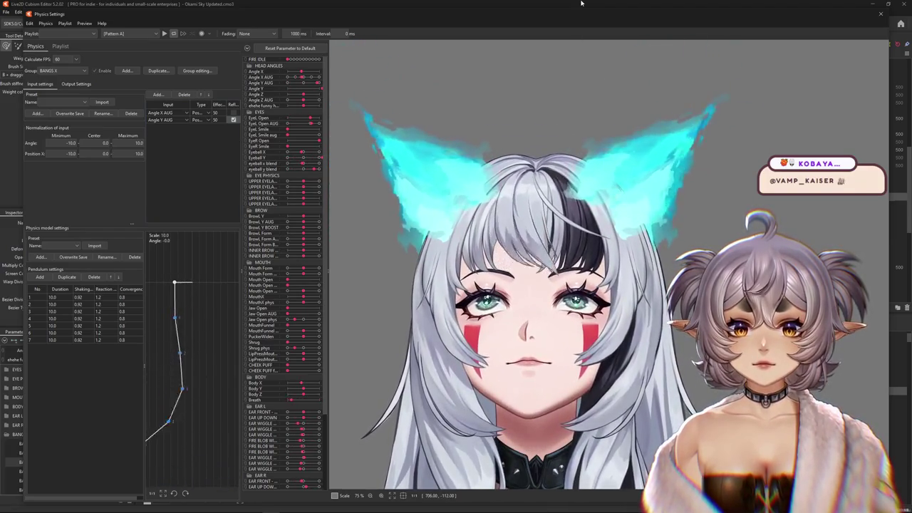
pyautogui.moveTo(579, 44); pyautogui.dragTo(552, 55)
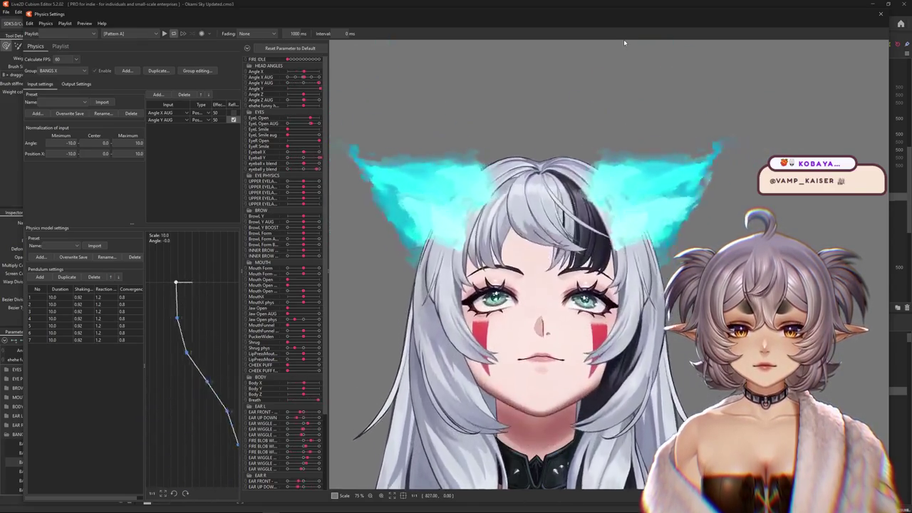
pyautogui.moveTo(552, 55); pyautogui.dragTo(521, 51)
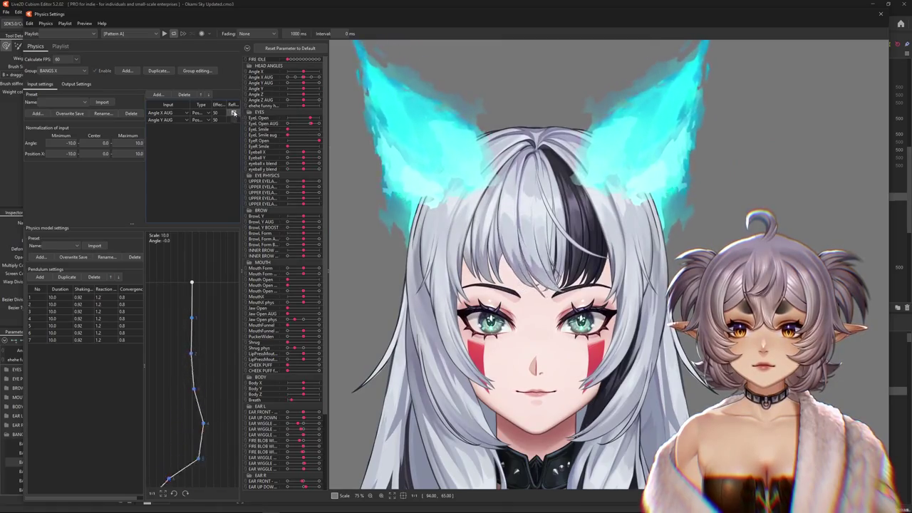
# Tick Reflect for Angle X AUG, sway the head to test, and close Physics Settings
pyautogui.click(234, 112)
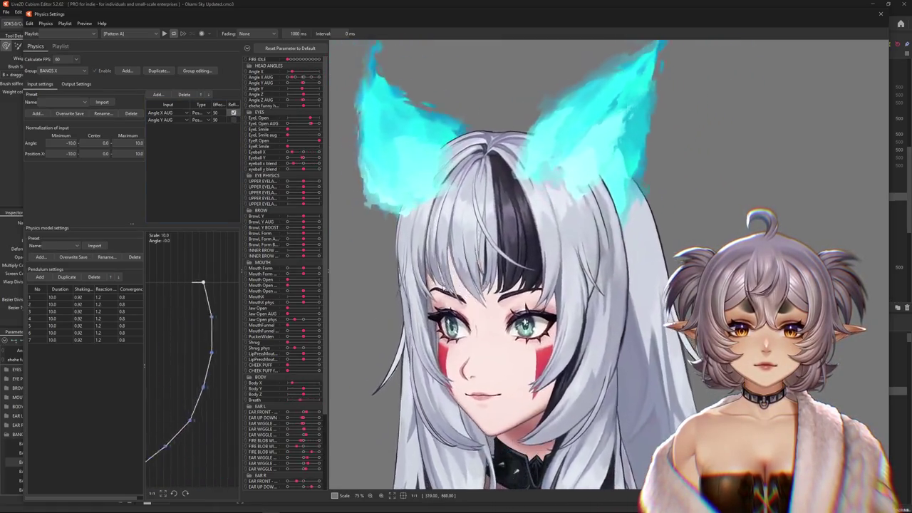
pyautogui.moveTo(456, 214)
pyautogui.mouseDown()
pyautogui.moveTo(347, 221)
pyautogui.moveTo(699, 262)
pyautogui.moveTo(613, 278)
pyautogui.moveTo(563, 245)
pyautogui.mouseUp()
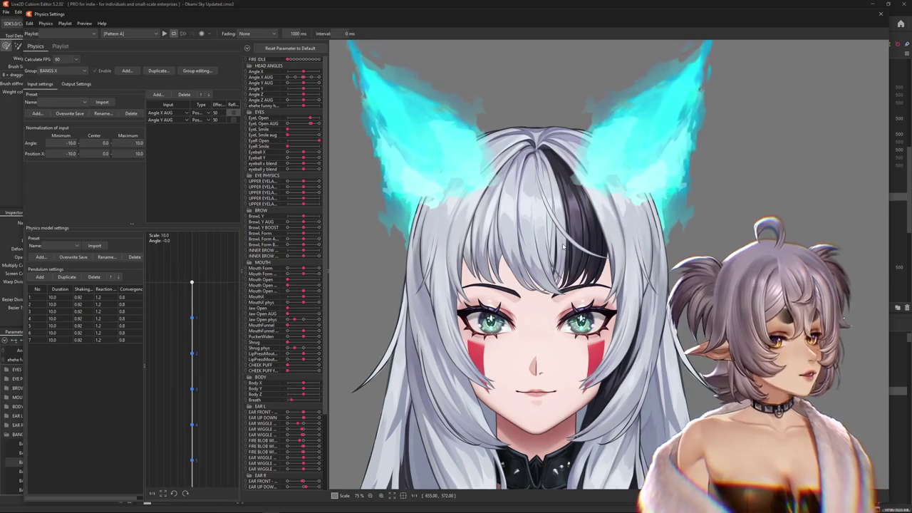
pyautogui.moveTo(563, 246)
pyautogui.mouseDown()
pyautogui.moveTo(602, 432)
pyautogui.moveTo(909, 17)
pyautogui.mouseUp()
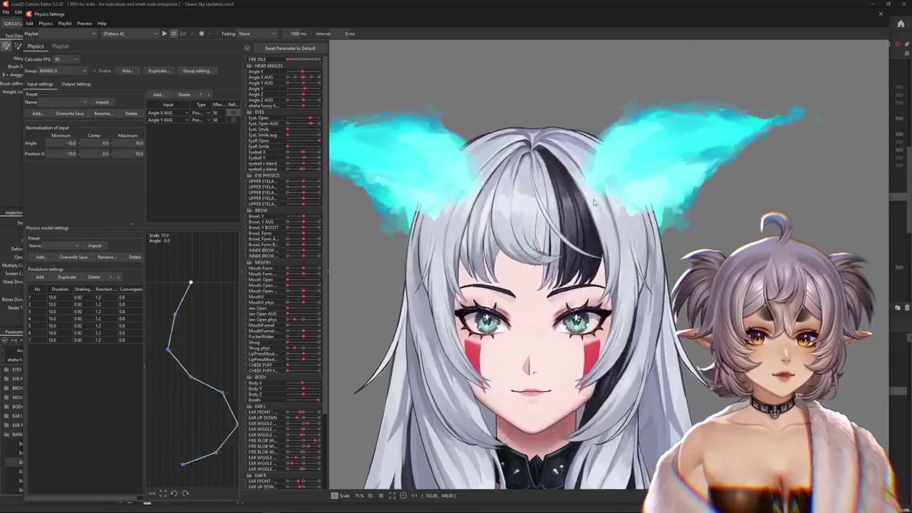
pyautogui.click(881, 13)
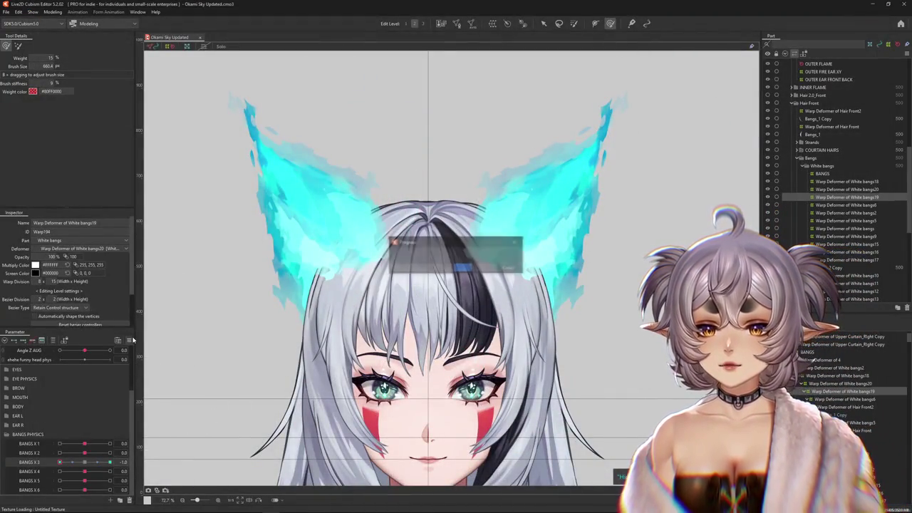
# Push the BANGS X 3 parameter to its maximum pose
pyautogui.click(129, 339)
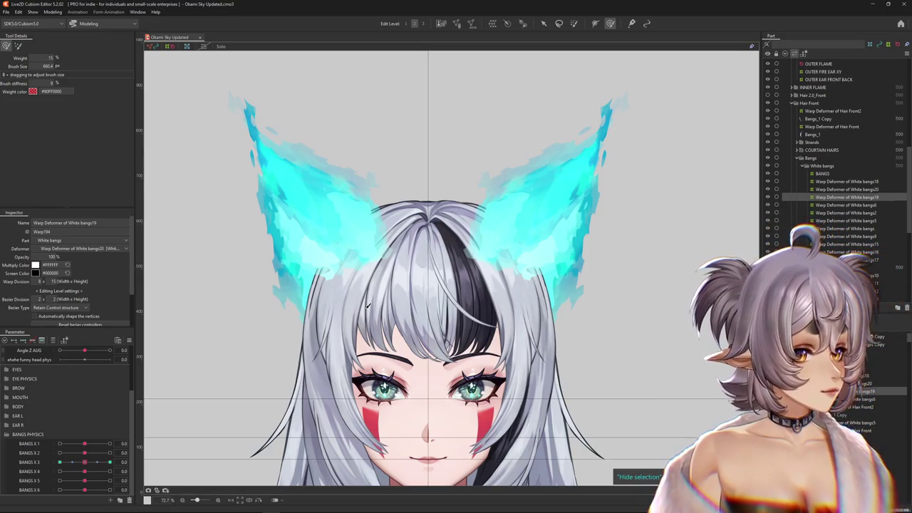
pyautogui.scroll(-3, 457, 253)
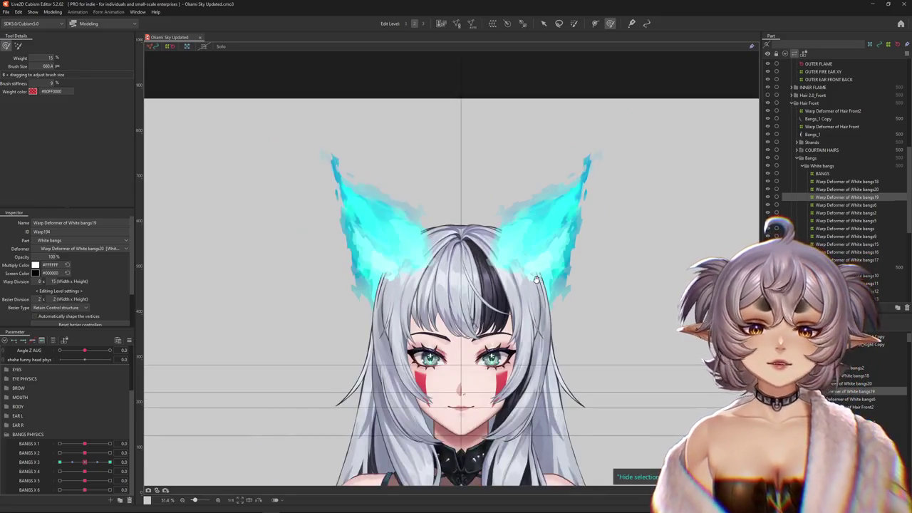
pyautogui.scroll(2, 461, 206)
pyautogui.scroll(2, 461, 207)
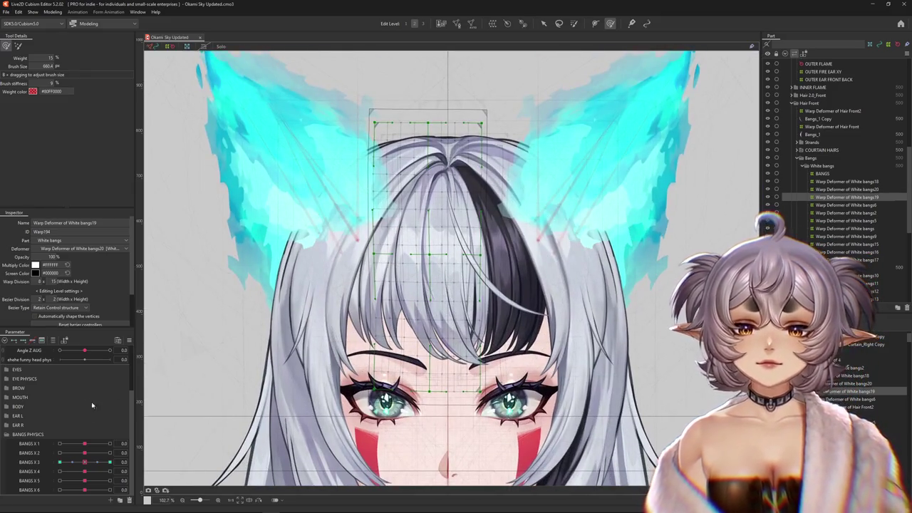
pyautogui.moveTo(92, 464)
pyautogui.mouseDown()
pyautogui.moveTo(109, 462)
pyautogui.moveTo(86, 464)
pyautogui.mouseUp()
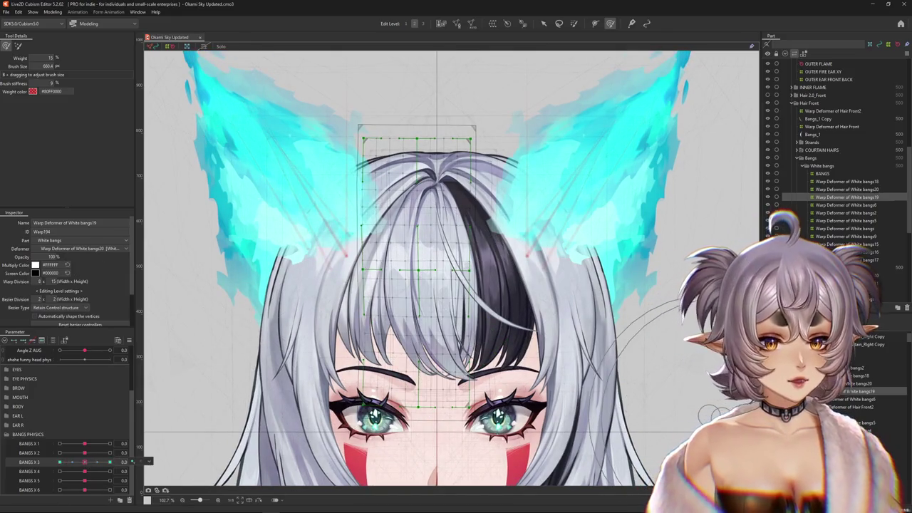
# Hide the mesh and brush-reshape the White bangs18 warp deformer at BANGS X 1 = -1.0 and 1.0
pyautogui.click(846, 181)
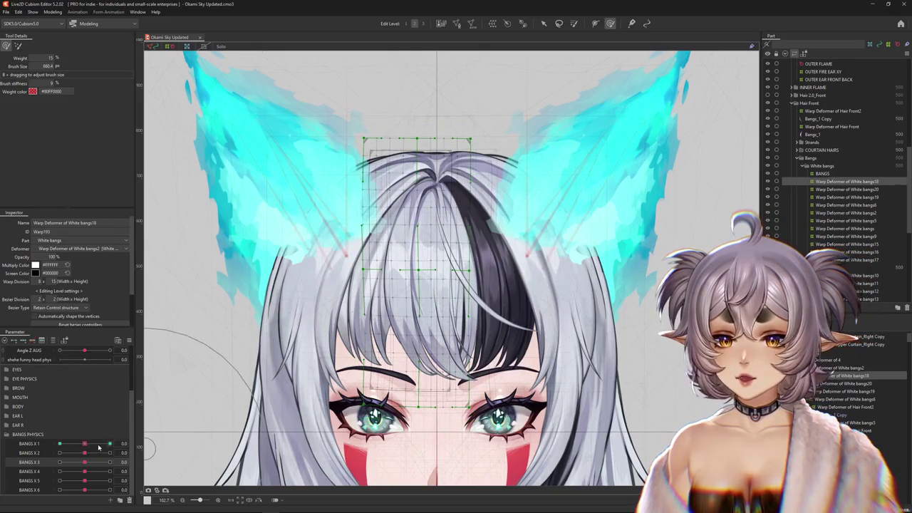
pyautogui.moveTo(87, 446); pyautogui.dragTo(110, 443)
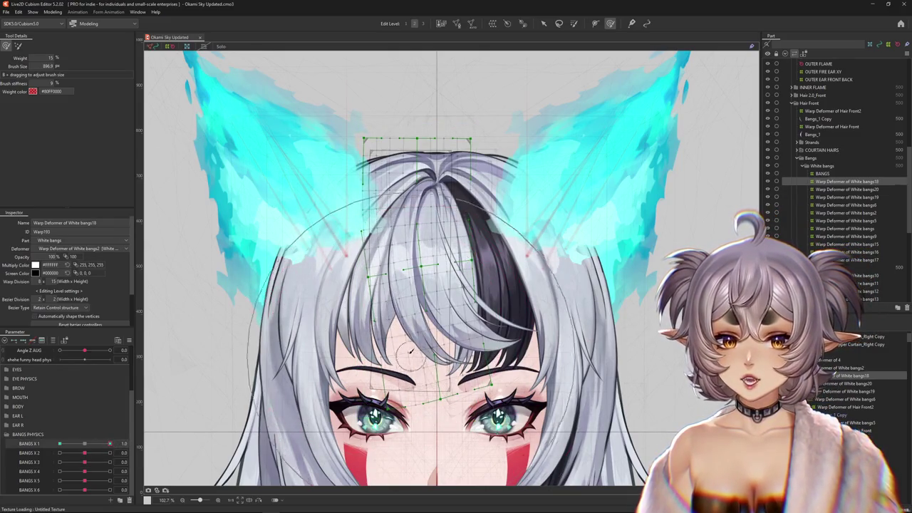
pyautogui.hotkey('ctrl', 'h')
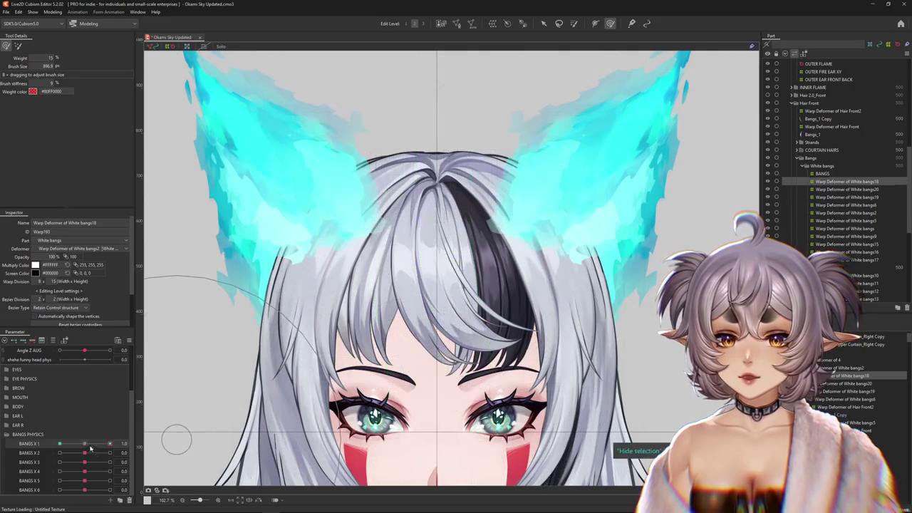
pyautogui.moveTo(399, 286); pyautogui.dragTo(472, 378)
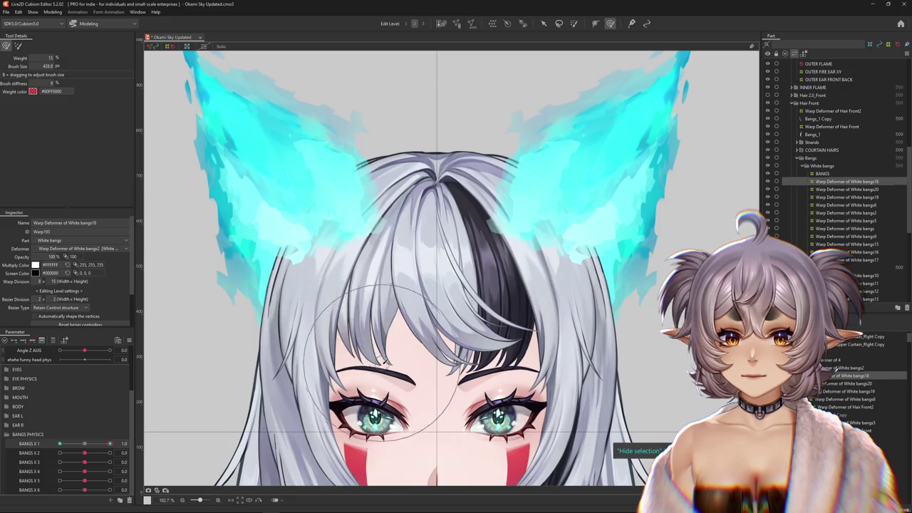
pyautogui.moveTo(356, 381); pyautogui.dragTo(369, 365)
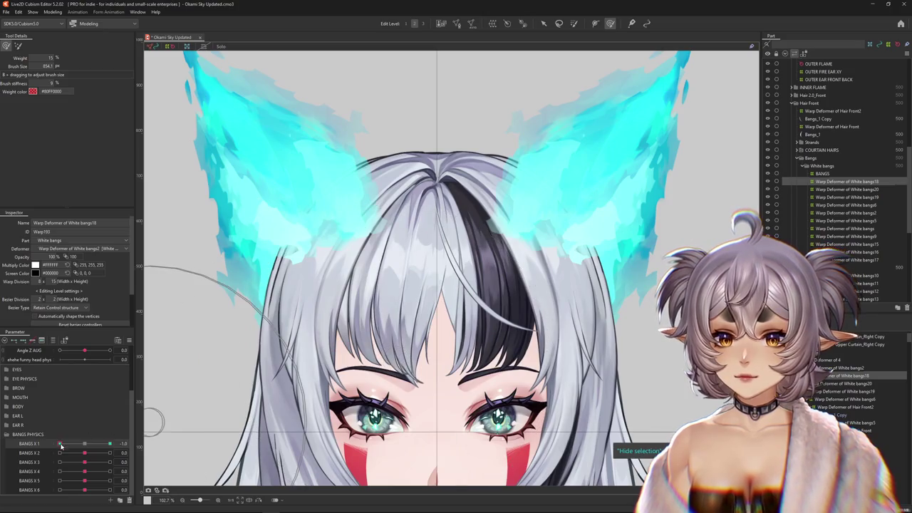
pyautogui.moveTo(60, 444); pyautogui.dragTo(111, 443)
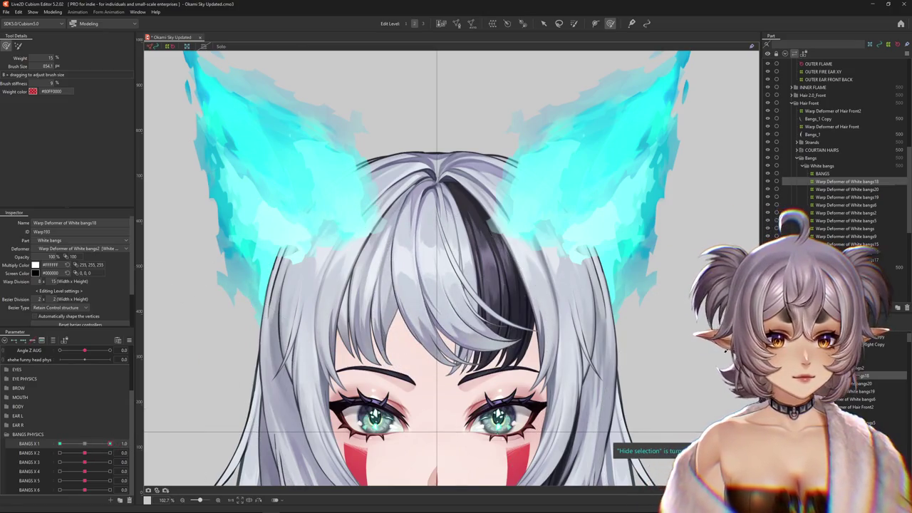
pyautogui.rightClick(458, 255)
# Select the White bangs10 warp deformer, hide its mesh, and set BANGS X 1 to 1.0
pyautogui.click(471, 281)
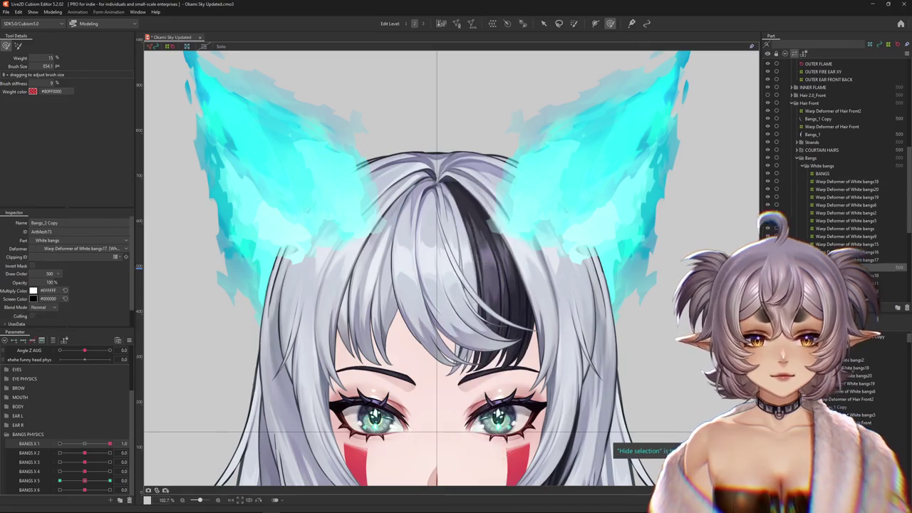
pyautogui.click(848, 275)
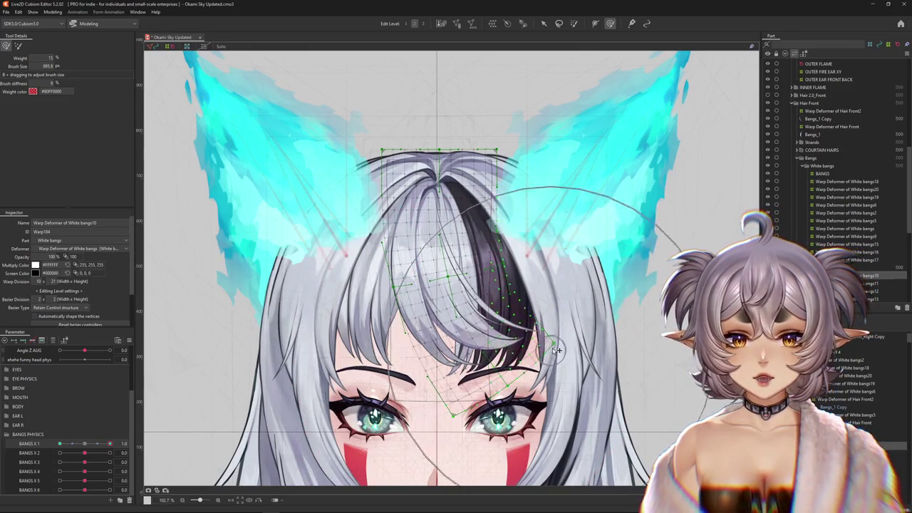
pyautogui.hotkey('ctrl', 'h')
pyautogui.click(109, 444)
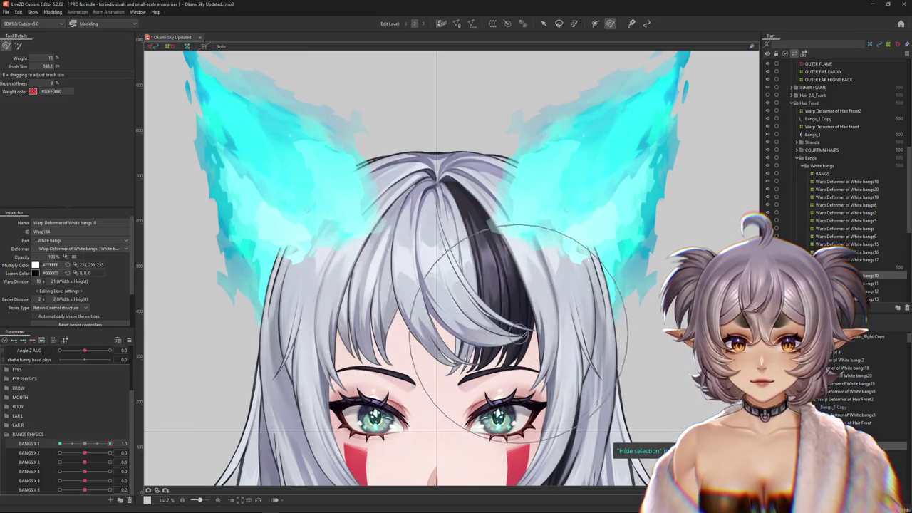
# Brush-reshape the right bangs at BANGS X 1 = 1.0, then at -1.0
pyautogui.moveTo(516, 309); pyautogui.dragTo(505, 291)
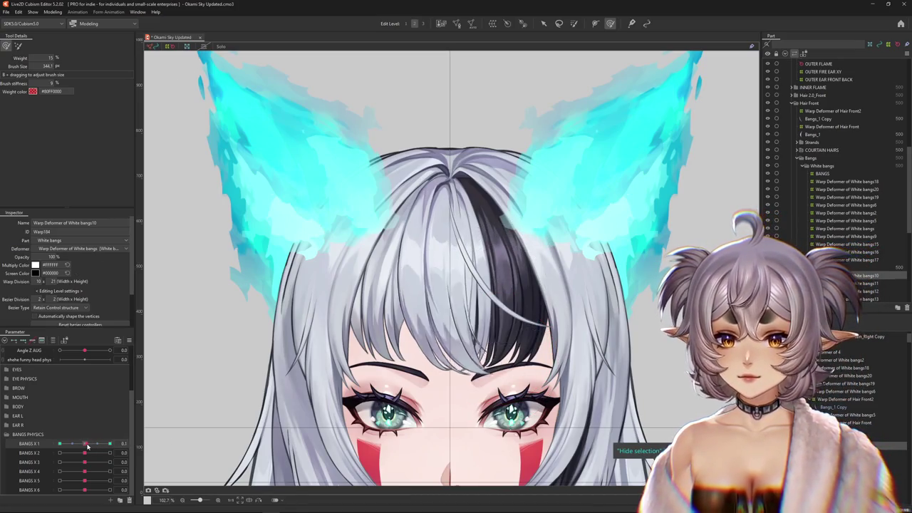
pyautogui.moveTo(580, 303); pyautogui.dragTo(592, 322)
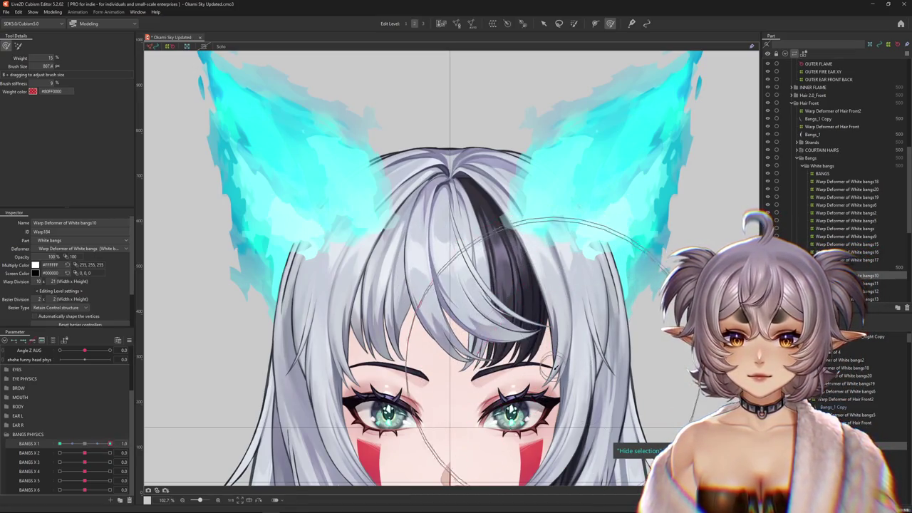
pyautogui.moveTo(108, 443); pyautogui.dragTo(59, 443)
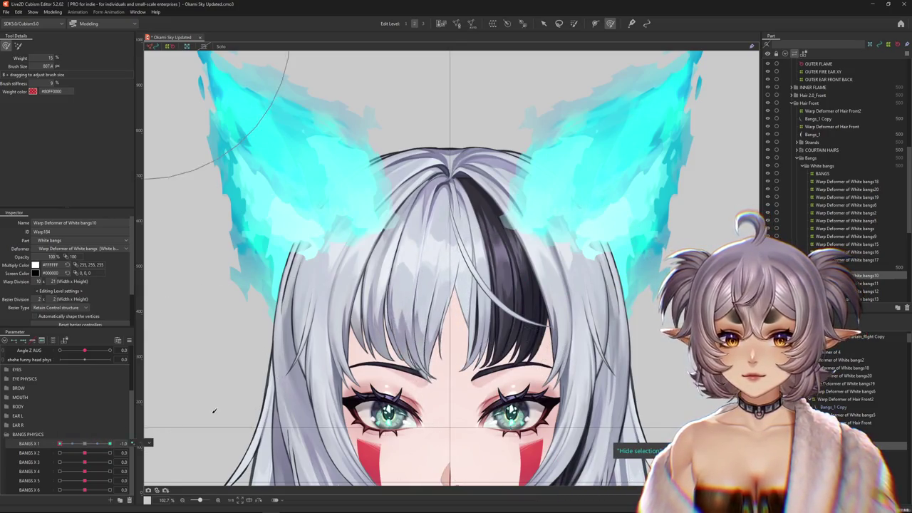
pyautogui.moveTo(407, 380)
pyautogui.mouseDown()
pyautogui.moveTo(430, 408)
pyautogui.moveTo(453, 386)
pyautogui.mouseUp()
pyautogui.scroll(-3, 430, 408)
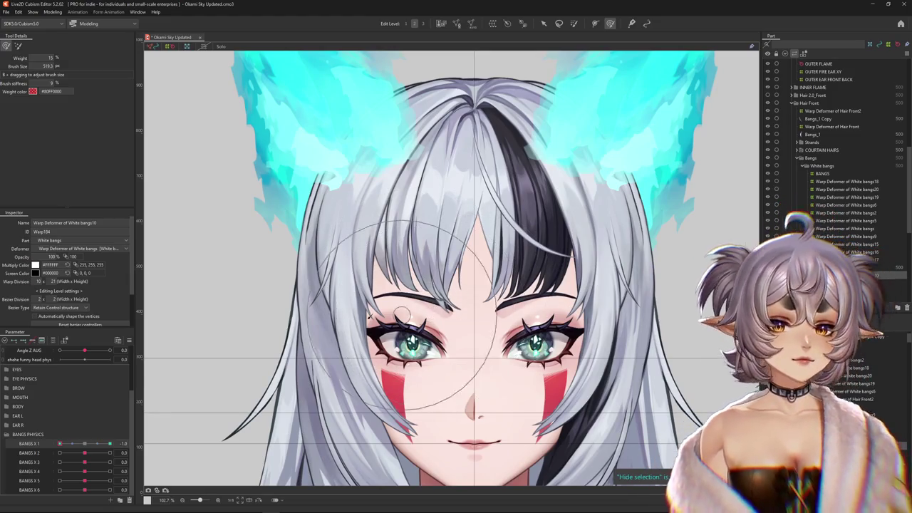
pyautogui.click(85, 444)
# Preview the bangs swinging from BANGS X 1 = 1.0 to -1.0, resizing the warp brush
pyautogui.moveTo(85, 443); pyautogui.dragTo(109, 444)
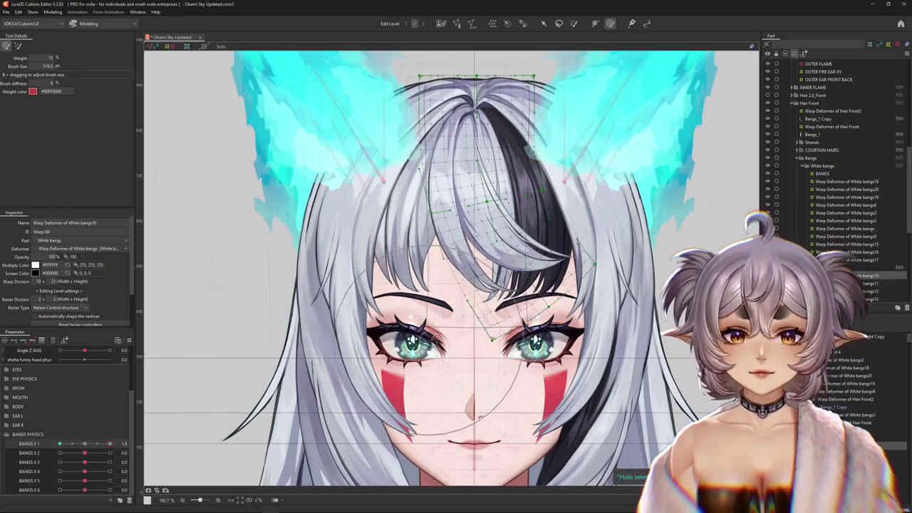
pyautogui.scroll(-3, 517, 371)
pyautogui.moveTo(109, 444)
pyautogui.mouseDown()
pyautogui.moveTo(46, 444)
pyautogui.moveTo(109, 444)
pyautogui.mouseUp()
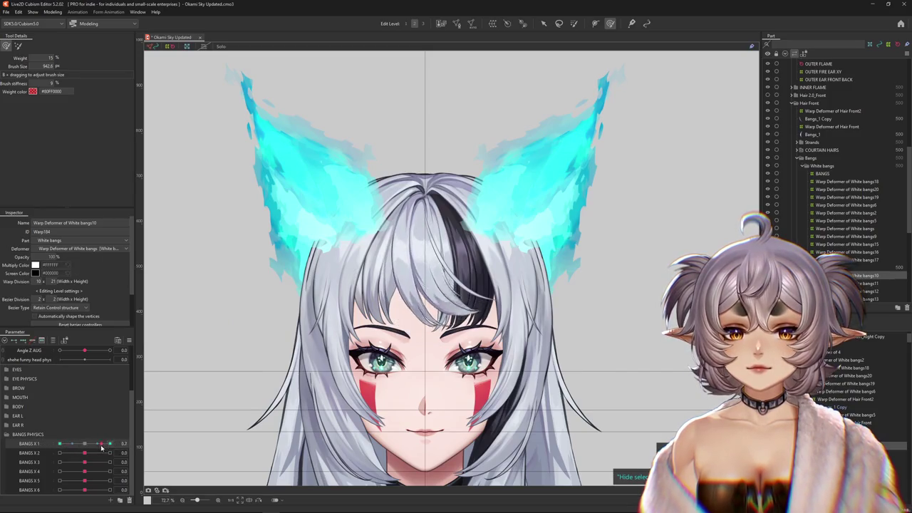
pyautogui.scroll(1, 542, 311)
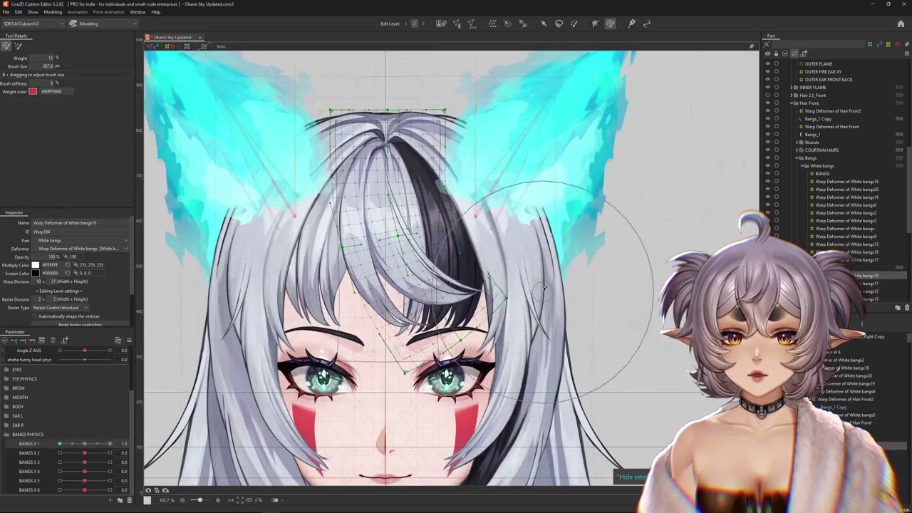
pyautogui.scroll(1, 551, 358)
pyautogui.moveTo(530, 285); pyautogui.dragTo(548, 260)
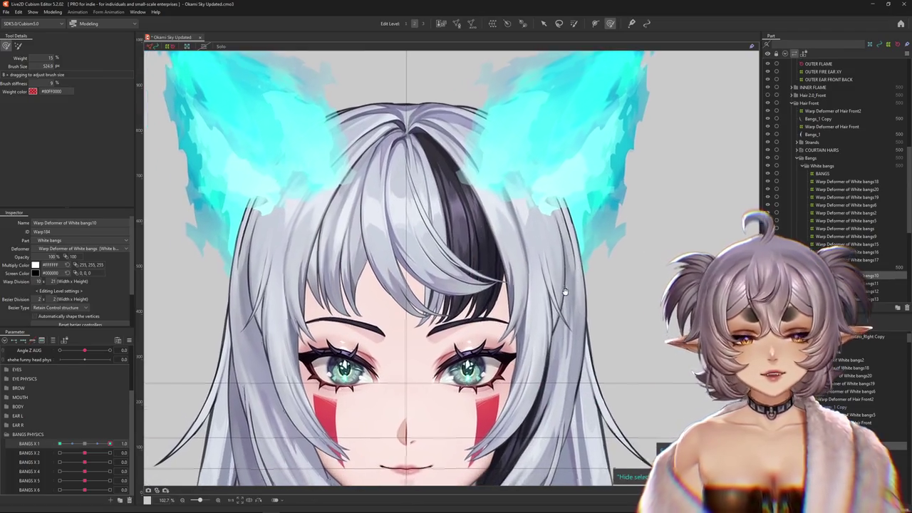
pyautogui.moveTo(100, 443); pyautogui.dragTo(34, 442)
pyautogui.moveTo(368, 296)
pyautogui.mouseDown()
pyautogui.moveTo(388, 266)
pyautogui.moveTo(444, 307)
pyautogui.mouseUp()
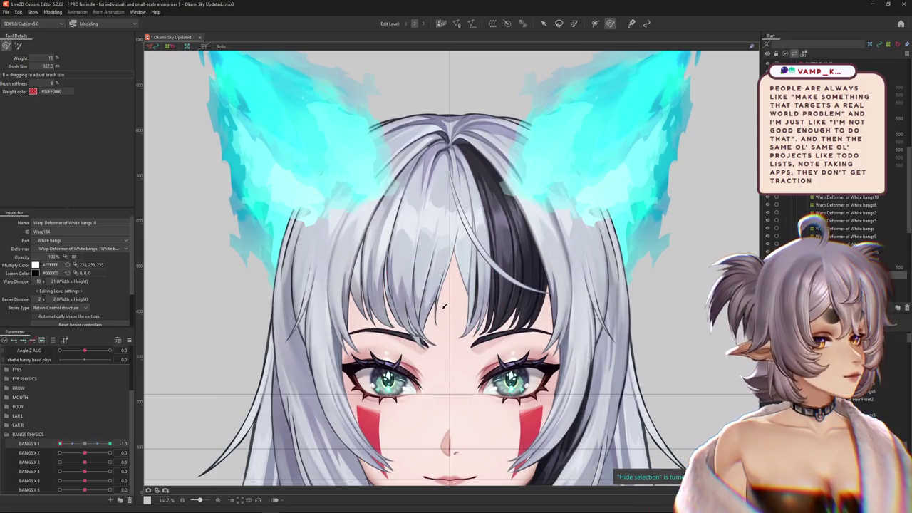